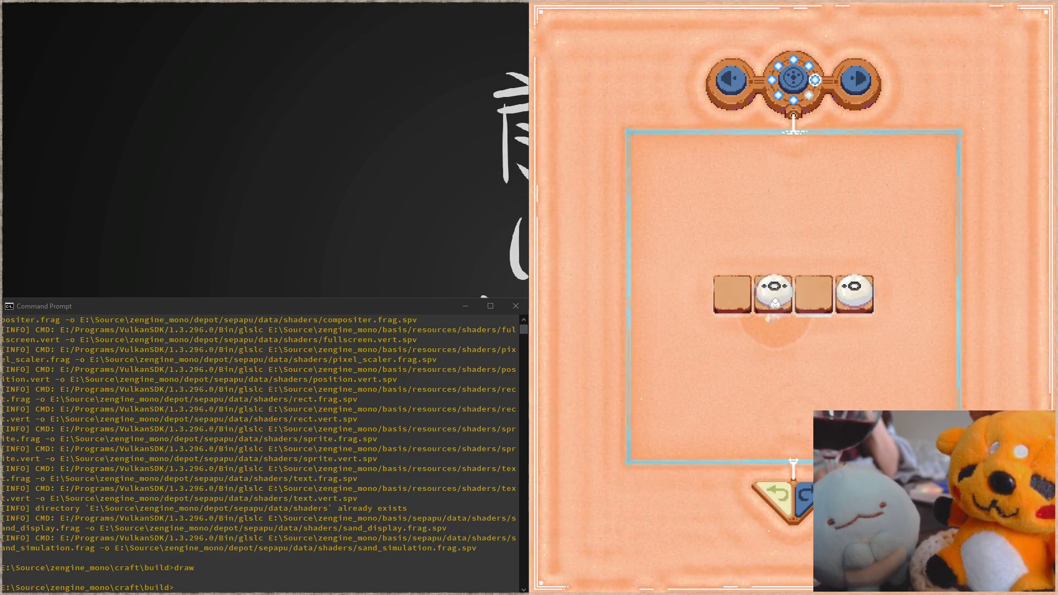
Make a move on the tile row so dark pieces fill the first and third tiles.
click(762, 305)
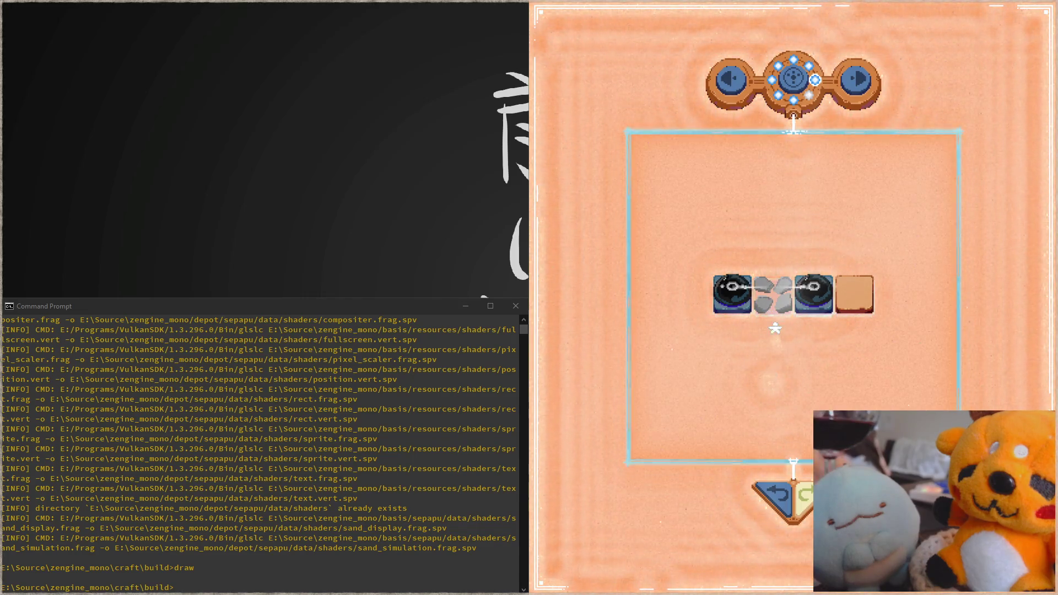
Move the eye piece onto the second tile, completing the row and summoning the creature.
click(784, 506)
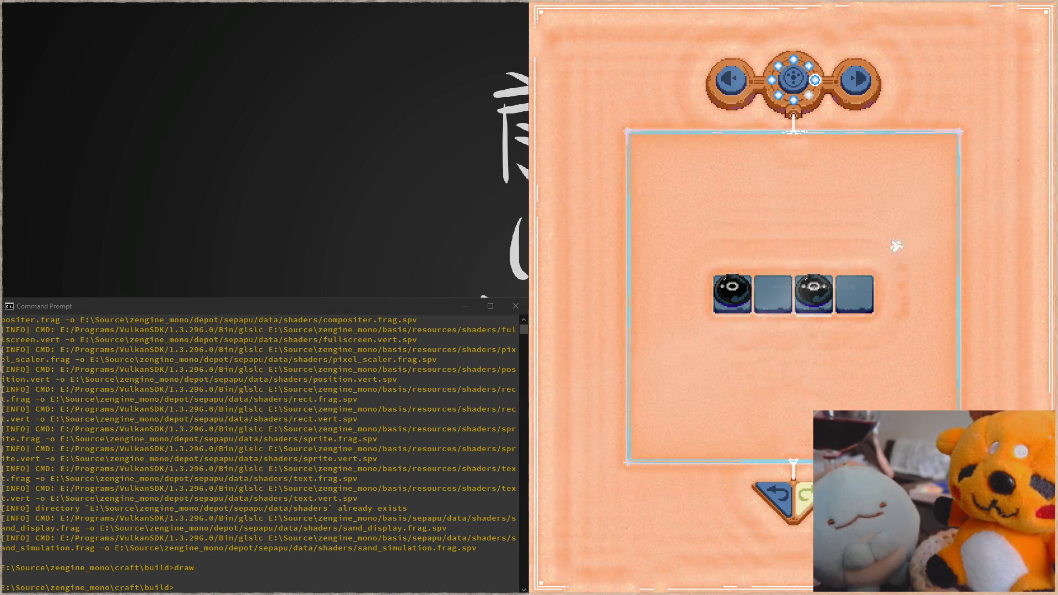
click(806, 289)
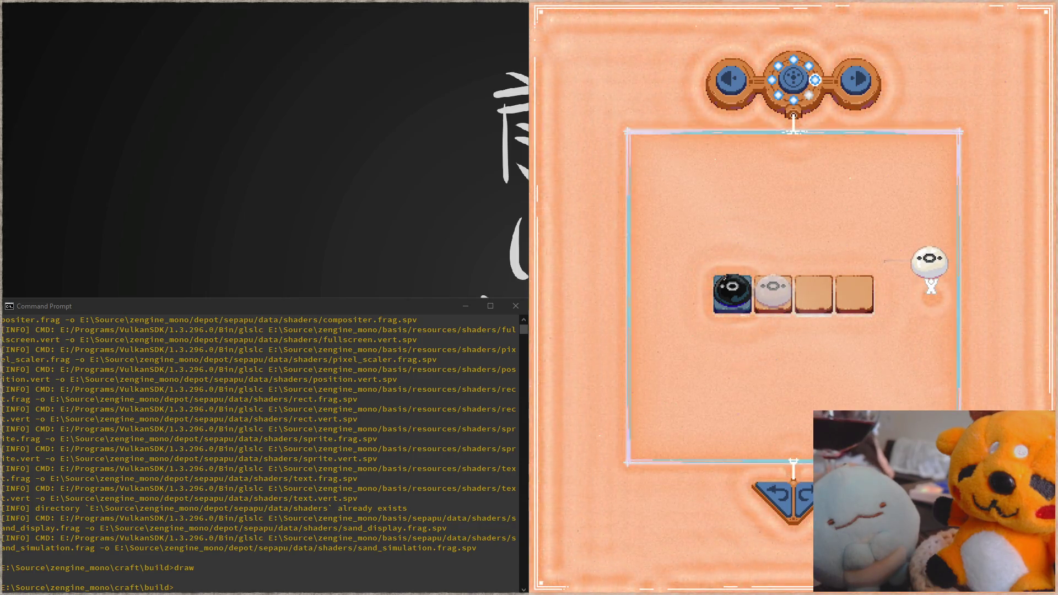
Drop the held piece into the second tile so the puzzle resets and level 2 loads, with the debug readout shown.
click(817, 322)
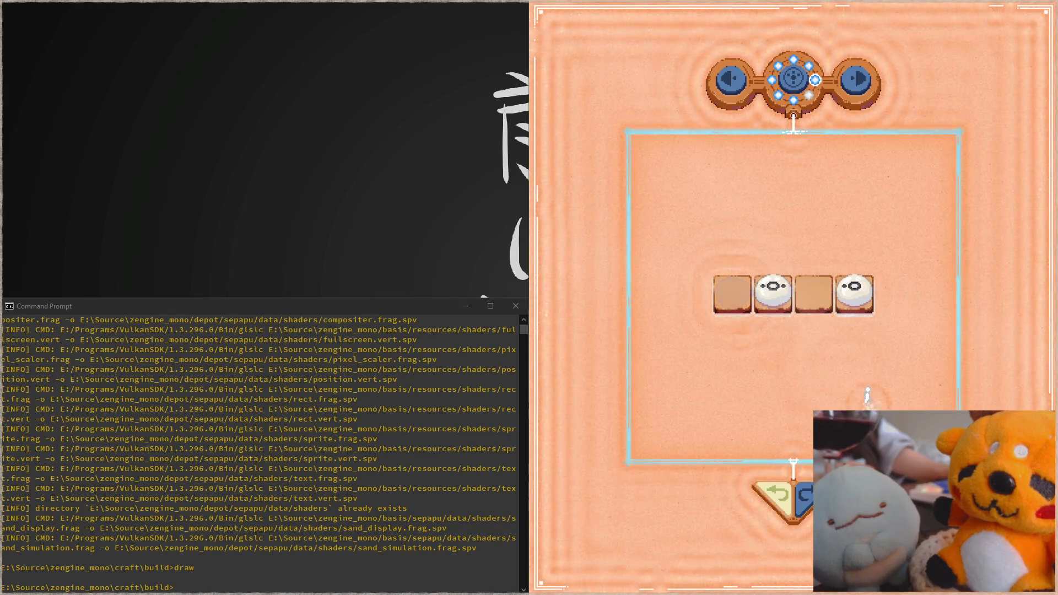
key(F1)
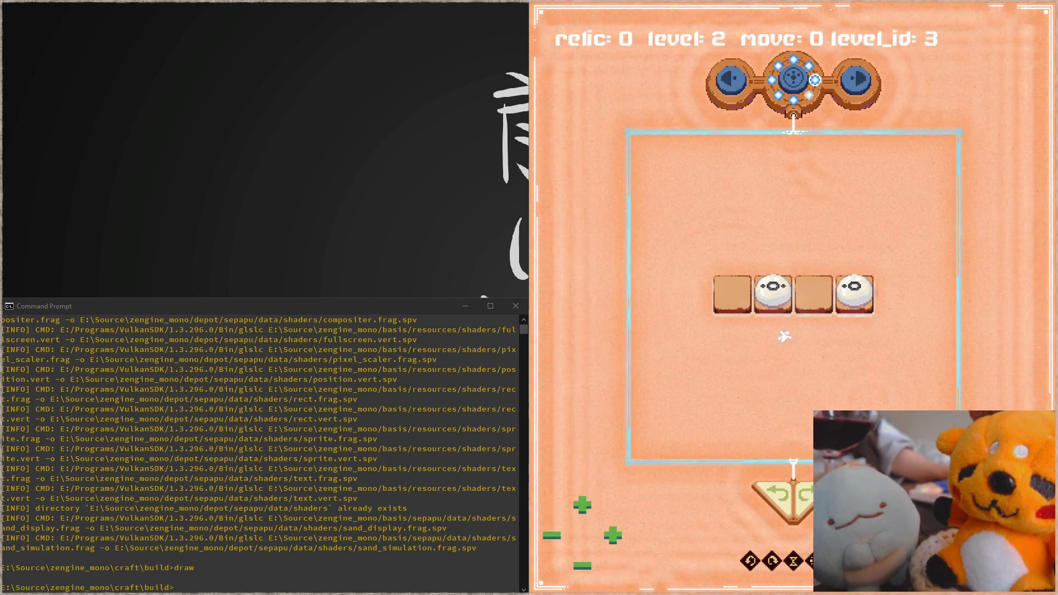
Step through the levels to level_id 12 and hide the debug readout.
key(Right)
key(Right)
key(Right)
key(Left)
key(F1)
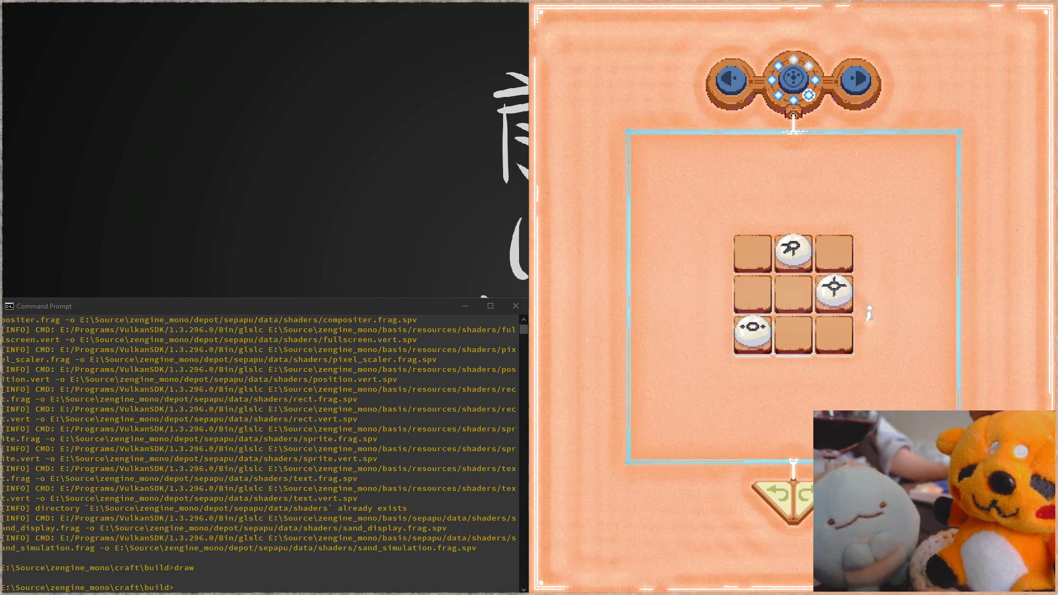
Move the crosshair and eye pieces to complete the bottom row, then let the board reset.
mouse_move(842, 318)
mouse_down()
mouse_move(890, 328)
mouse_move(596, 431)
mouse_up()
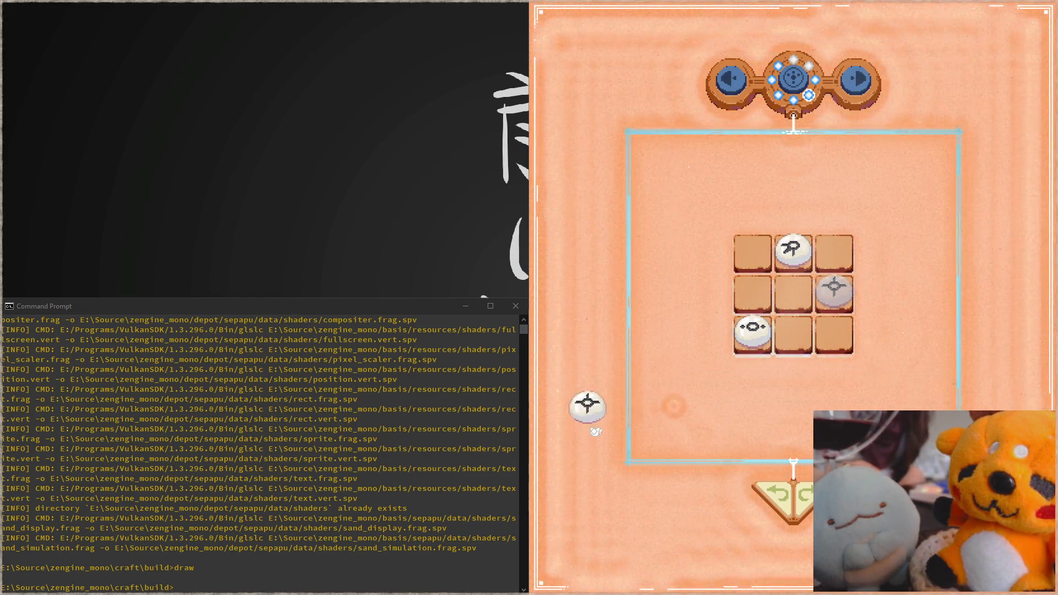
mouse_move(595, 431)
mouse_down()
mouse_move(599, 296)
mouse_move(781, 378)
mouse_move(797, 360)
mouse_up()
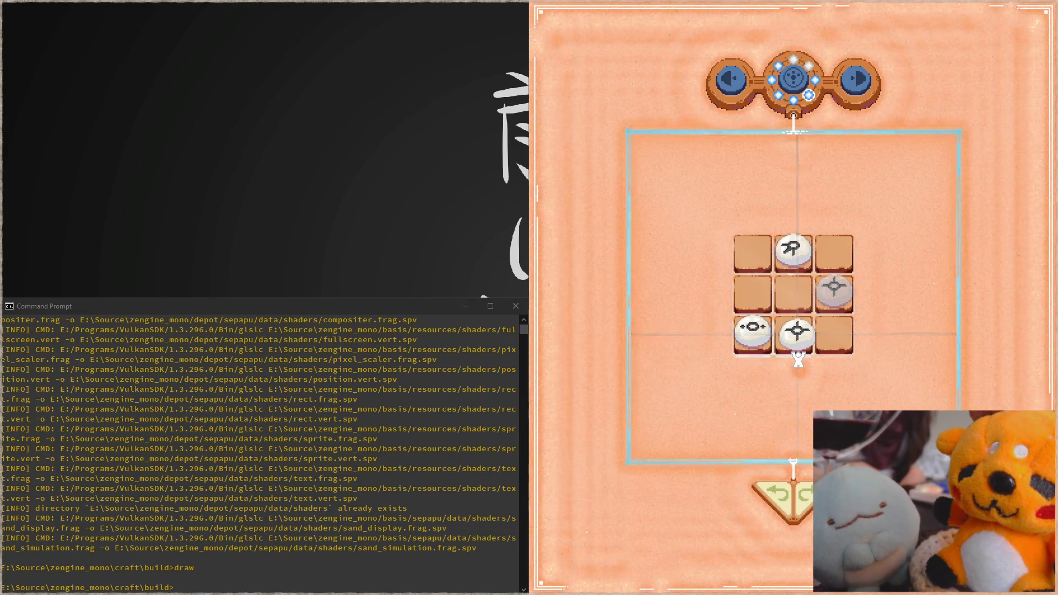
drag(768, 332, 783, 303)
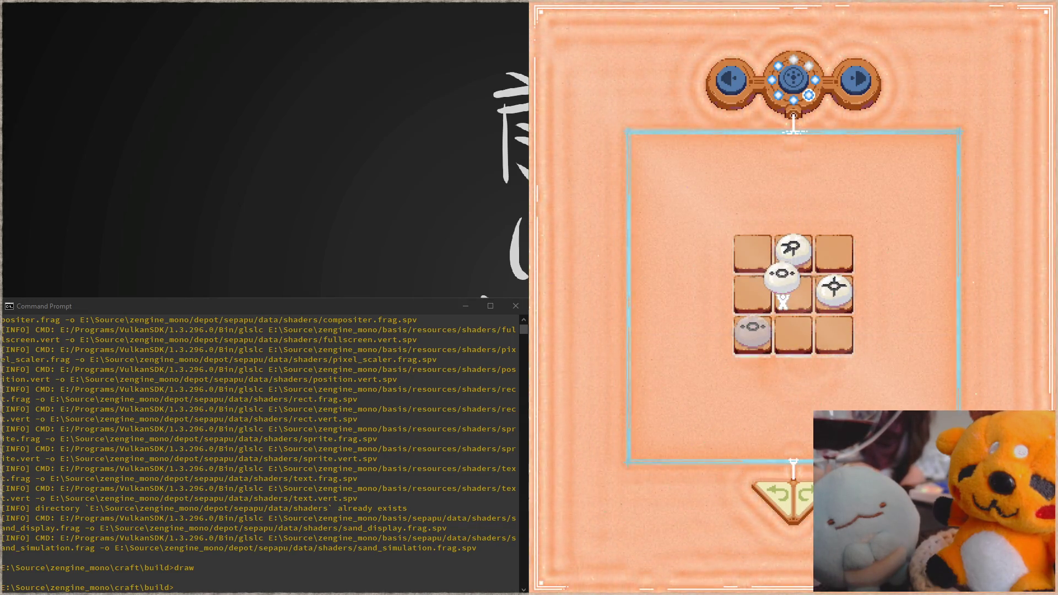
click(793, 355)
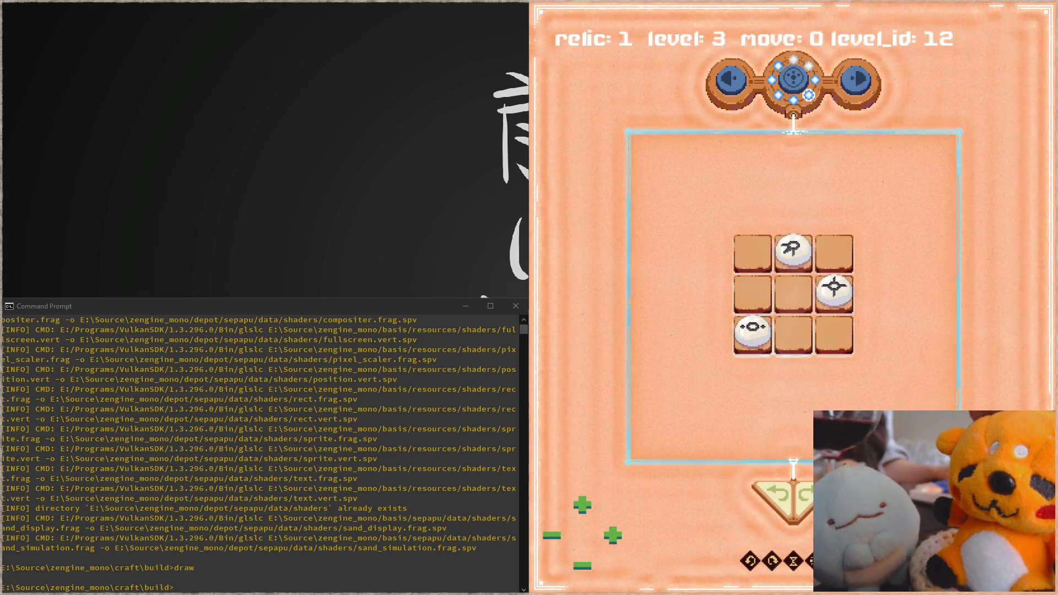
Hide the HUD and step through the levels up to 6 and back down to level 1 (level_id 10).
key(F1)
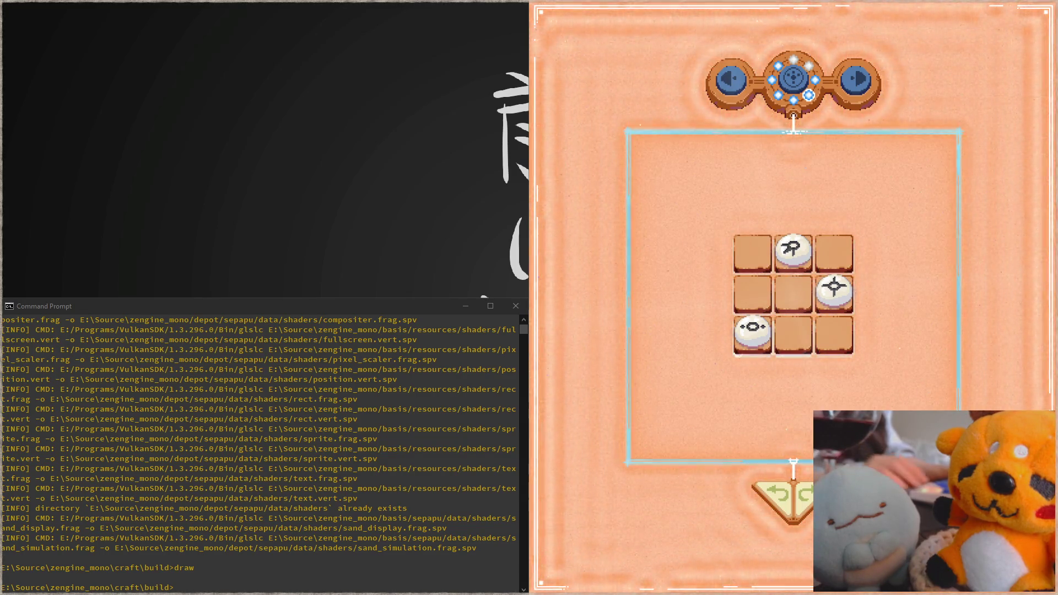
key(F1)
key(Right)
key(Right)
key(Right)
key(Left)
key(Left)
key(Left)
key(Left)
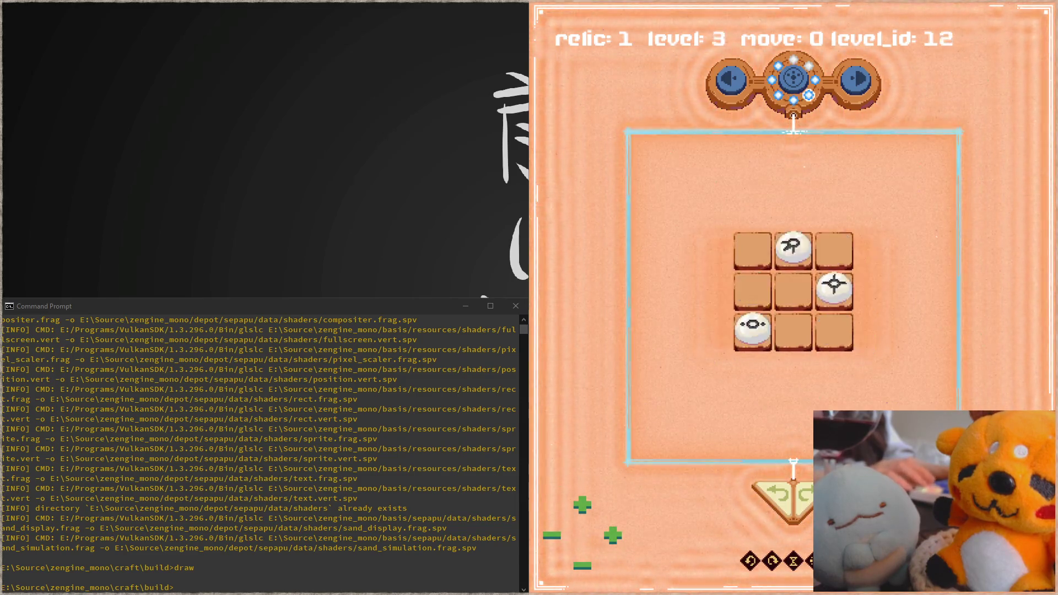
key(Left)
key(Left)
key(F1)
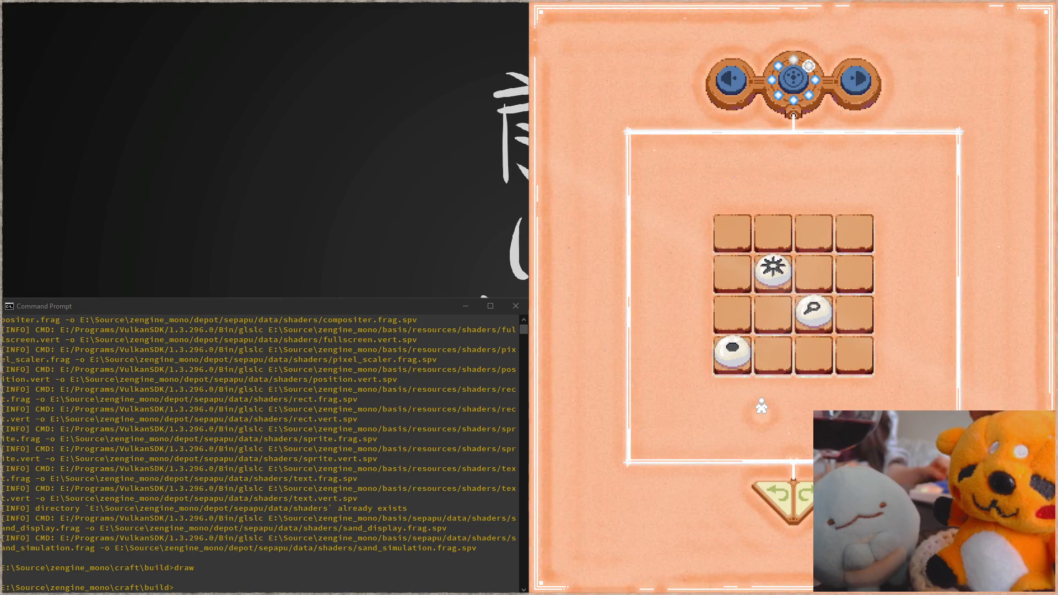
Lift the magnifier piece and put it back, then slide the sun piece to the top-right cell.
mouse_move(813, 313)
mouse_down()
mouse_move(868, 277)
mouse_move(881, 233)
mouse_move(859, 251)
mouse_up()
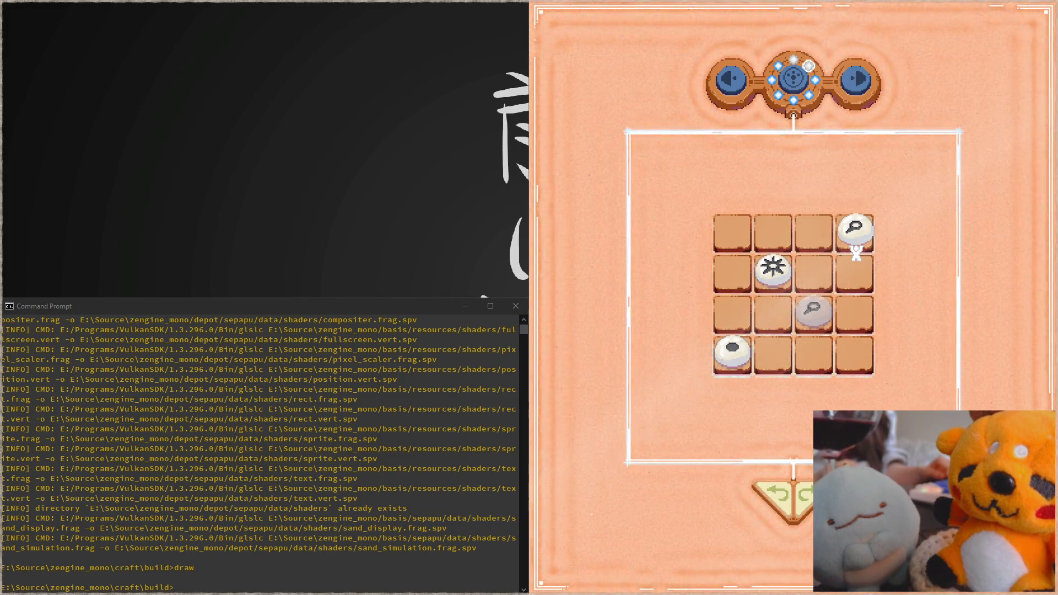
drag(857, 252, 819, 323)
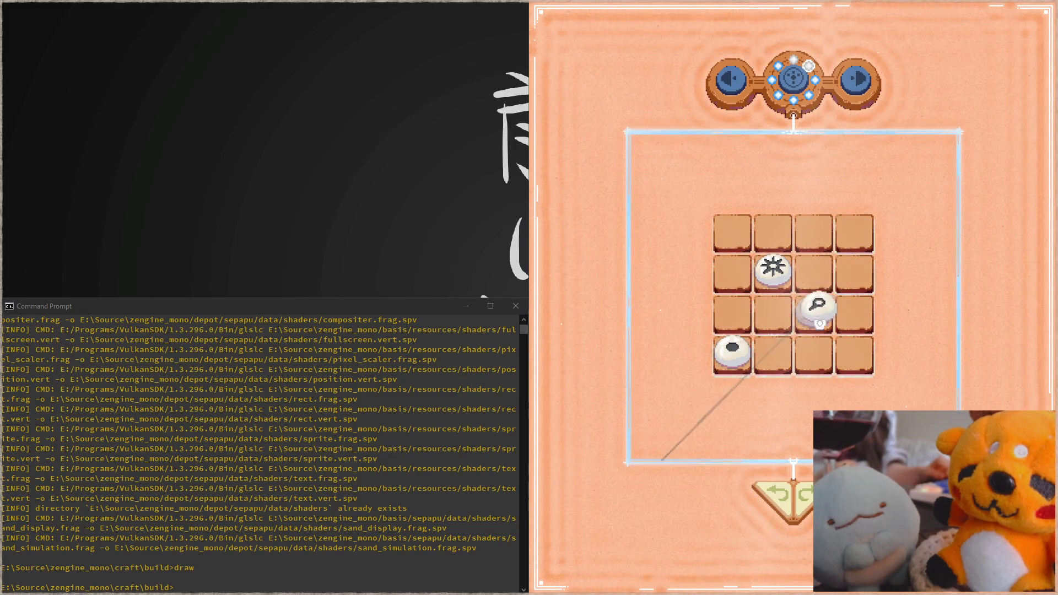
click(777, 288)
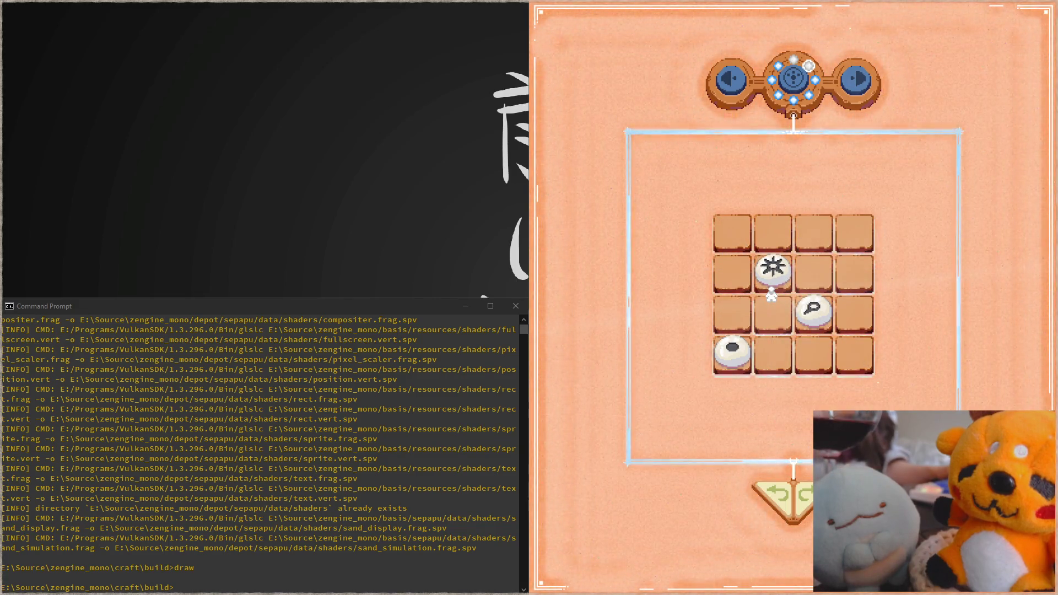
click(772, 278)
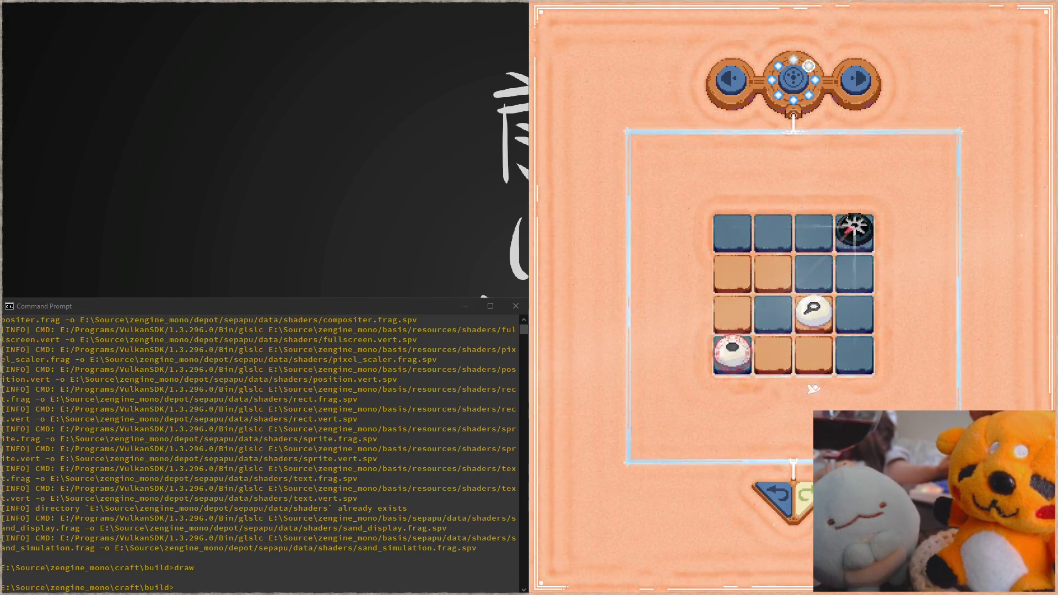
Reset the board, then slide the top-right eye piece left along the top row.
key(r)
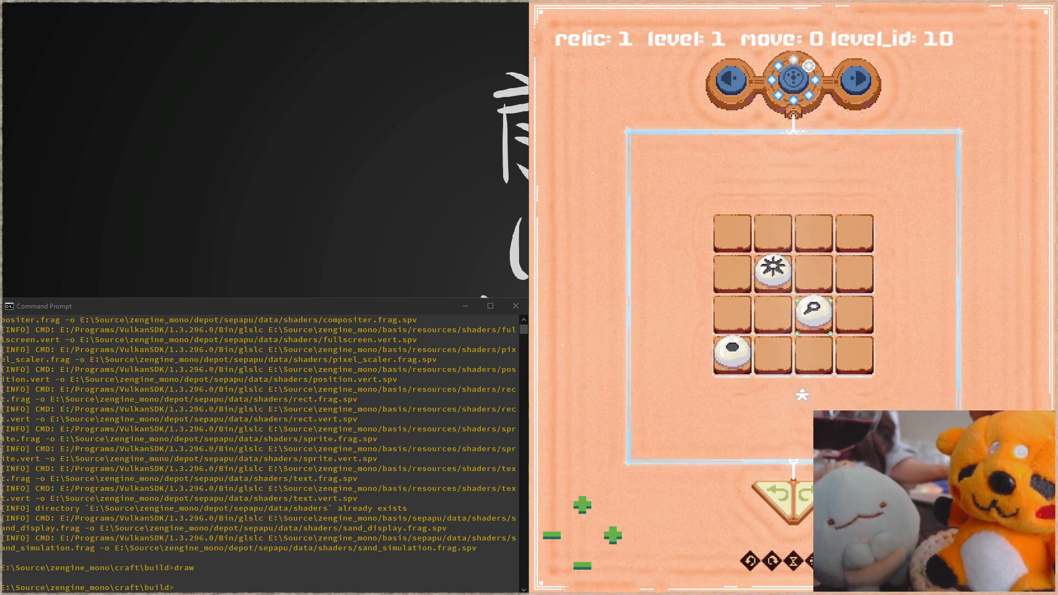
click(812, 319)
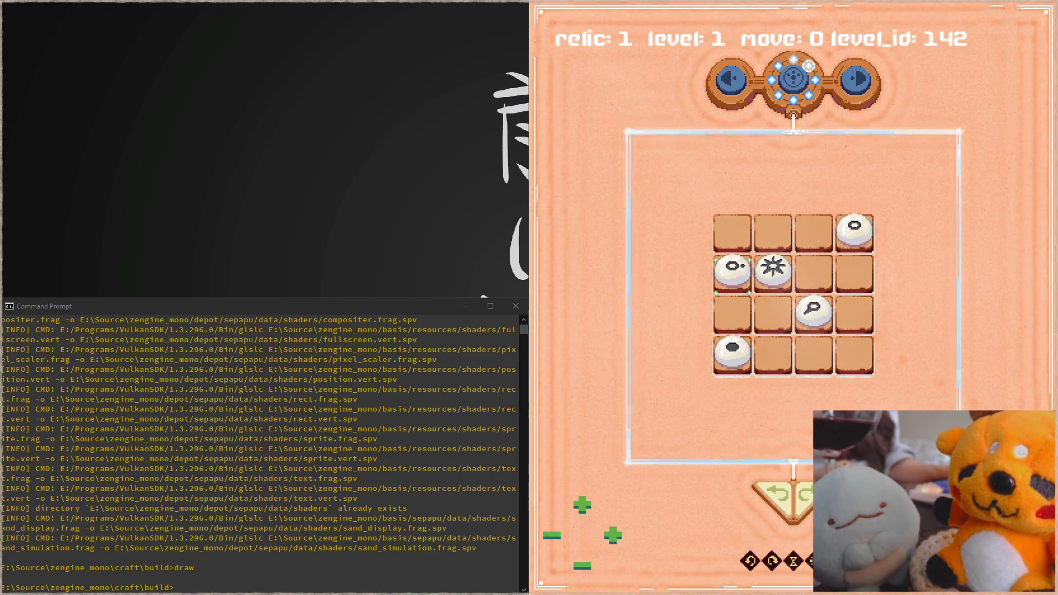
click(855, 232)
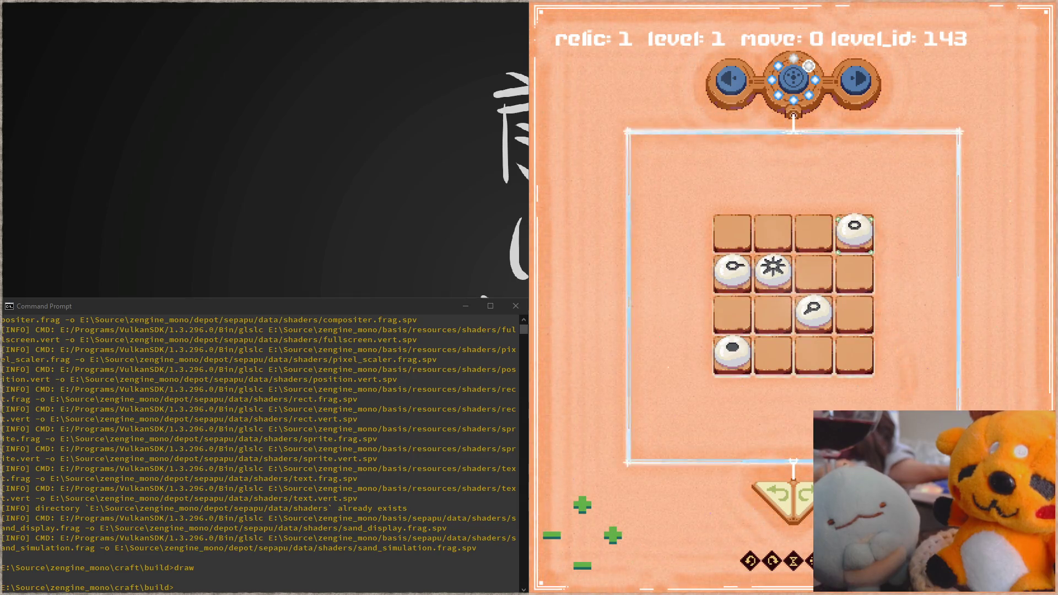
key(Left)
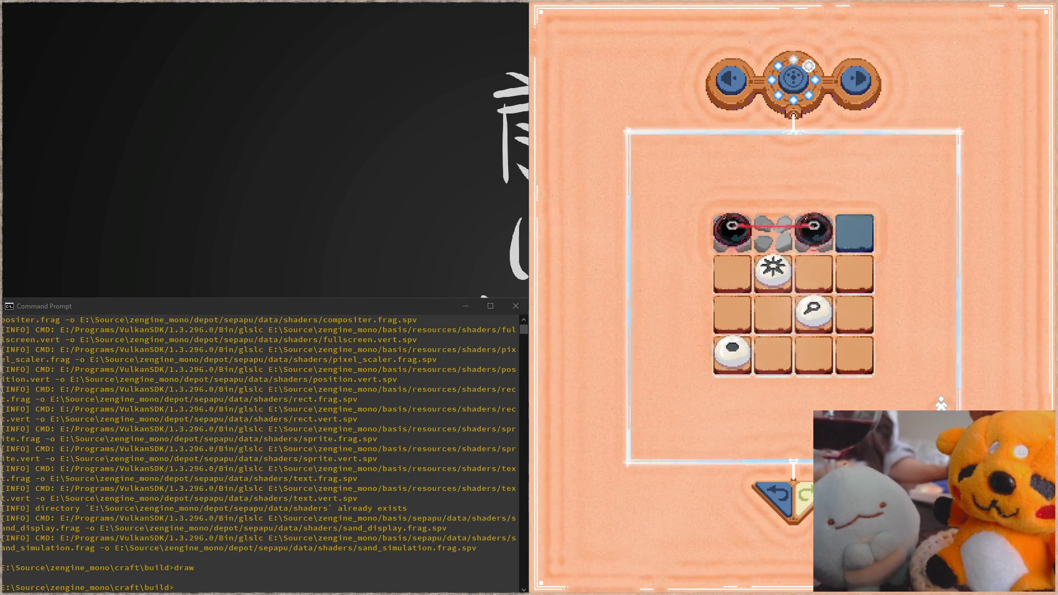
Try linking the two black eye pieces together a few times.
drag(829, 234, 720, 217)
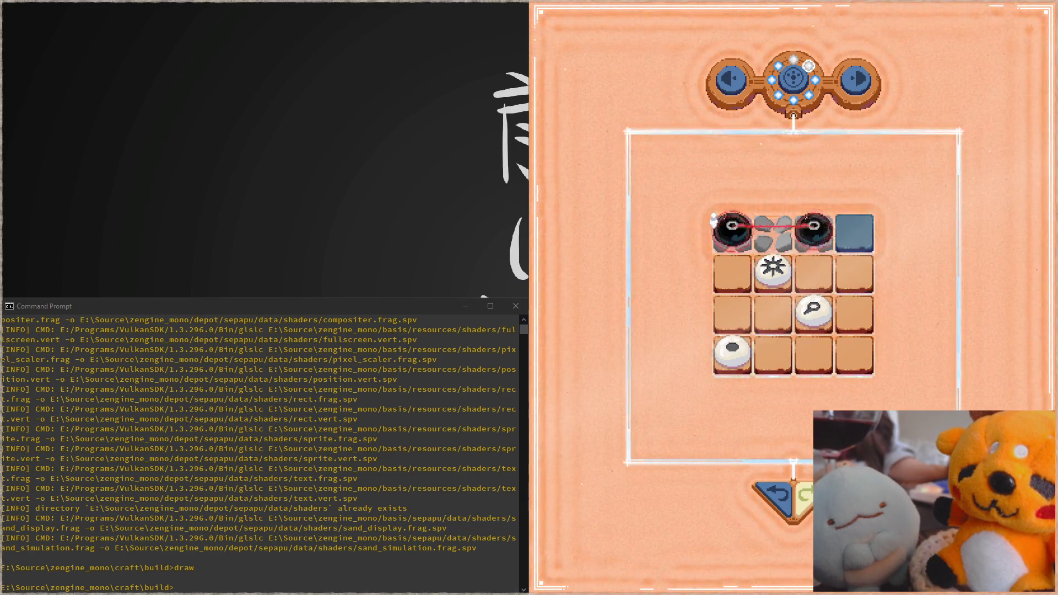
drag(712, 222, 814, 225)
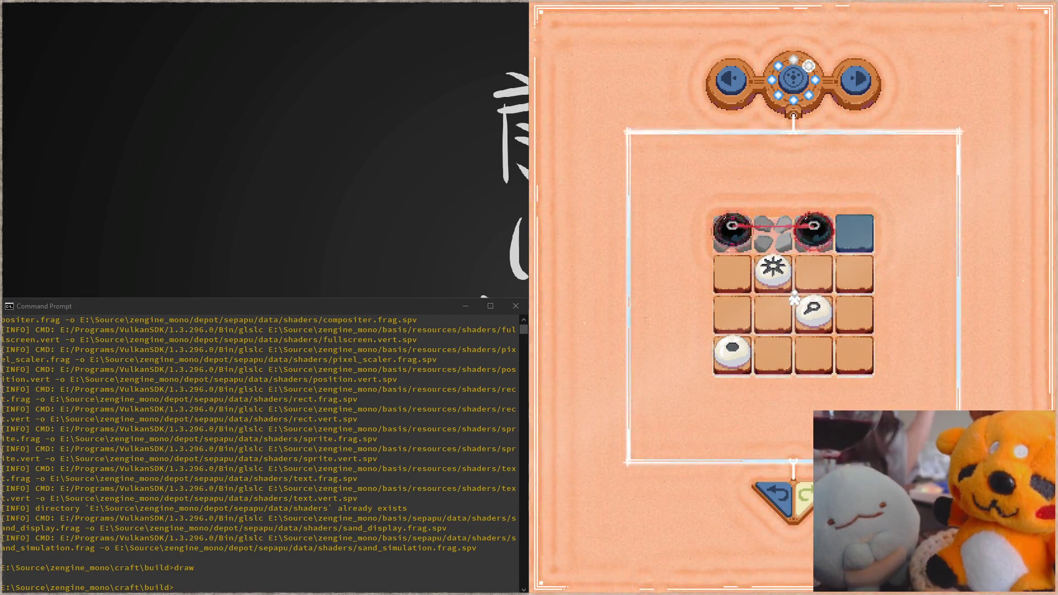
drag(815, 225, 735, 225)
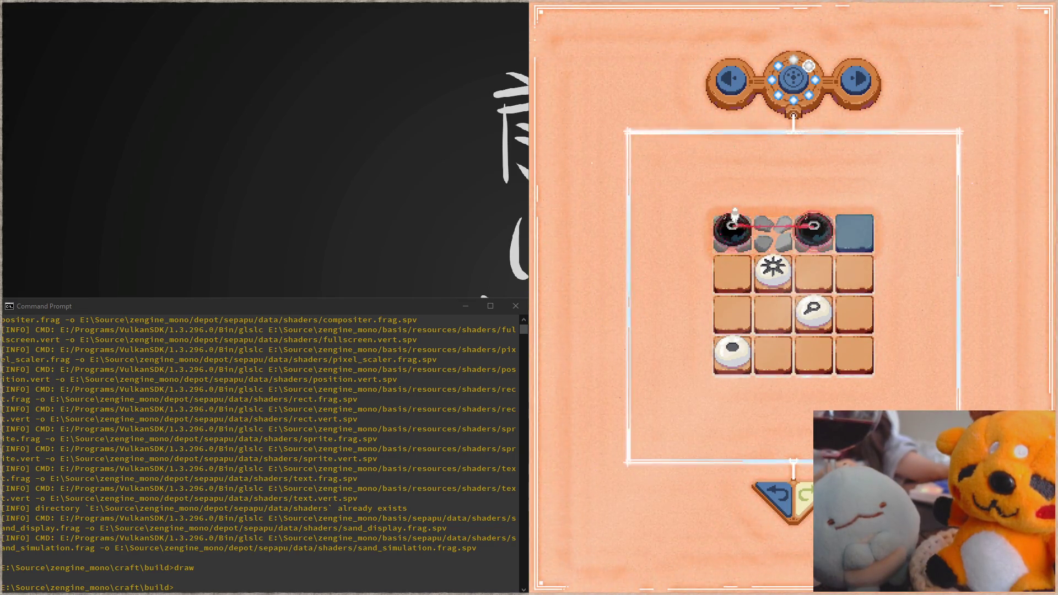
Reset the puzzle and move the sun piece to the top-left tile.
key(Tab)
key(Tab)
drag(854, 228, 837, 232)
drag(785, 281, 732, 232)
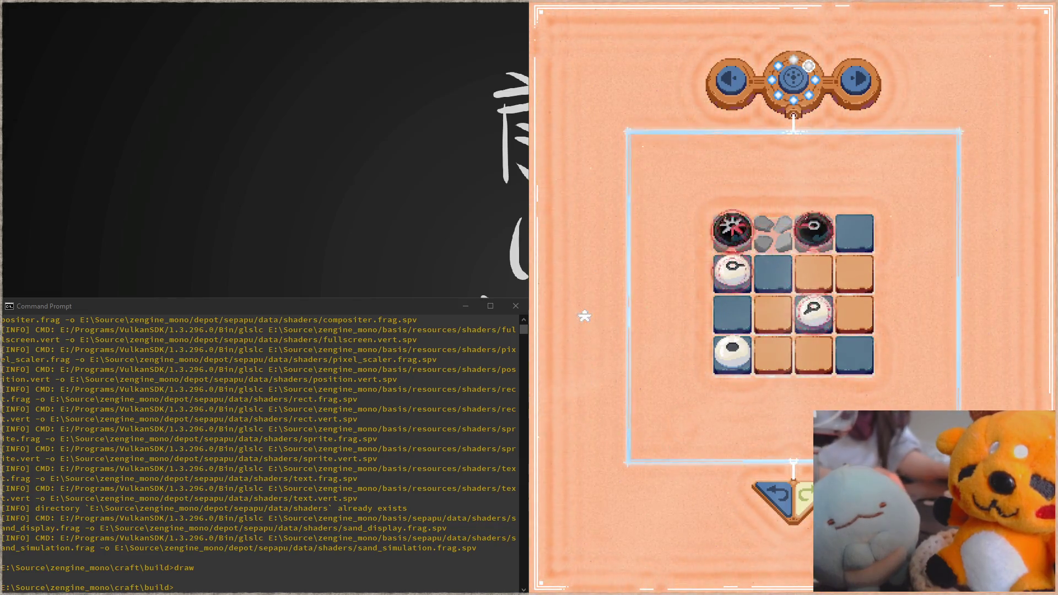
Maximize the game window and switch to the Focus editor with props.param open.
key(F11)
key(F11)
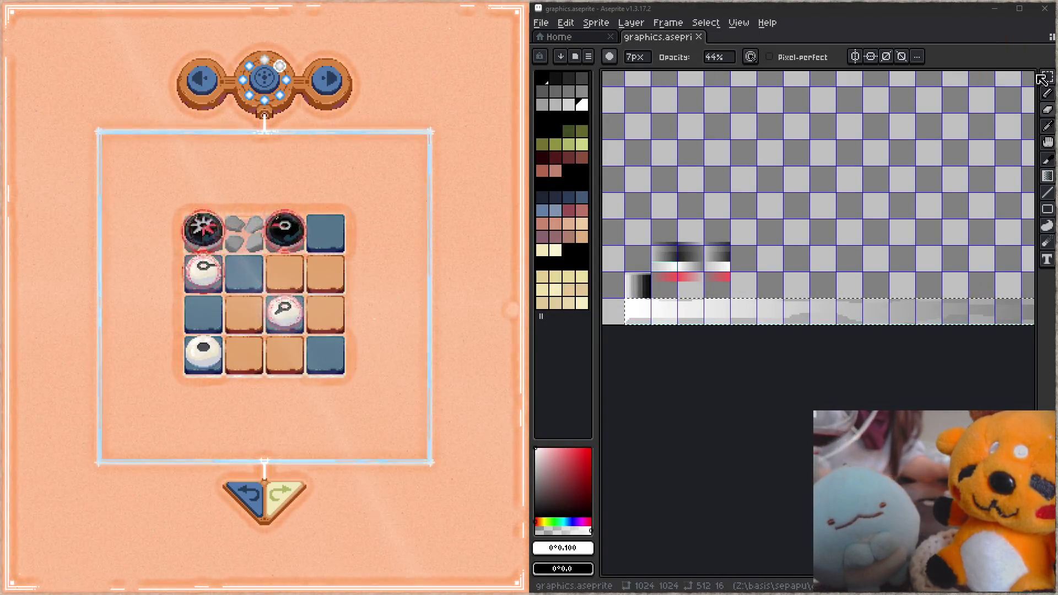
key(alt+Tab)
key(ctrl+p)
text(.zfx)
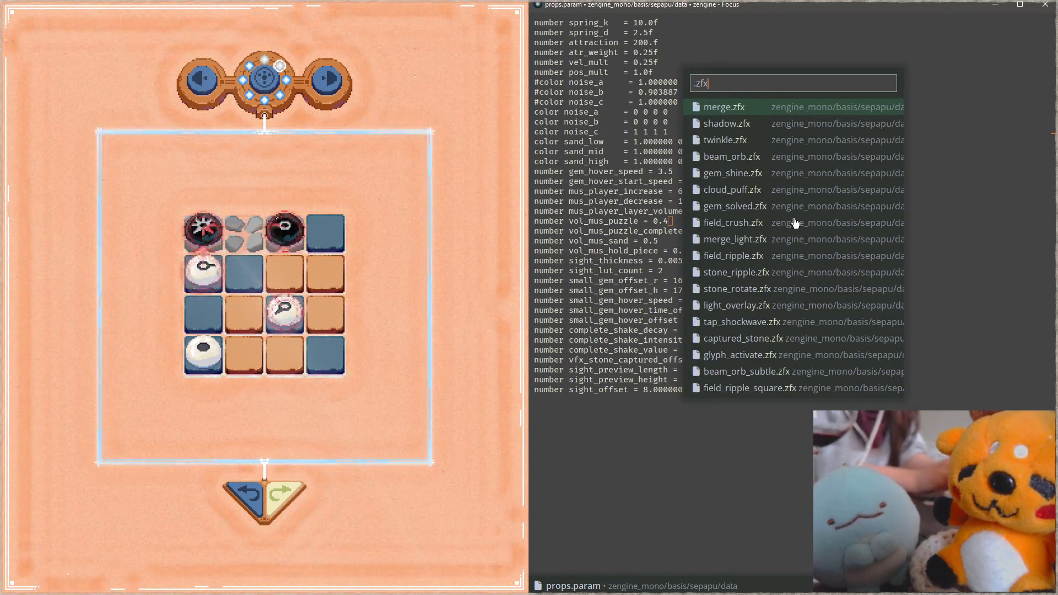
Pick captured_stone.zfx from the .zfx file finder and open it.
key(Down)
key(Down)
key(Down)
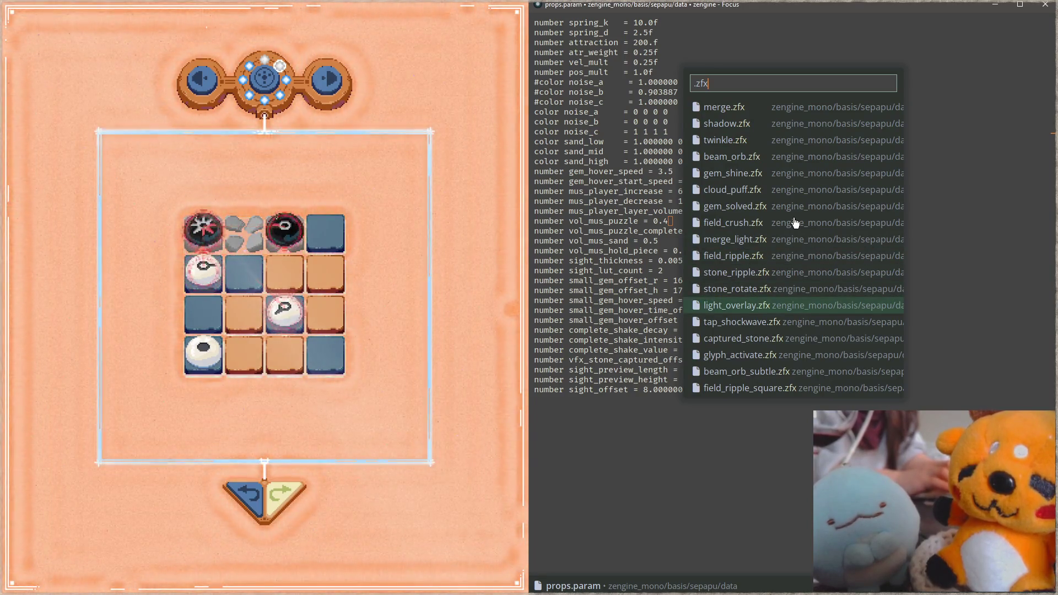
key(Down)
key(Down)
key(Down)
key(Down)
key(Up)
key(Up)
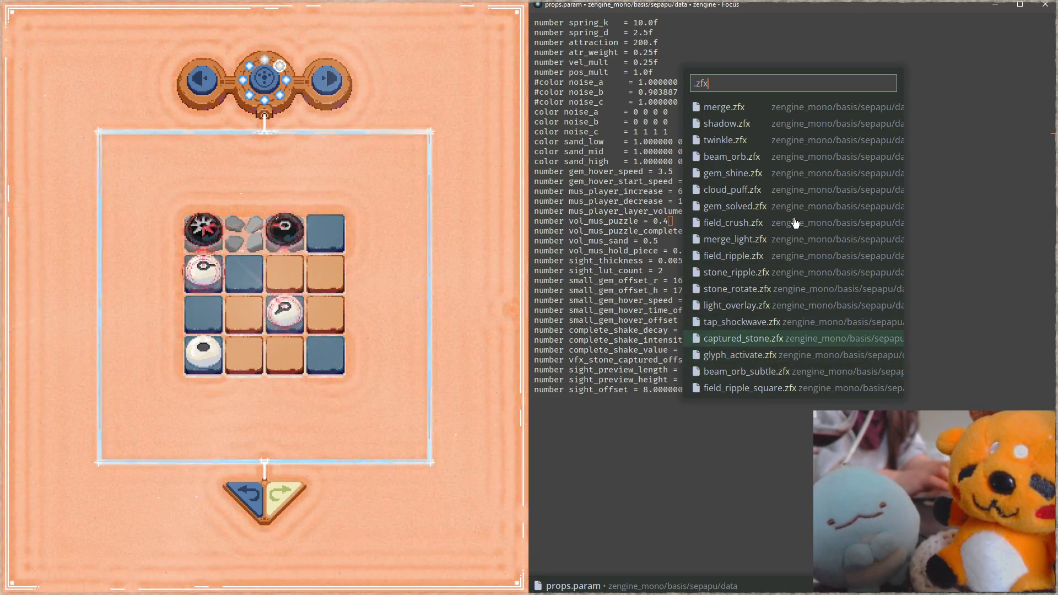
key(Return)
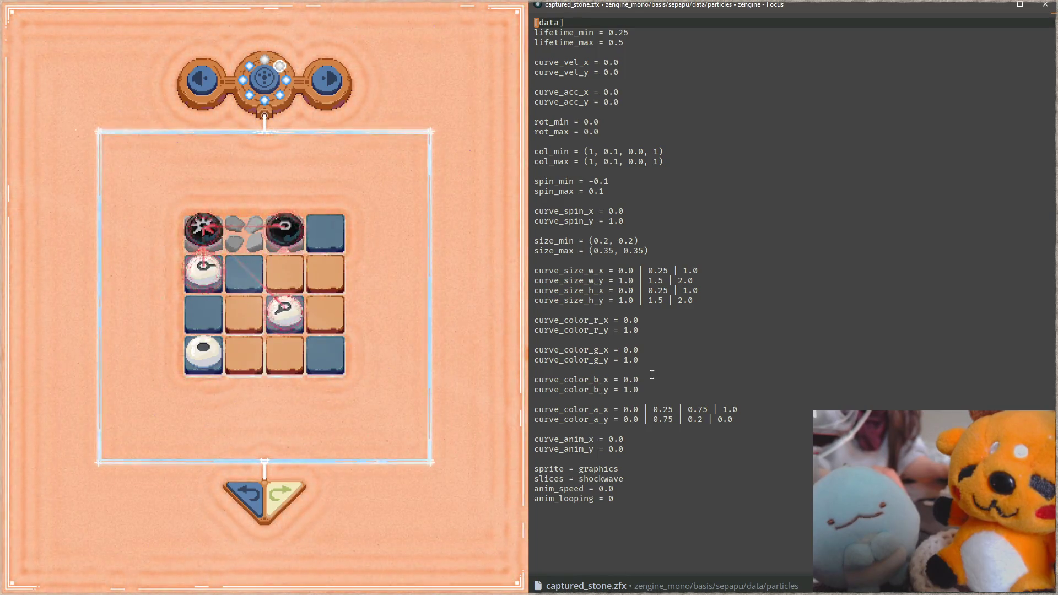
Trim the old alpha digit and the 1.5 values on the y size curves, then save so the effect reloads.
key(BackSpace)
text(7)
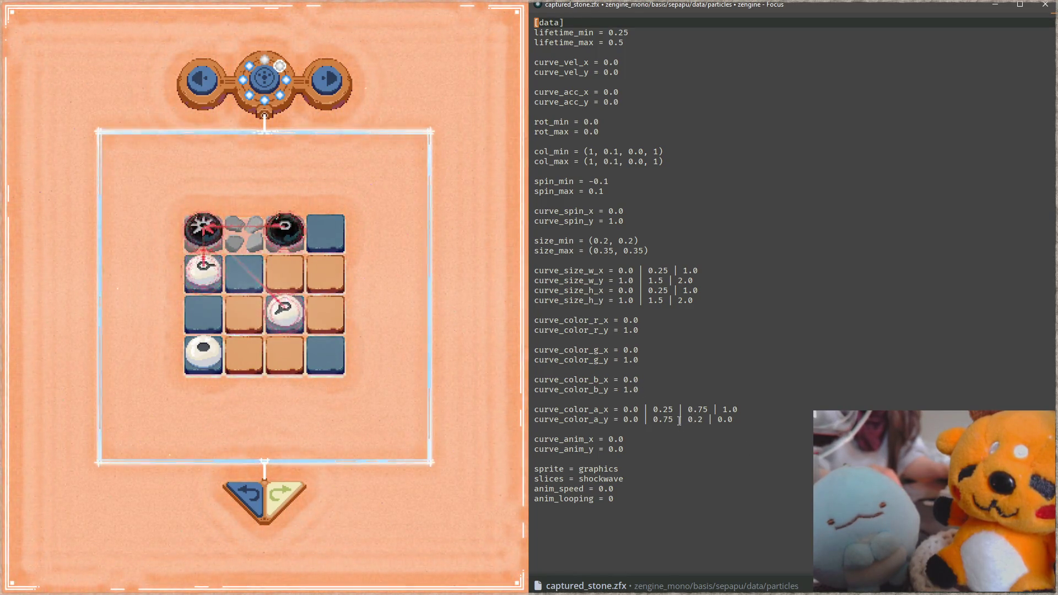
click(700, 300)
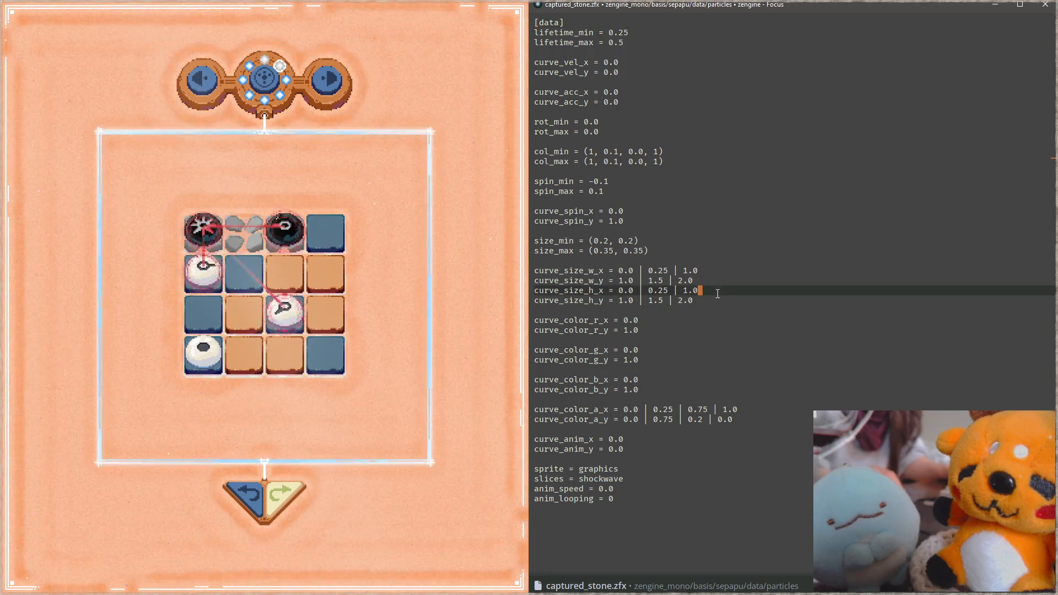
key(Left)
key(Left)
key(Left)
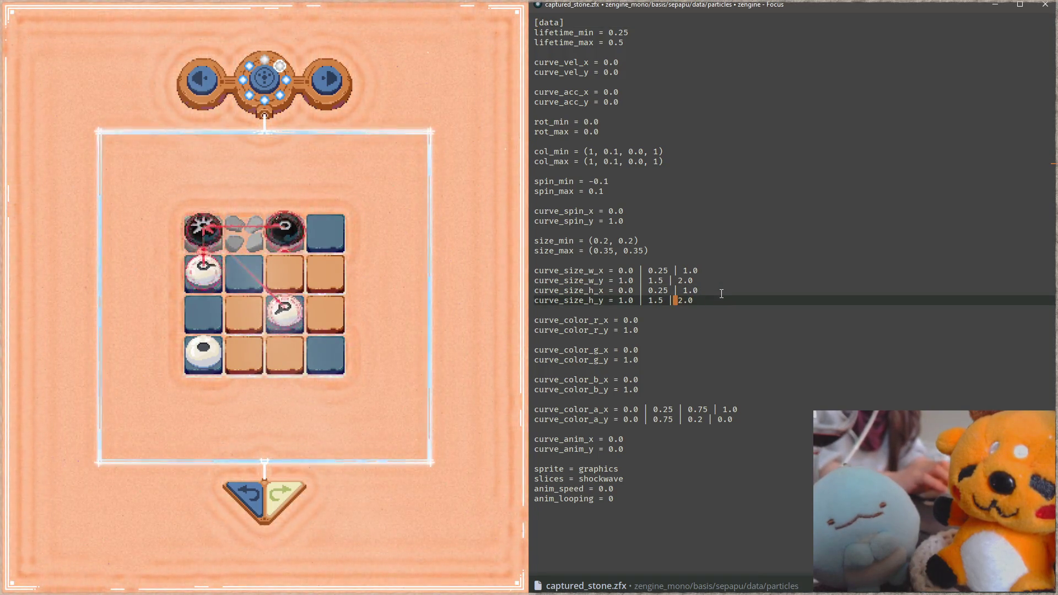
key(Left)
key(Left)
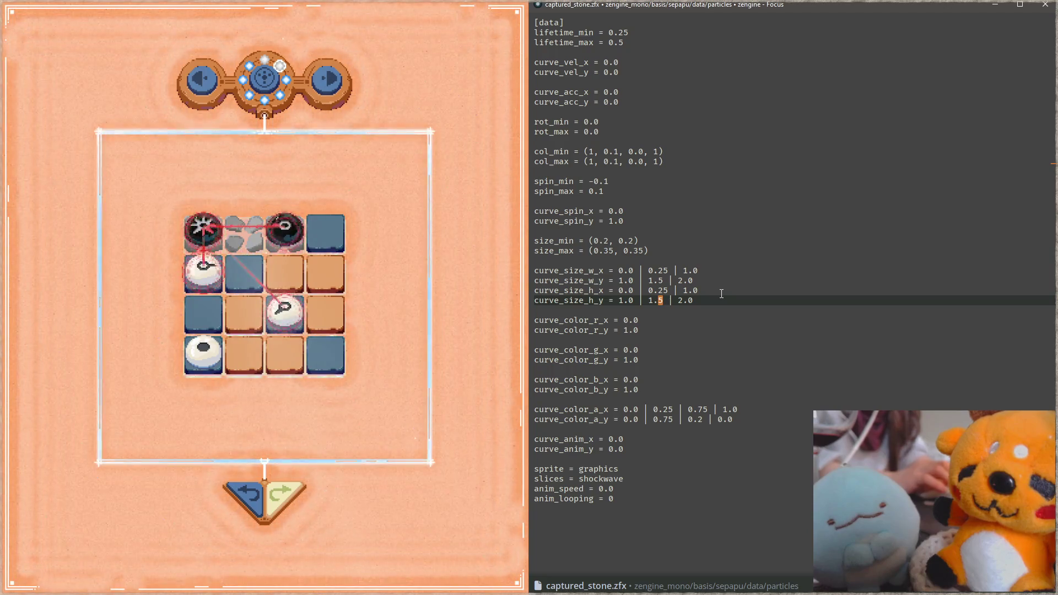
key(Delete)
key(Up)
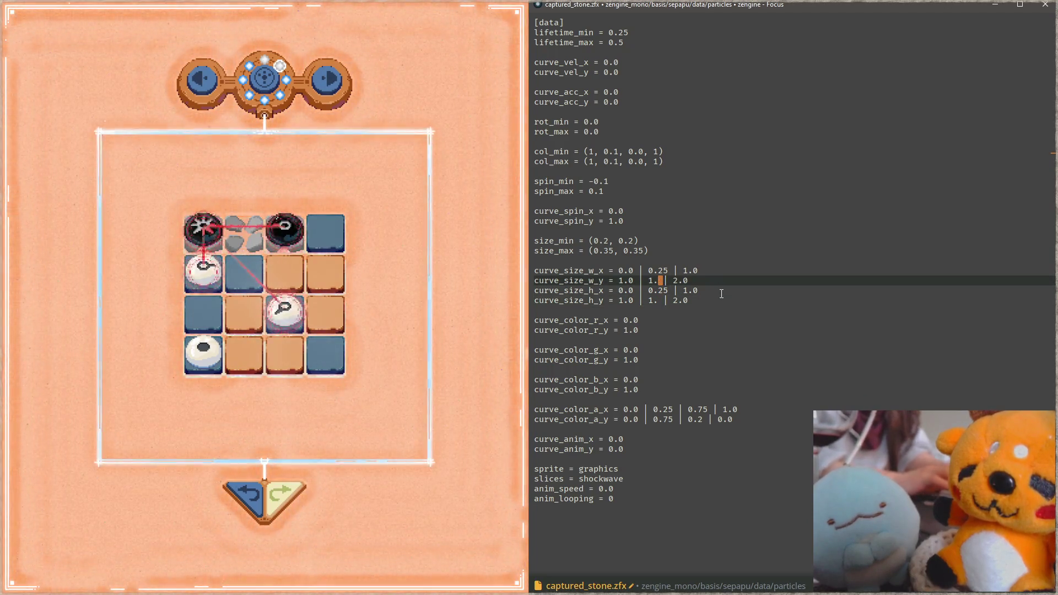
text(0)
key(Down)
text(0)
key(ctrl+s)
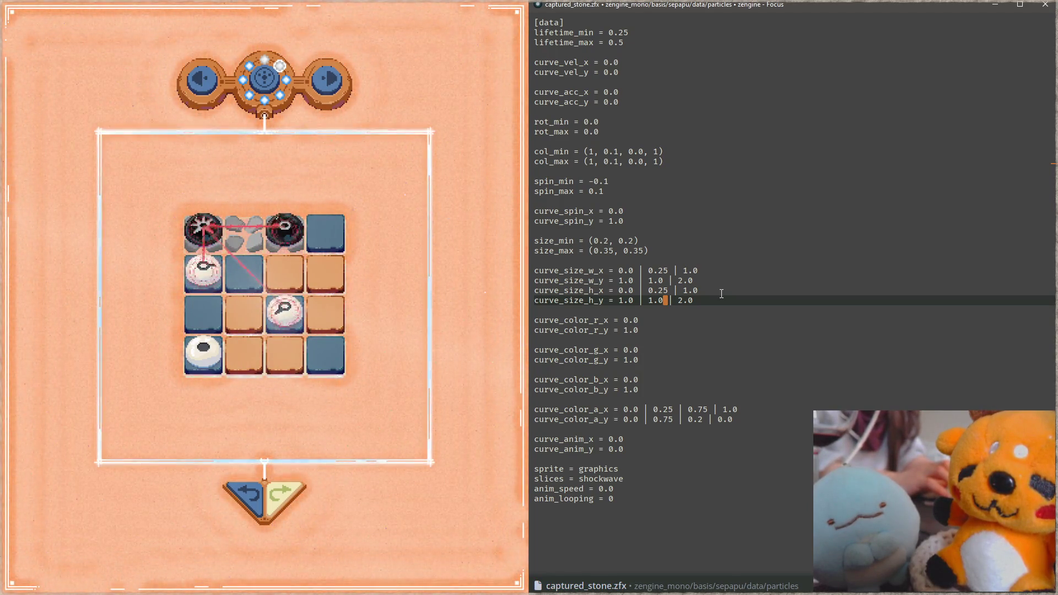
Set curve_size_w_y and curve_size_h_y to 2 | 2 | 2.0 and save, enlarging the shockwave rings.
key(Left)
key(Left)
key(Left)
key(BackSpace)
text(5)
key(Up)
key(Down)
key(BackSpace)
key(BackSpace)
key(BackSpace)
text(2)
key(Up)
key(Up)
key(shift+Left)
key(shift+Left)
key(shift+Left)
text(2)
key(Right)
key(Right)
key(shift+Right)
key(shift+Right)
key(shift+Right)
text(2)
key(Down)
key(BackSpace)
key(Delete)
key(Delete)
text(2)
key(ctrl+s)
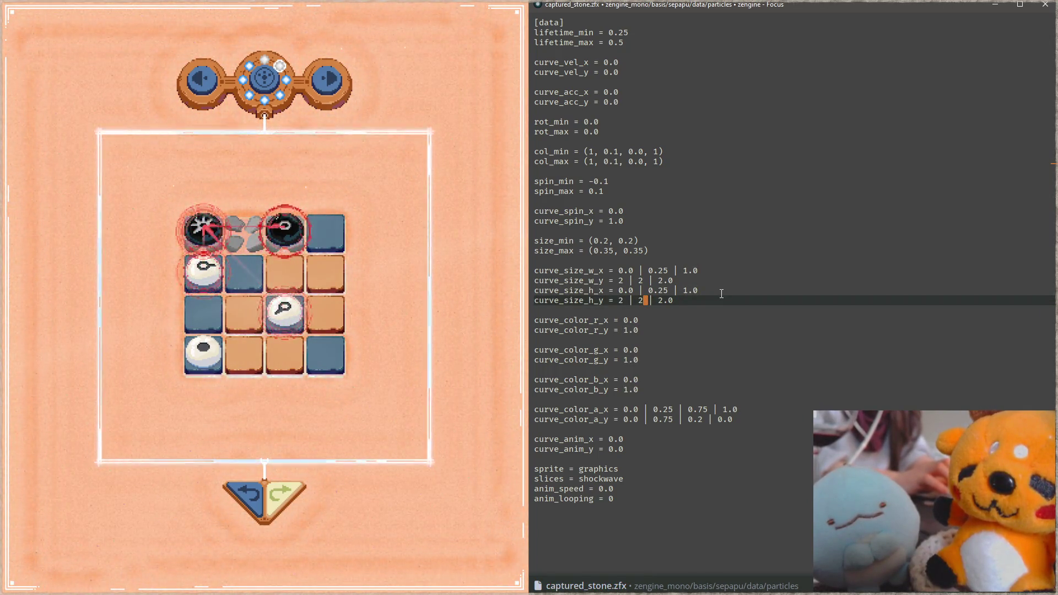
click(652, 34)
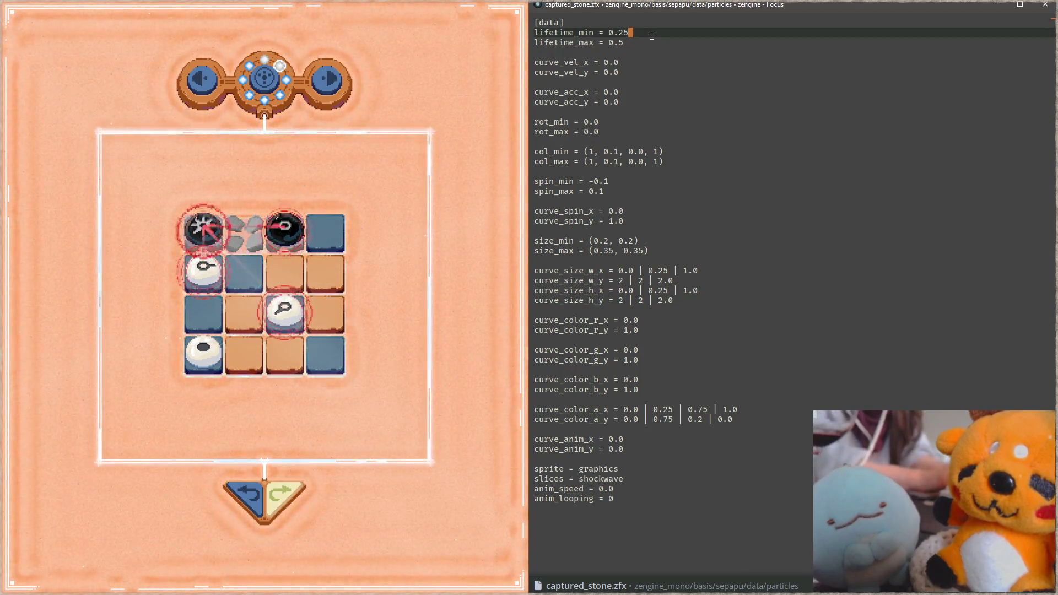
Edit lifetime_min and lifetime_max and save so the game reloads the particles.
key(BackSpace)
key(BackSpace)
text(1)
key(Down)
key(BackSpace)
text(2)
key(ctrl+s)
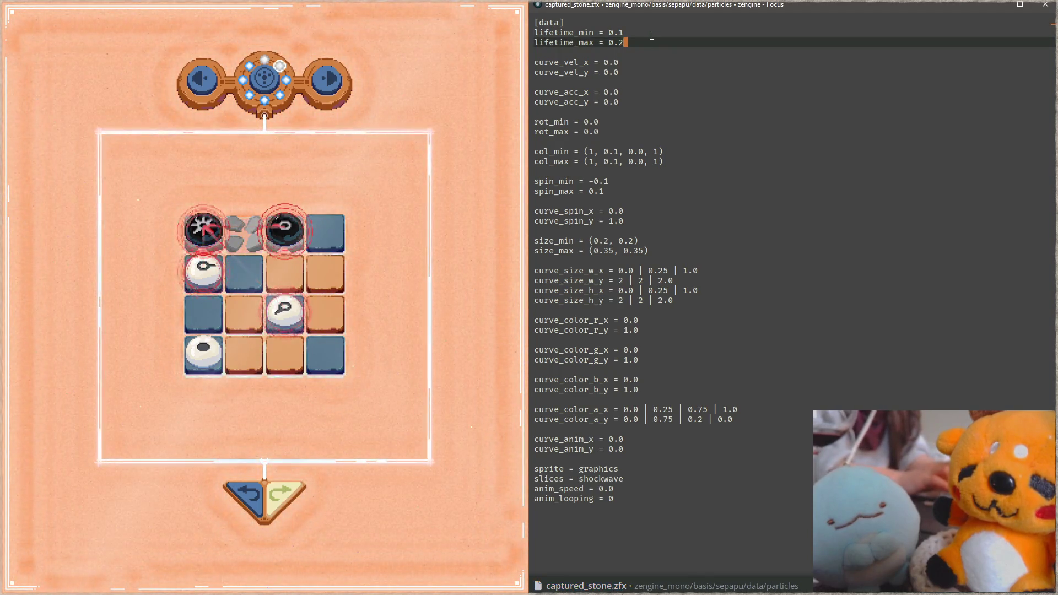
key(Up)
key(BackSpace)
key(BackSpace)
key(BackSpace)
text(1)
Set both lifetimes to 1 and save, then move to the curve_color_a_y line.
key(Down)
key(BackSpace)
key(BackSpace)
key(BackSpace)
text(1)
key(ctrl+s)
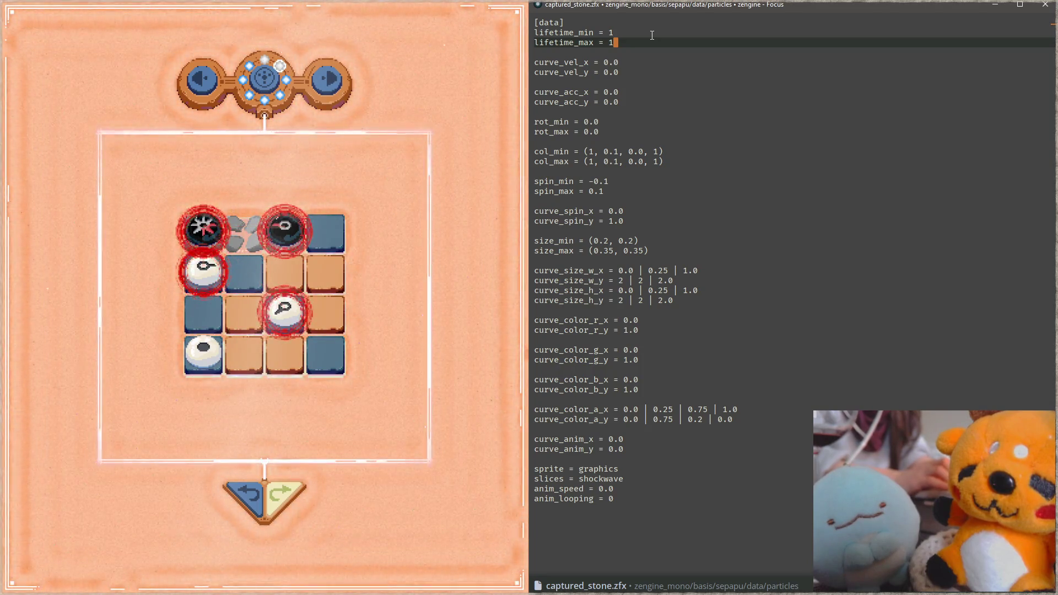
key(Down)
key(Down)
key(Down)
key(Down)
key(Down)
key(Down)
key(Down)
key(Down)
key(Down)
key(Down)
key(Down)
key(Right)
key(Right)
key(Right)
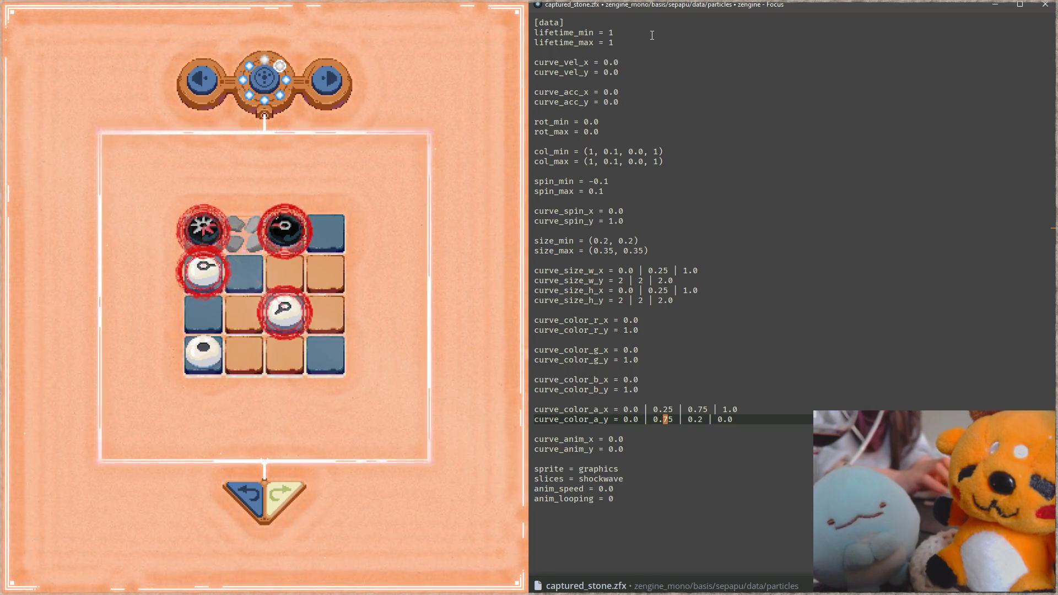
Remove the alpha 1 from col_max and col_min in captured_stone.zfx and save.
key(Up)
key(Up)
key(Up)
key(Up)
key(Up)
key(Up)
key(Up)
key(Up)
key(Up)
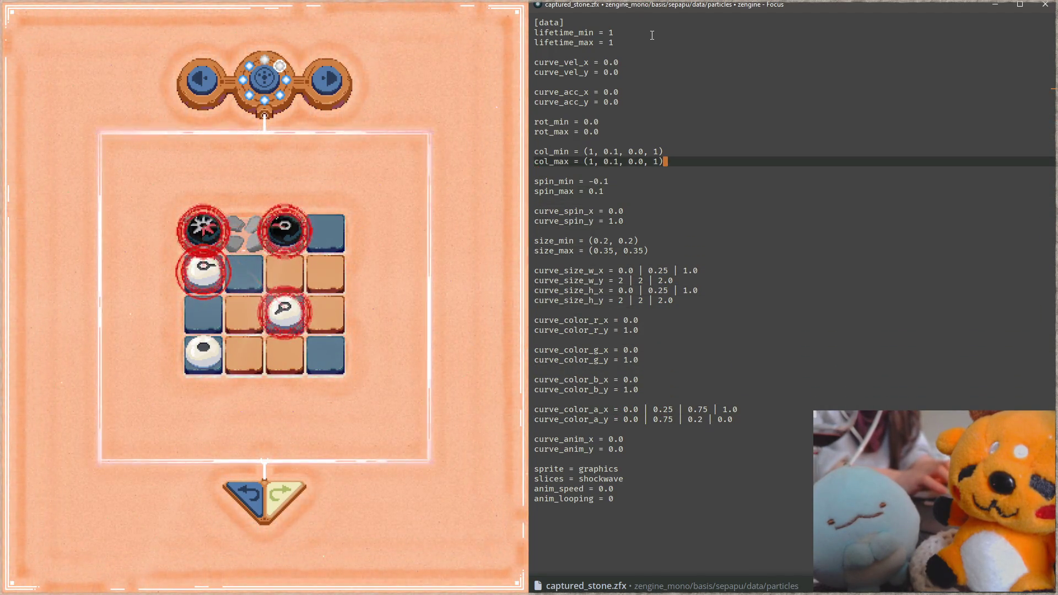
key(BackSpace)
text(.5)
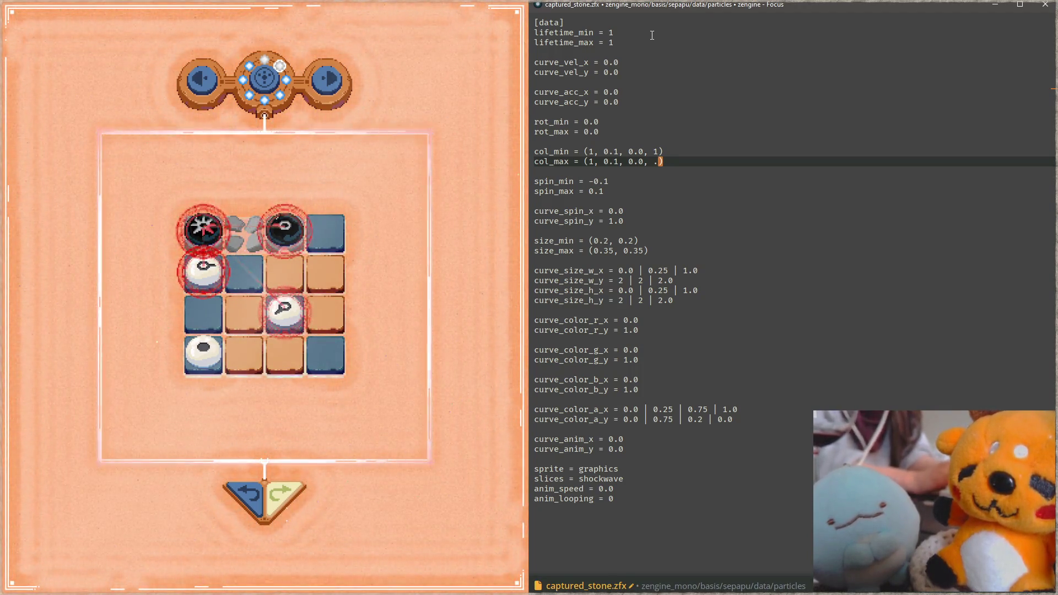
key(BackSpace)
text(15)
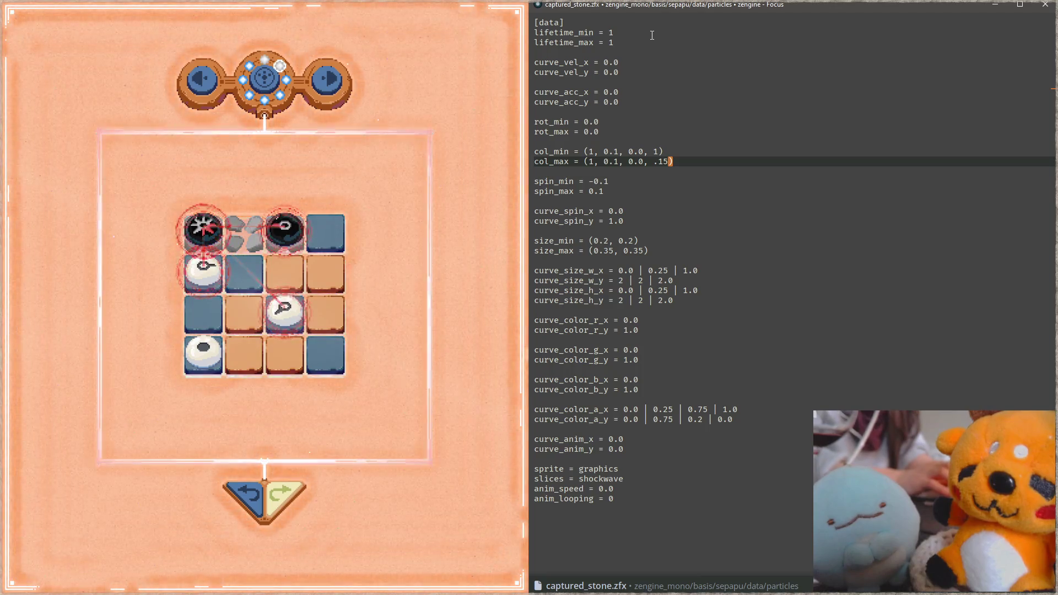
key(Up)
key(Left)
key(BackSpace)
text(.15)
key(ctrl+s)
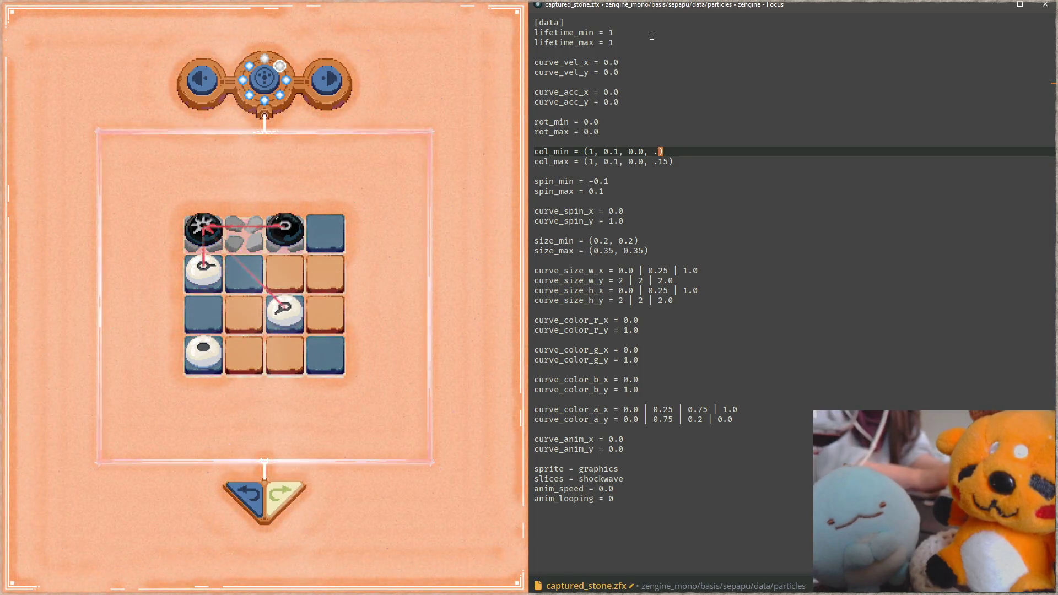
Rework both alpha values toward .55 and .5, saving after each change.
key(Left)
key(Left)
key(BackSpace)
text(3)
key(Down)
key(BackSpace)
text(3)
key(End)
key(ctrl+s)
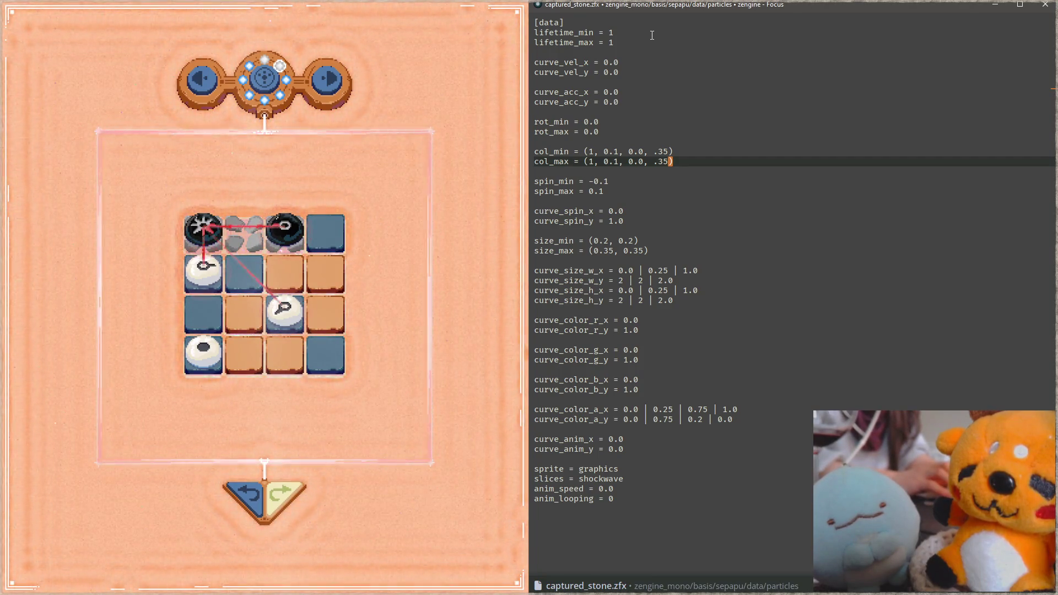
key(Up)
key(BackSpace)
key(BackSpace)
text(55)
key(Down)
key(BackSpace)
key(BackSpace)
text(5)
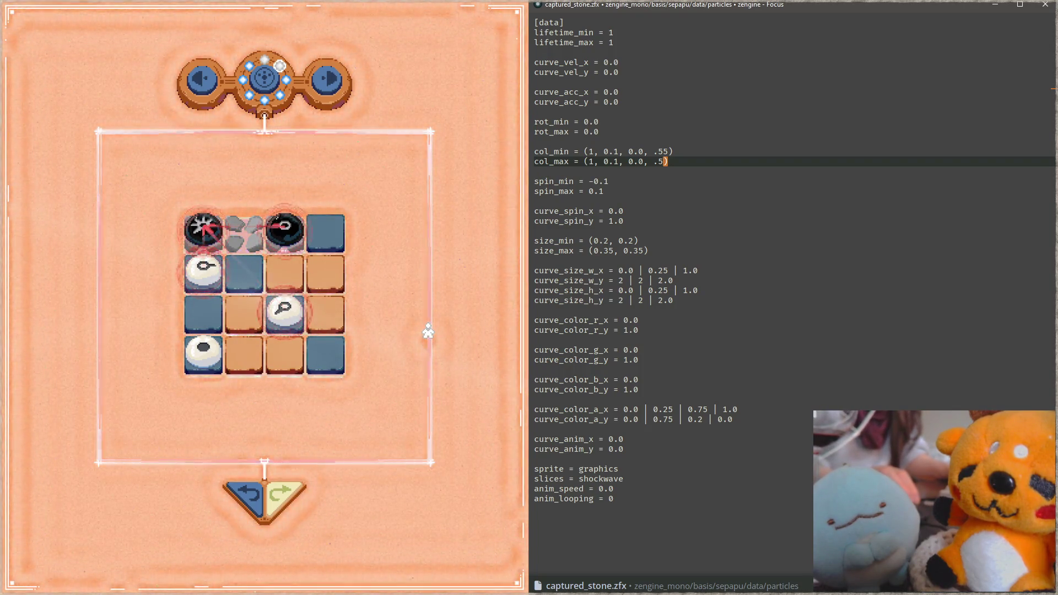
Change both size_max digits to give a smaller maximum size and save.
key(Down)
key(Down)
key(Down)
key(Down)
key(Down)
key(Down)
key(Down)
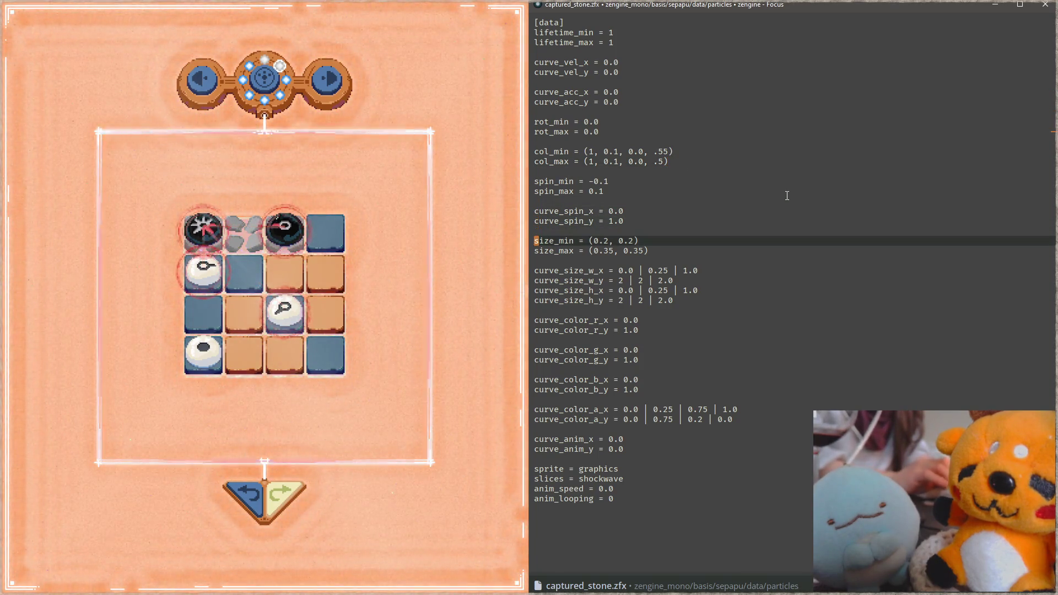
key(Down)
key(Right)
key(Delete)
text(2)
key(Right)
key(Right)
key(Right)
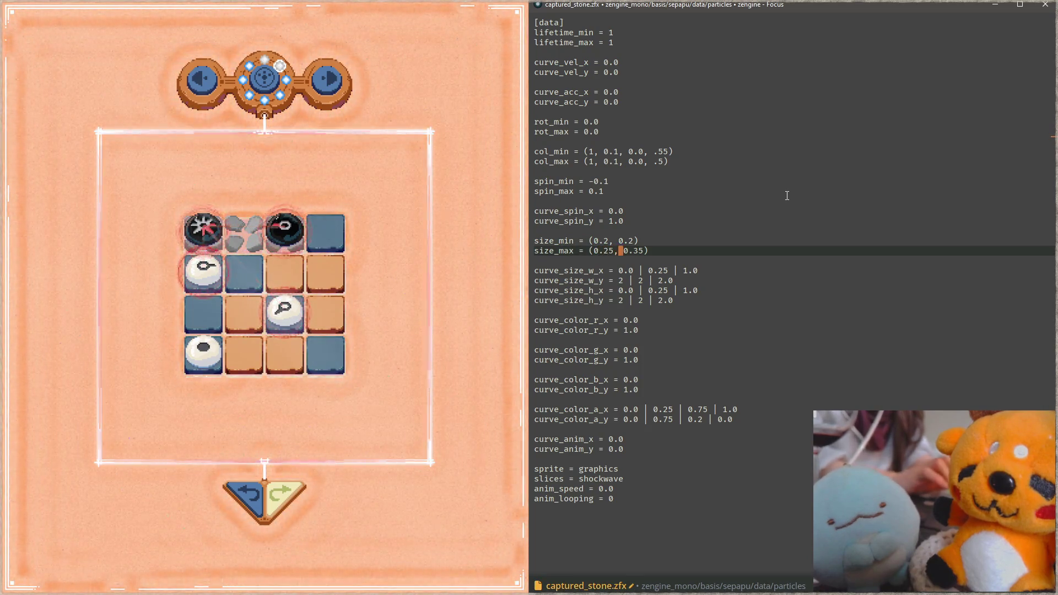
key(Delete)
text(2)
key(ctrl+s)
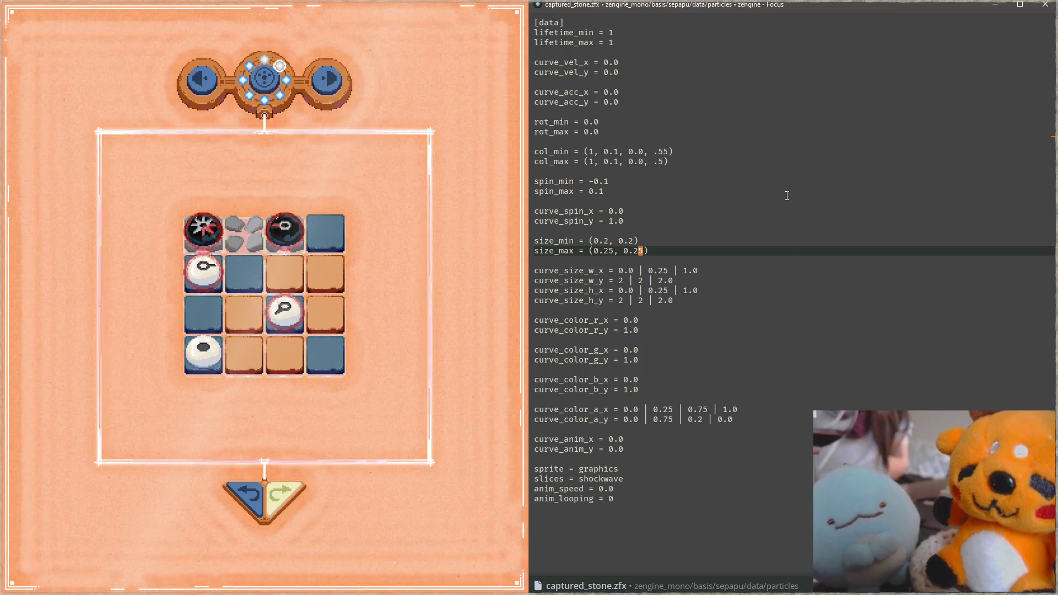
Refine size_max to (0.3, 0.3), save, and move up toward the col_min alpha.
key(Left)
key(Left)
key(Left)
key(Delete)
key(BackSpace)
text(3)
key(Right)
key(Right)
key(Right)
key(ctrl+s)
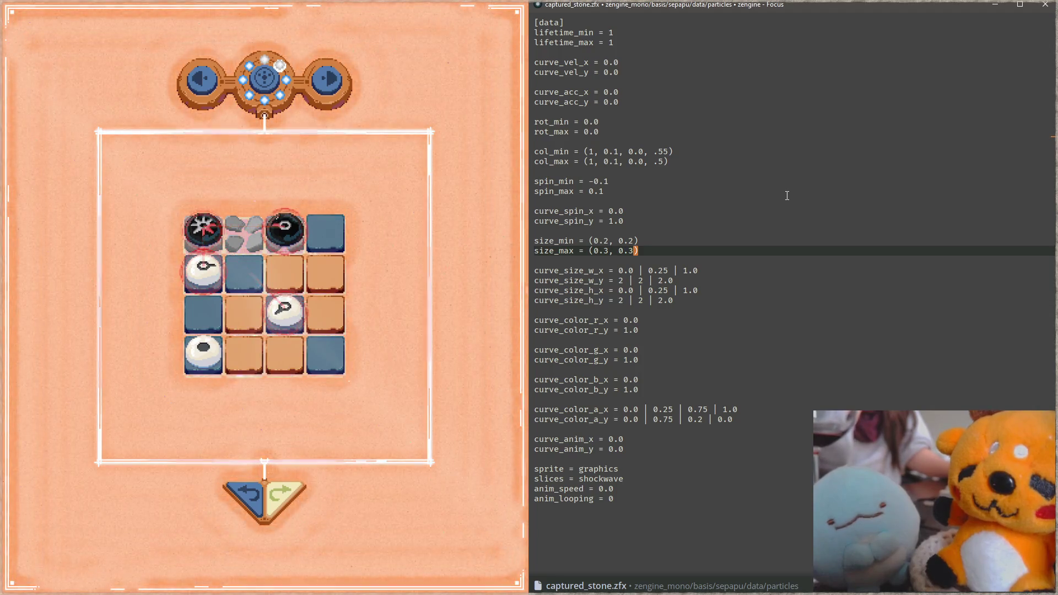
key(Up)
key(Up)
key(Up)
key(Up)
key(Up)
key(Up)
key(Right)
key(Right)
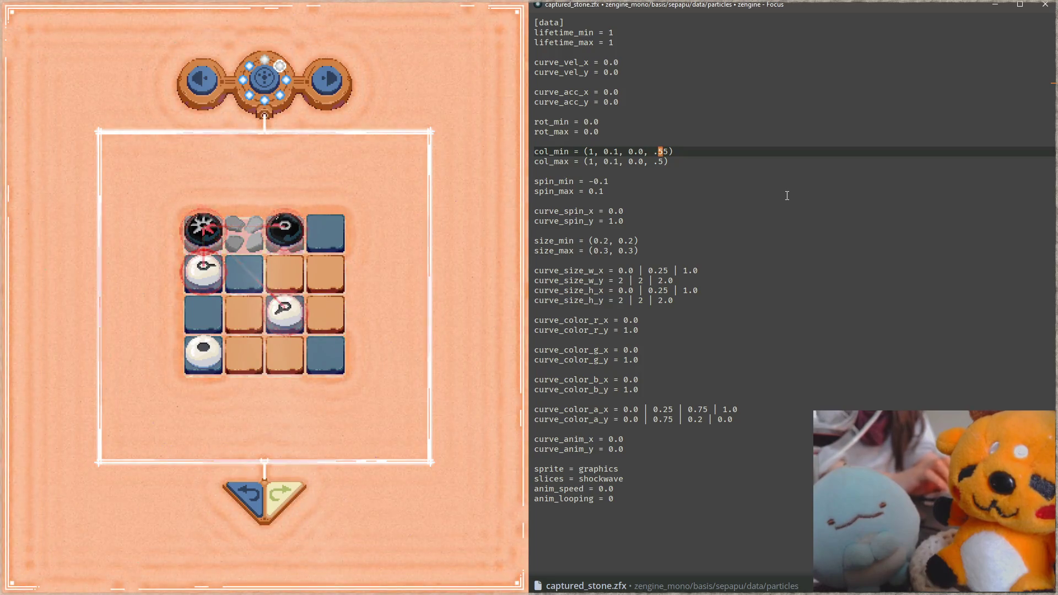
text(4)
Trim the col_min and col_max alpha values to .45 and save.
key(Delete)
key(Down)
key(Left)
text(4)
key(ctrl+s)
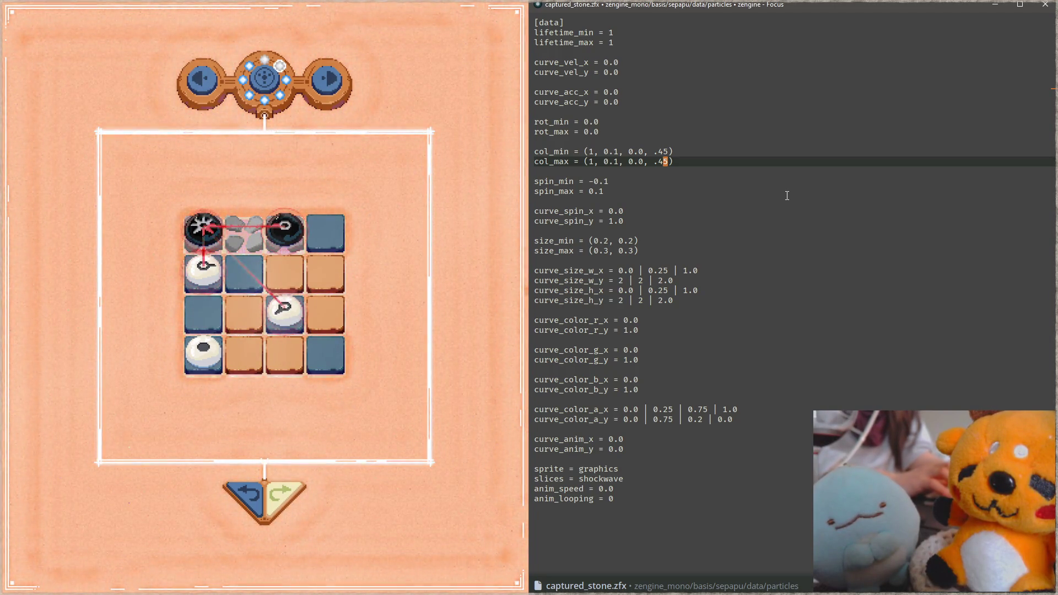
Change the col_max green component and save to reload the effect.
key(Down)
key(Down)
key(Down)
key(Down)
key(Down)
key(Down)
key(Up)
key(Up)
key(Up)
key(Up)
key(Up)
key(Up)
key(Up)
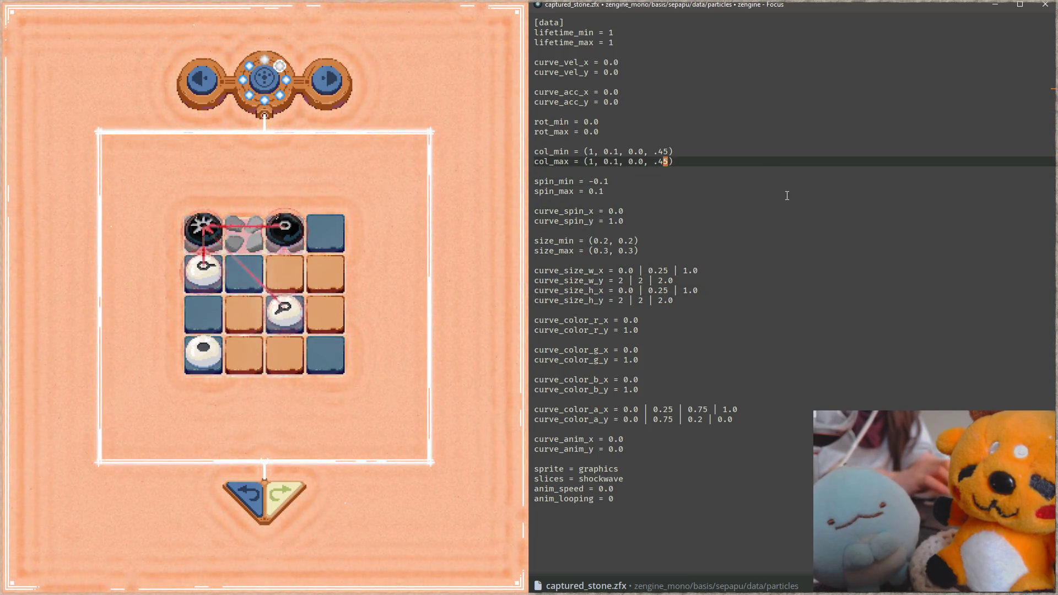
key(Left)
key(Left)
key(Left)
key(Delete)
text(5)
key(Up)
key(BackSpace)
text(5)
key(ctrl+s)
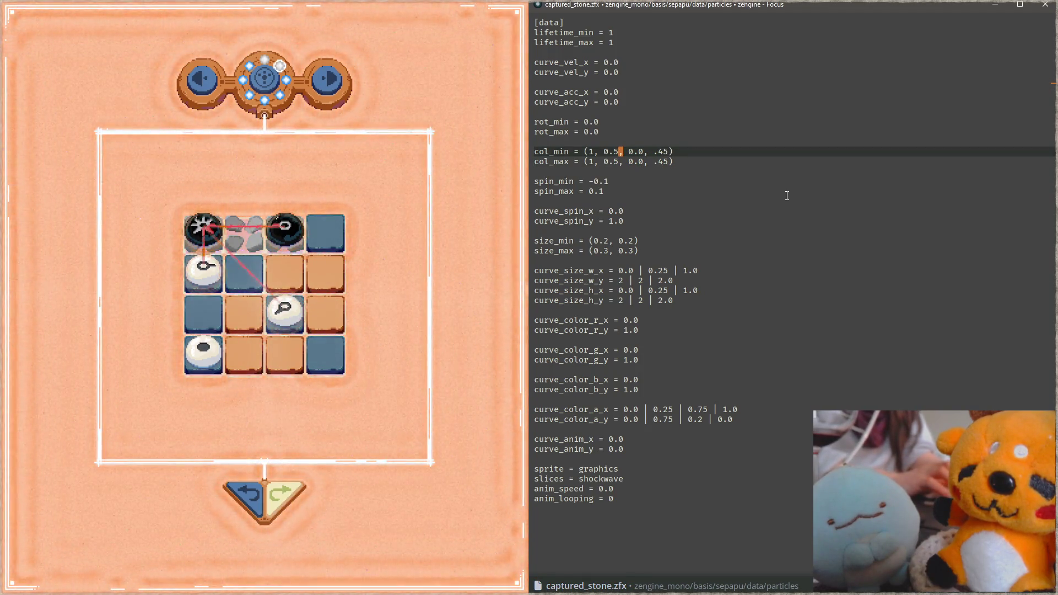
Set green to 0.2 on both col_min and col_max and save for a redder tint.
key(BackSpace)
text(2)
key(Down)
key(BackSpace)
text(2)
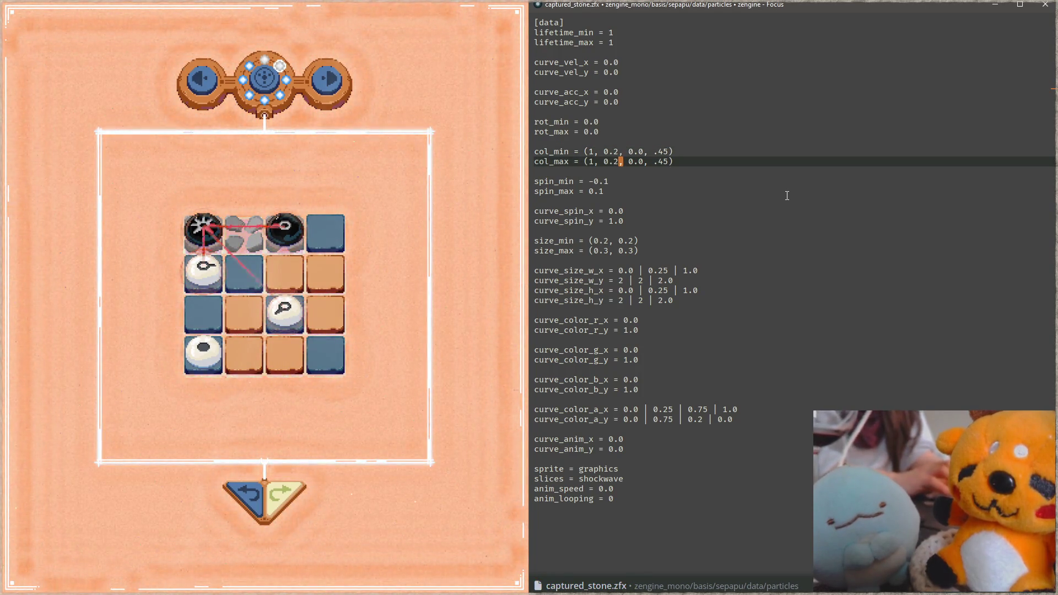
key(ctrl+s)
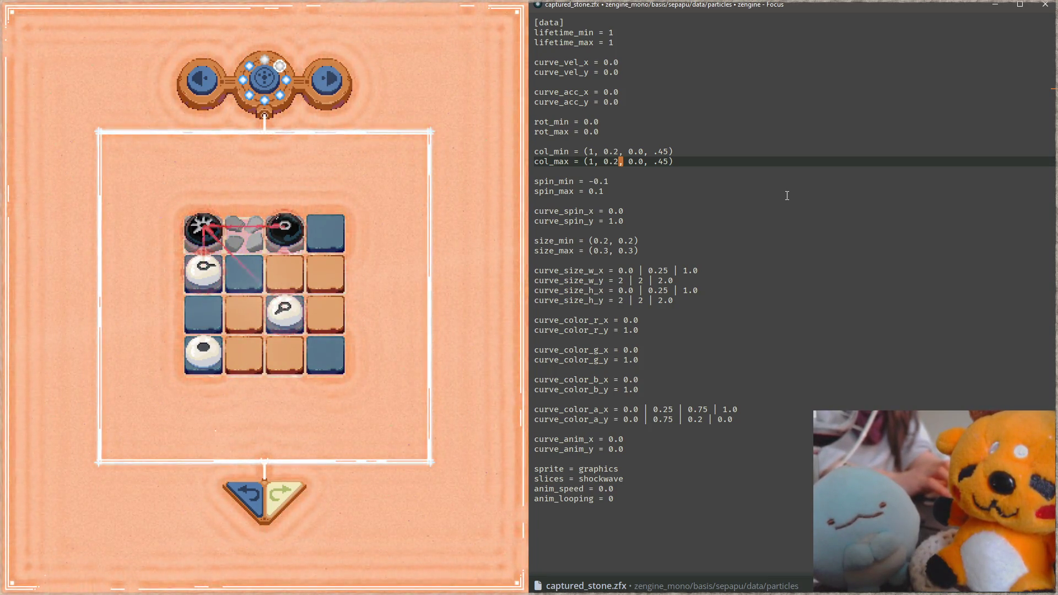
key(Down)
key(Down)
key(Down)
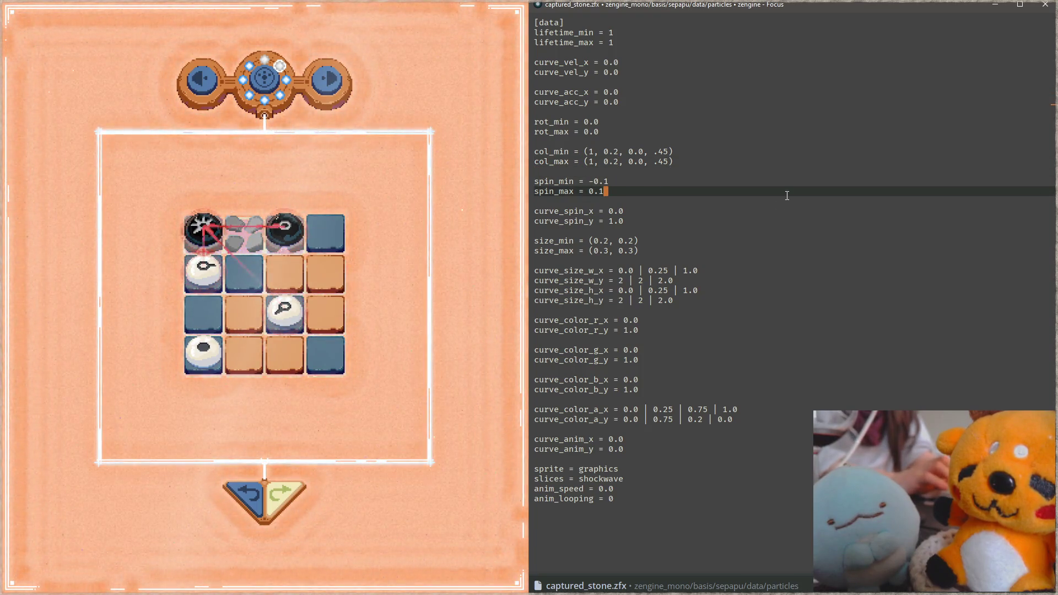
Set size_max to (0.25, 0.25), save, and place the caret after curve_size_h_y.
key(Down)
key(Down)
key(Down)
key(Down)
key(Down)
key(Down)
key(Down)
key(Up)
key(End)
key(Left)
key(BackSpace)
text(25)
key(Left)
key(Left)
key(Left)
key(Left)
key(Left)
key(BackSpace)
text(25)
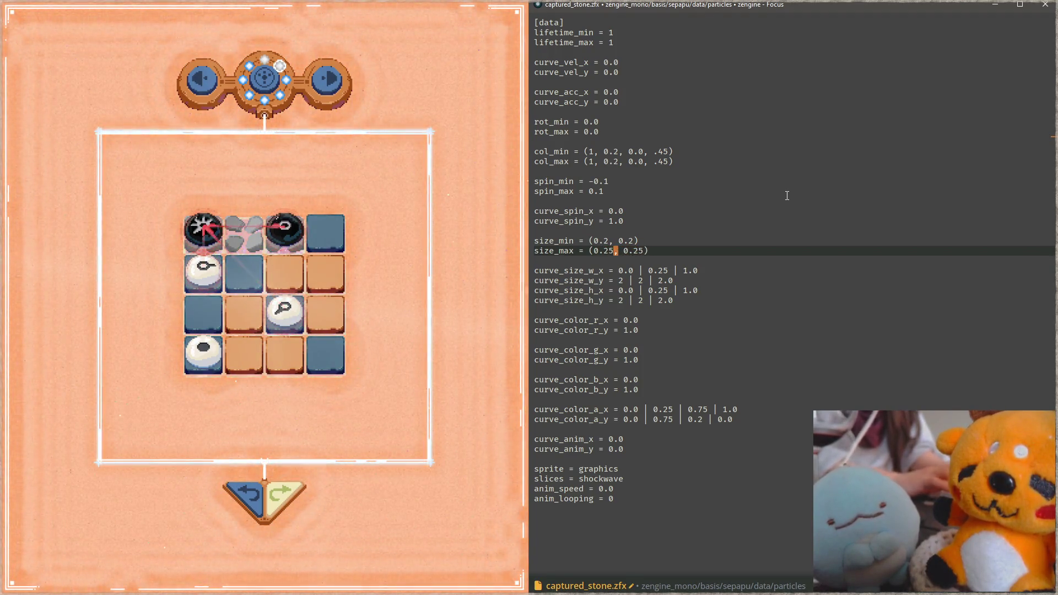
key(ctrl+s)
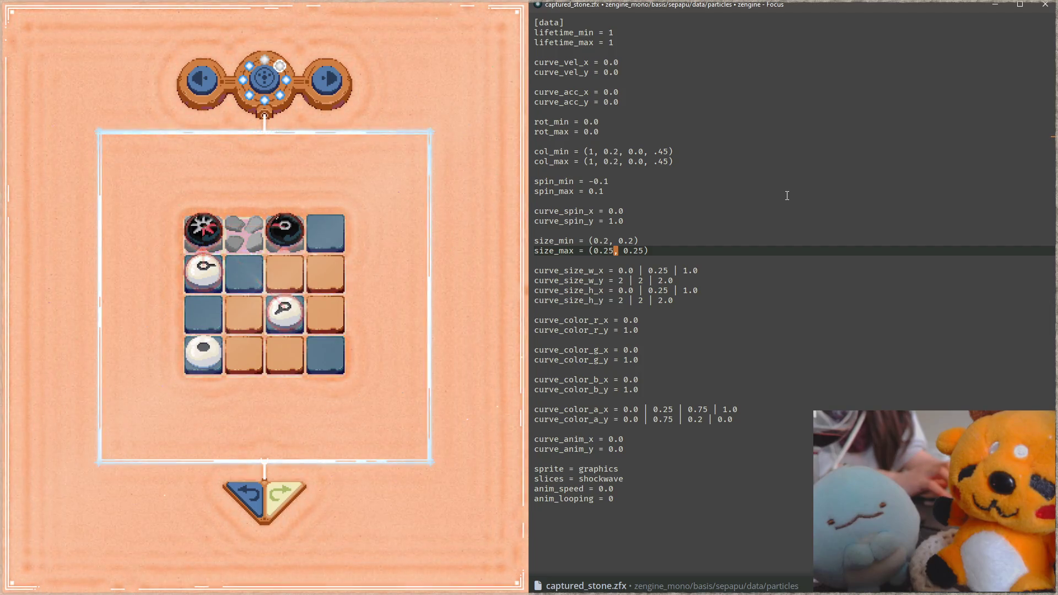
click(716, 303)
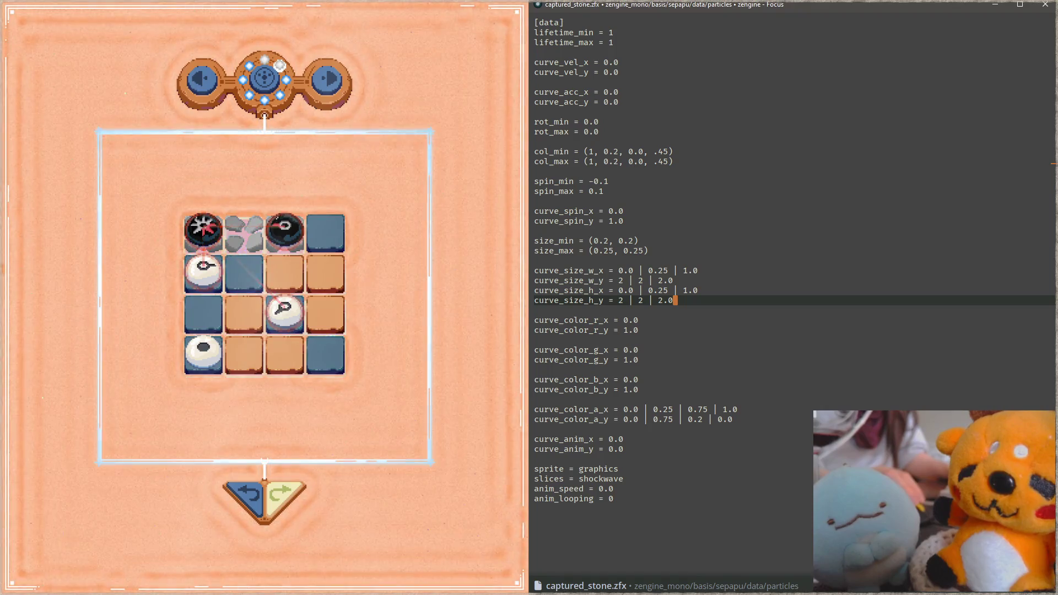
Switch from the Focus editor to the browser on an empty new tab.
key(alt+Tab)
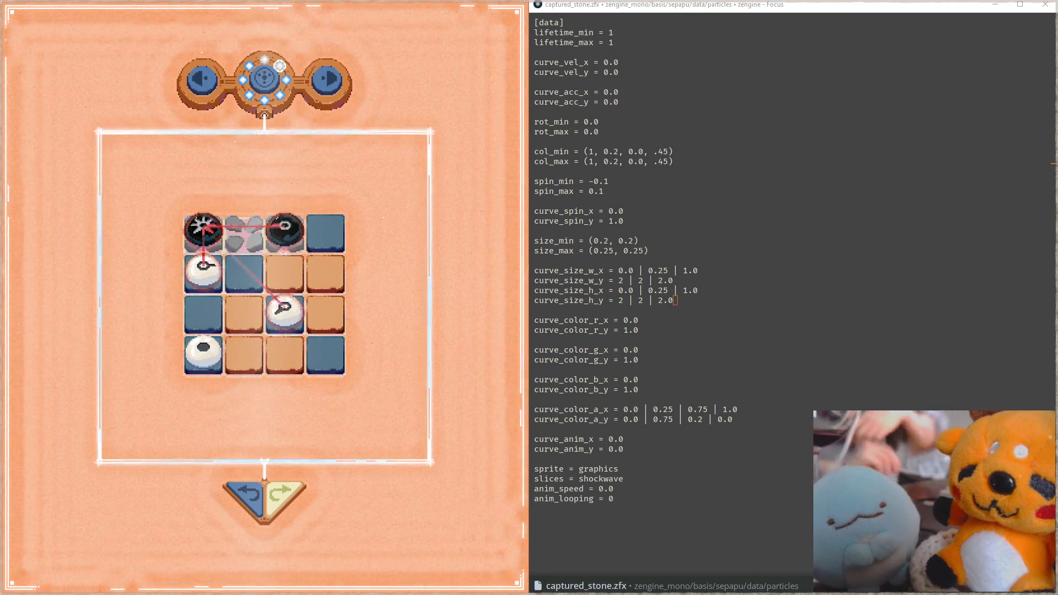
key(alt+Tab)
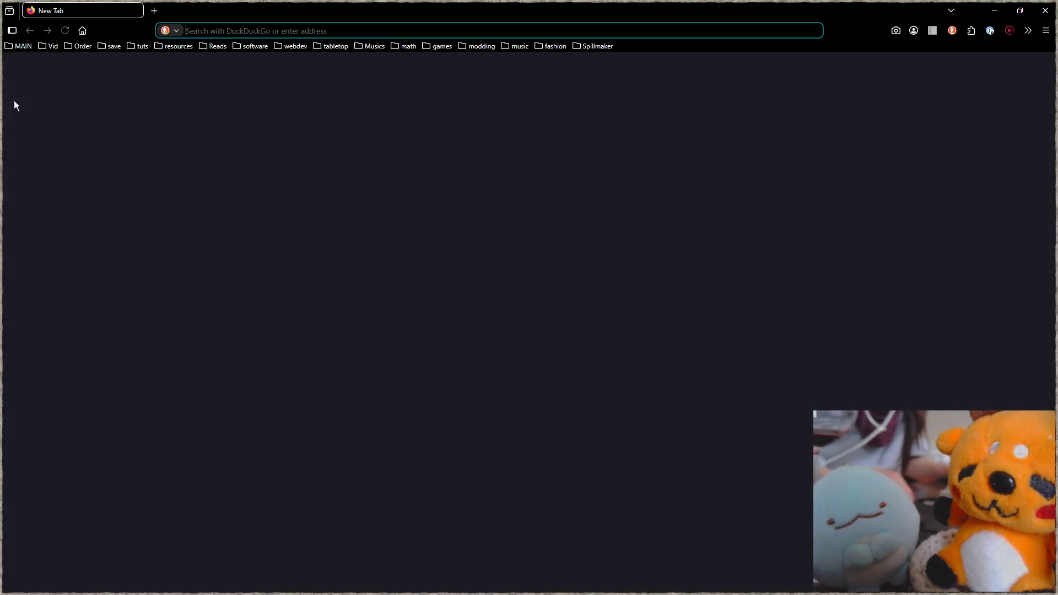
text(arcade berserk video game)
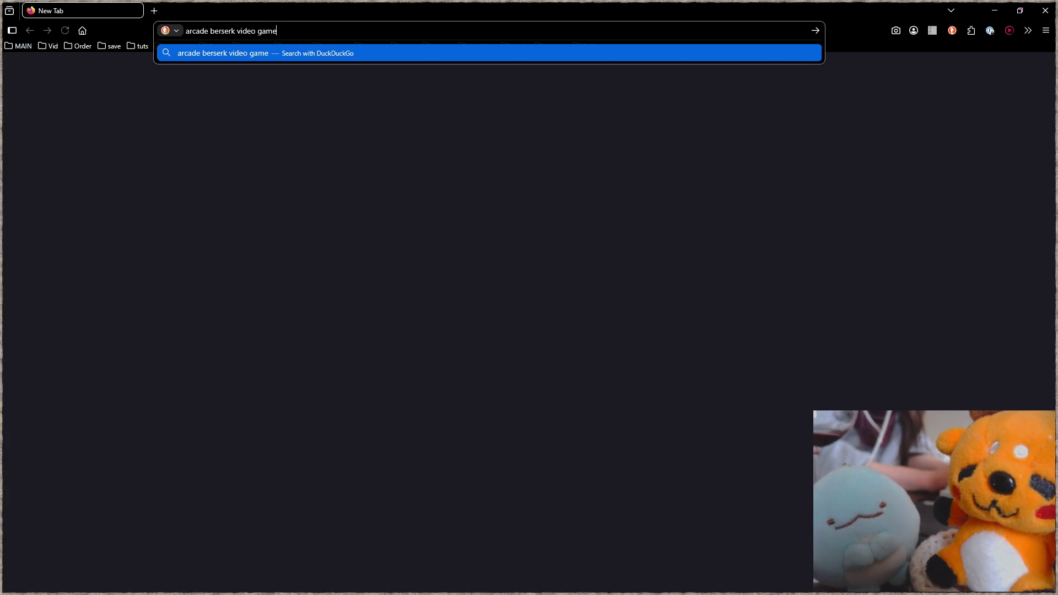
Search DuckDuckGo for 'arcade berserk video game', clear the query, then go to YouTube from bookmarks.
key(Return)
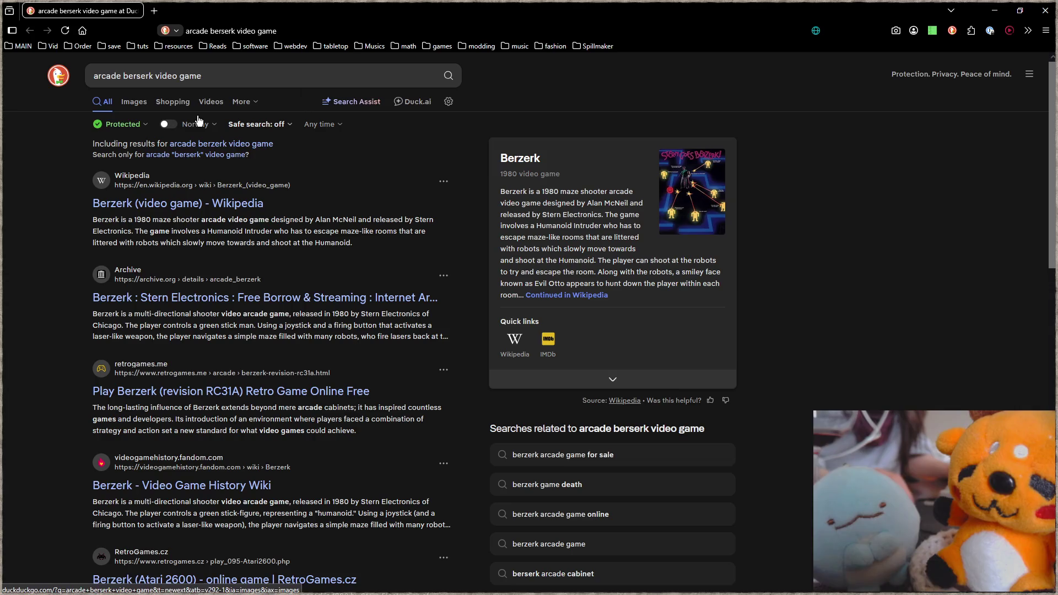
drag(202, 75, 52, 49)
key(BackSpace)
click(52, 49)
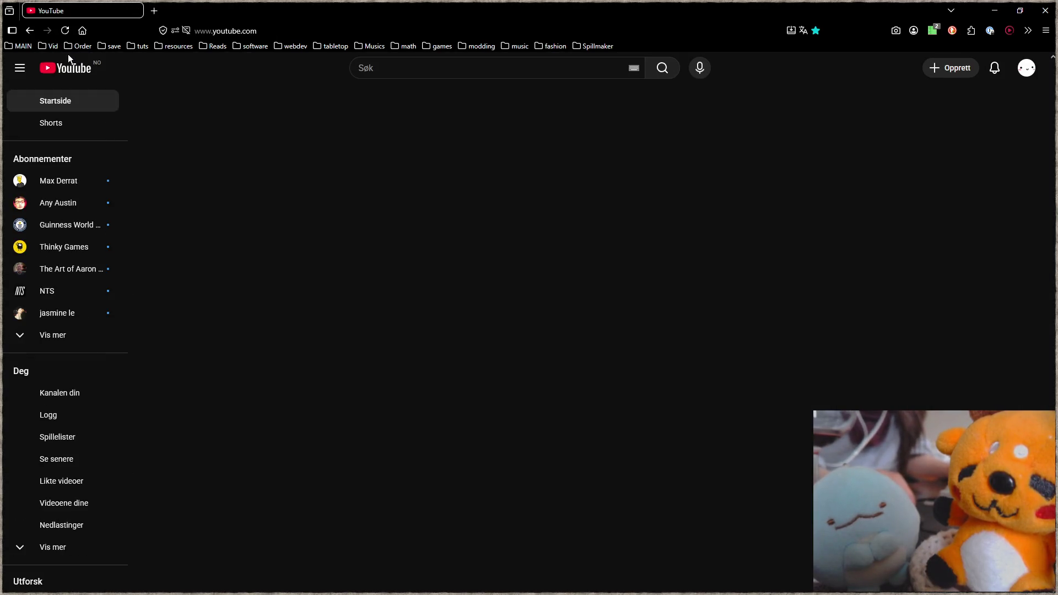
Search YouTube, play the Arcade Longplay [503] Berzerk video muted, and restore the window beside the puzzle game.
click(416, 75)
text(arcade berserk video game)
key(Return)
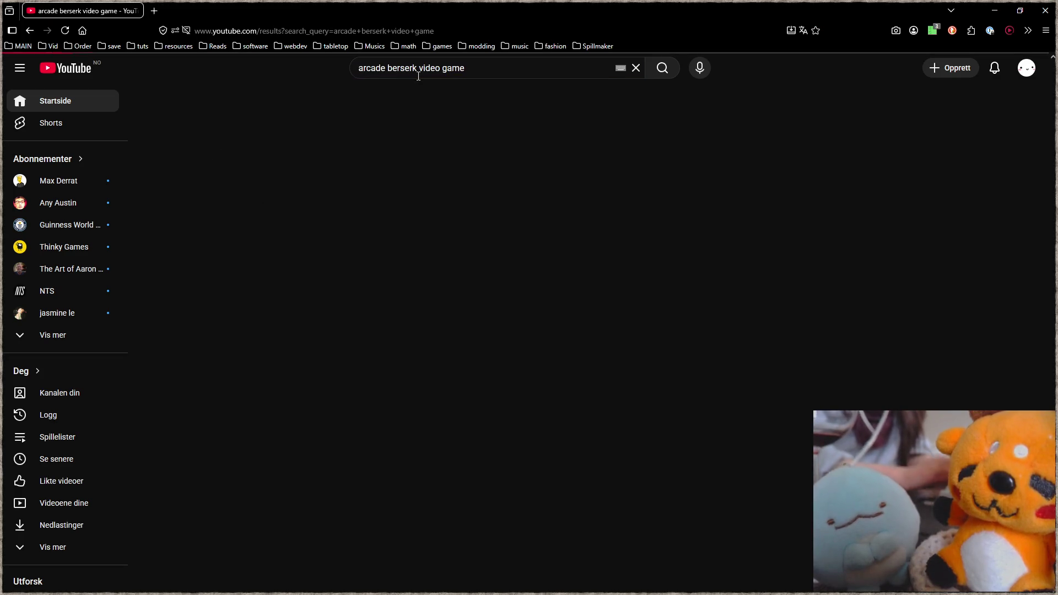
click(388, 186)
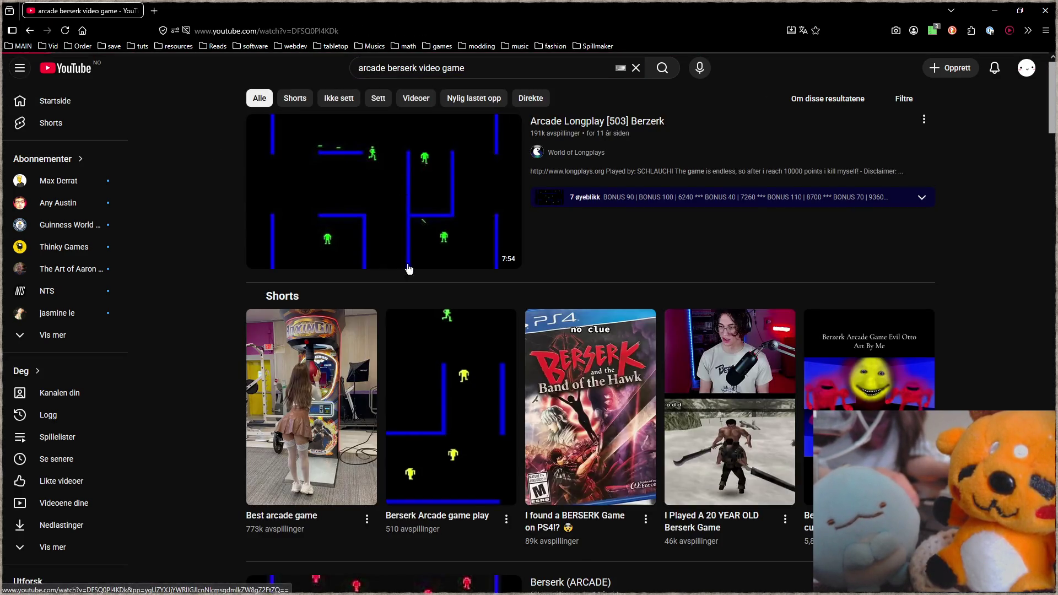
click(196, 529)
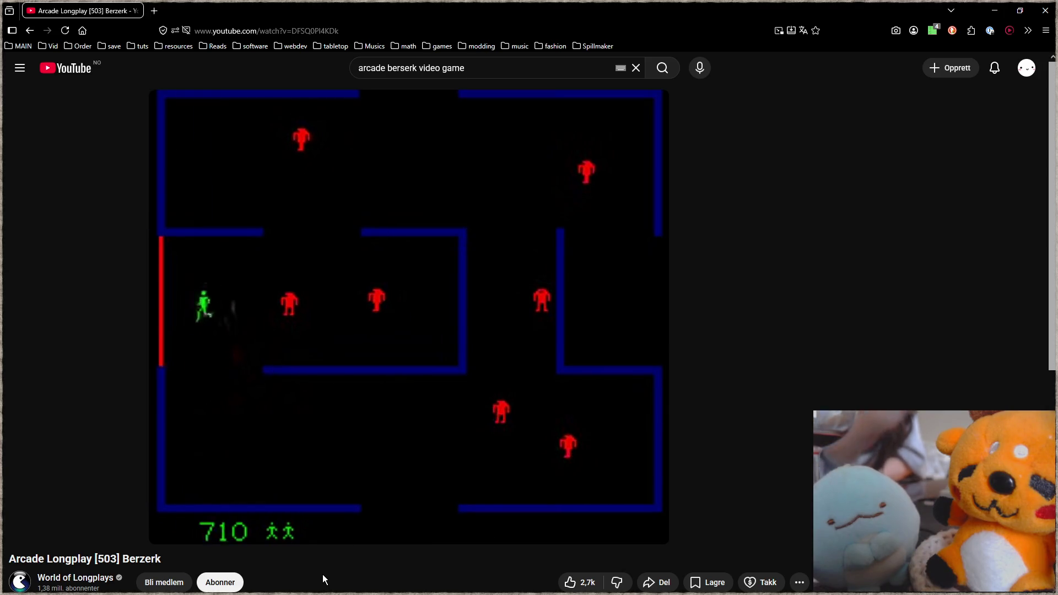
double_click(459, 6)
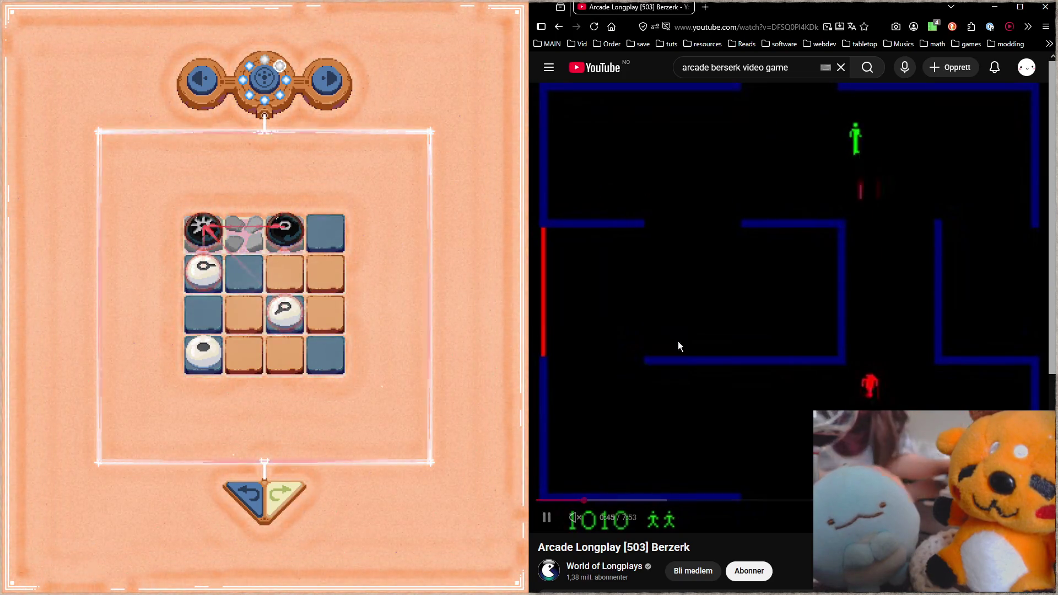
click(705, 6)
text(b)
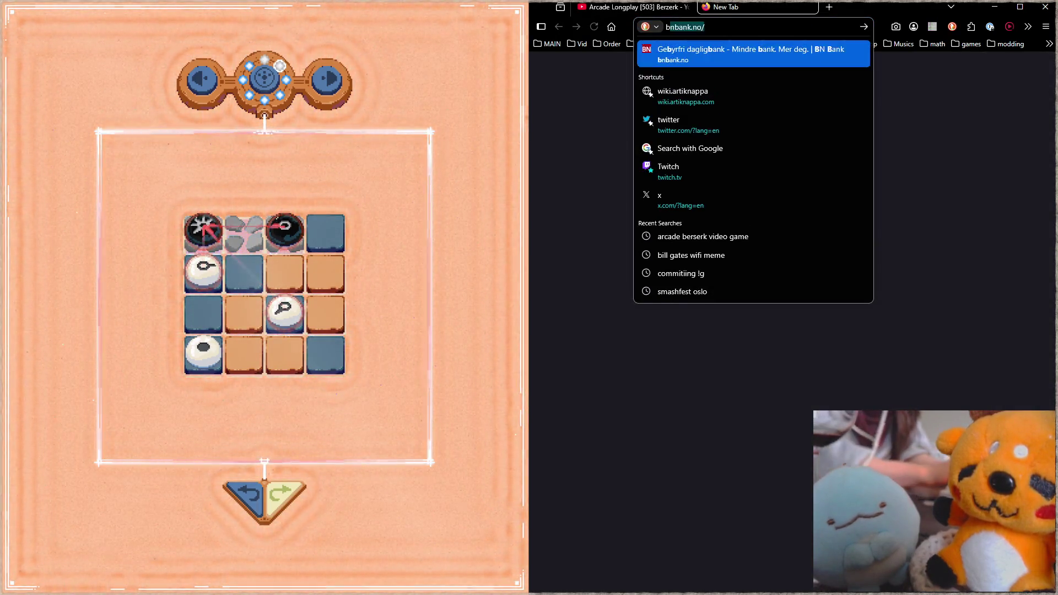
text(erzerkar)
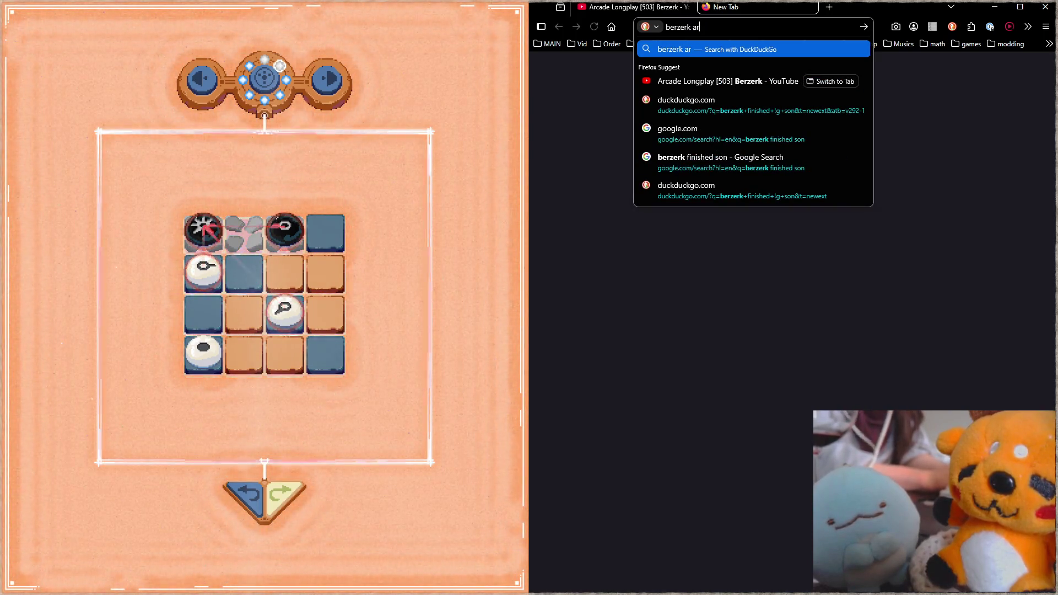
text(cade game wiki)
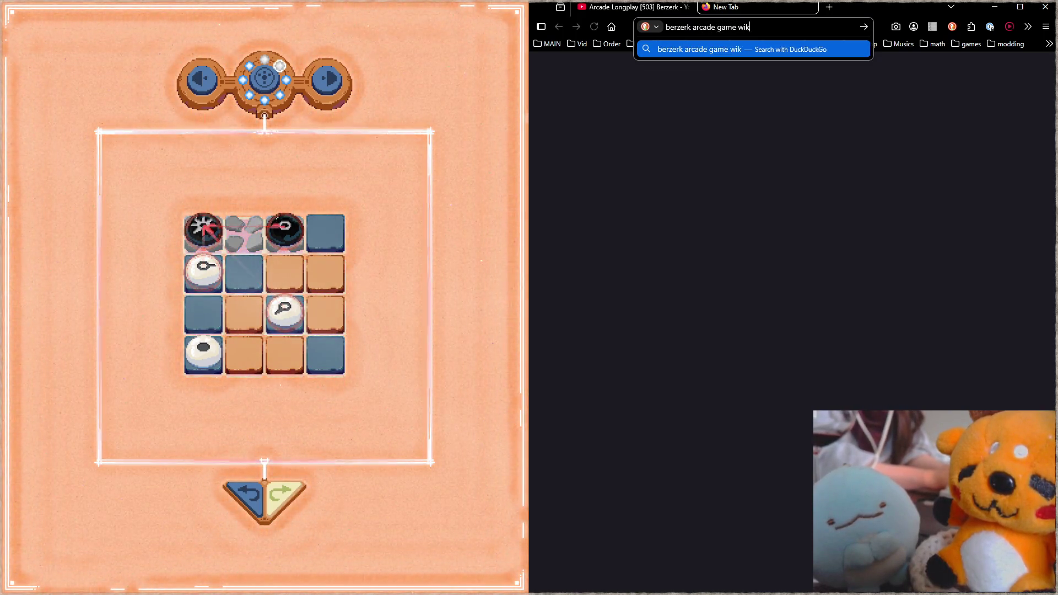
Search 'berzerk arcade game wiki' in a second tab, highlight the release year, and flip between it and the video.
key(Return)
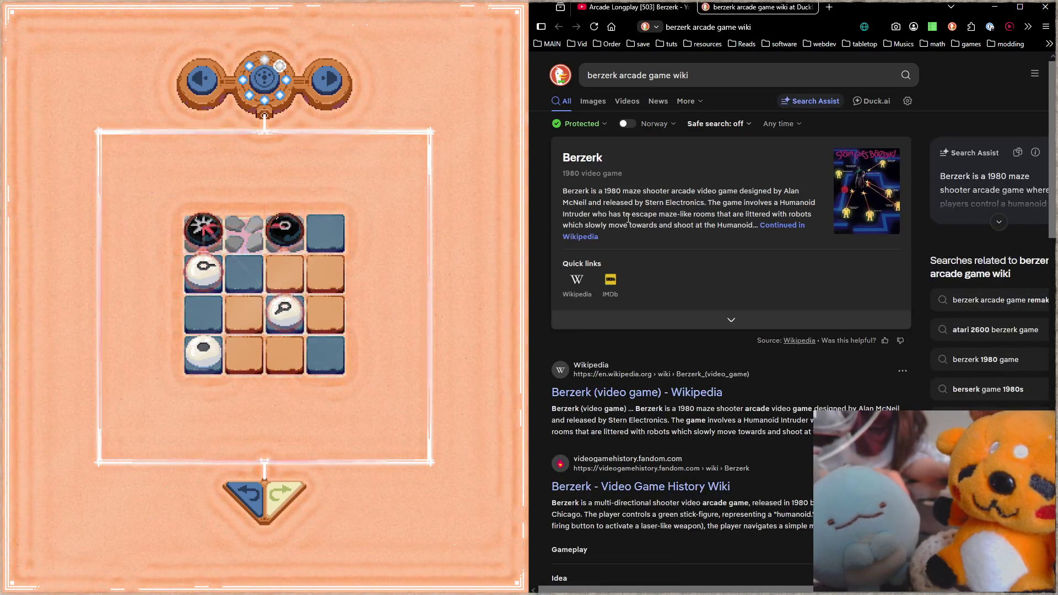
drag(607, 191, 621, 191)
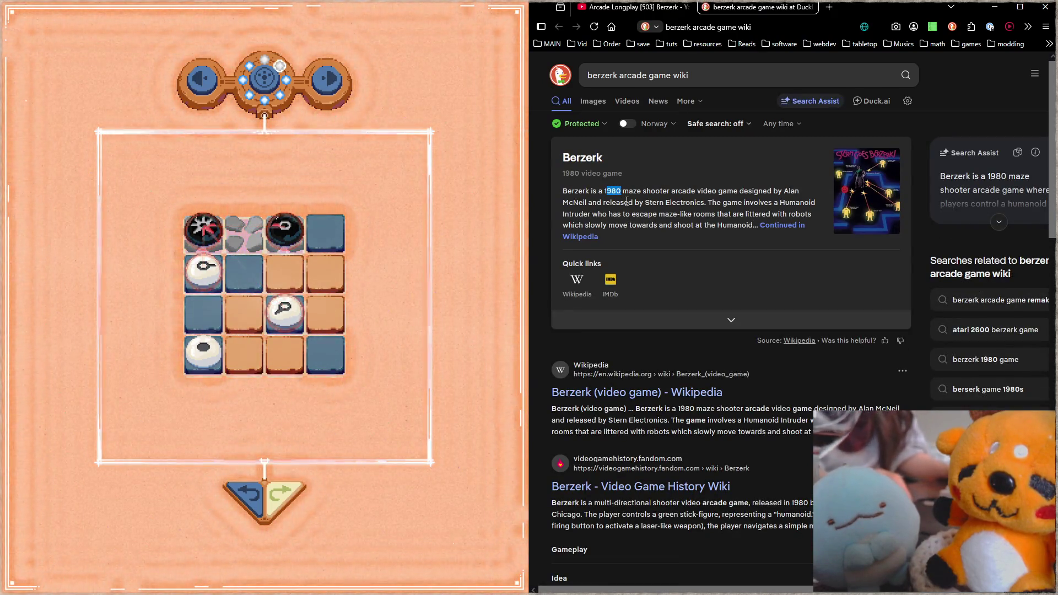
click(627, 11)
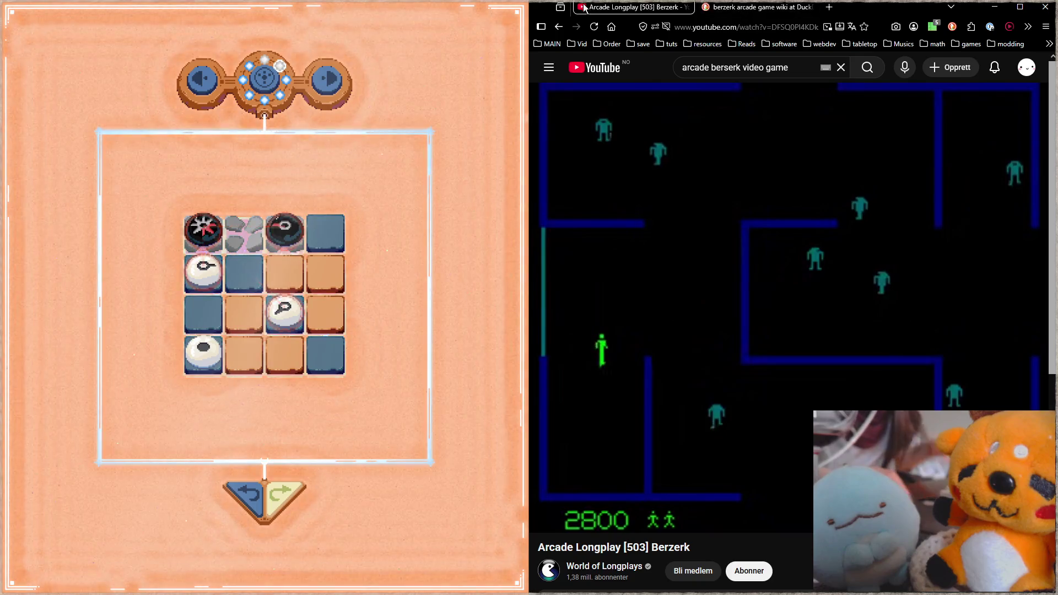
click(725, 6)
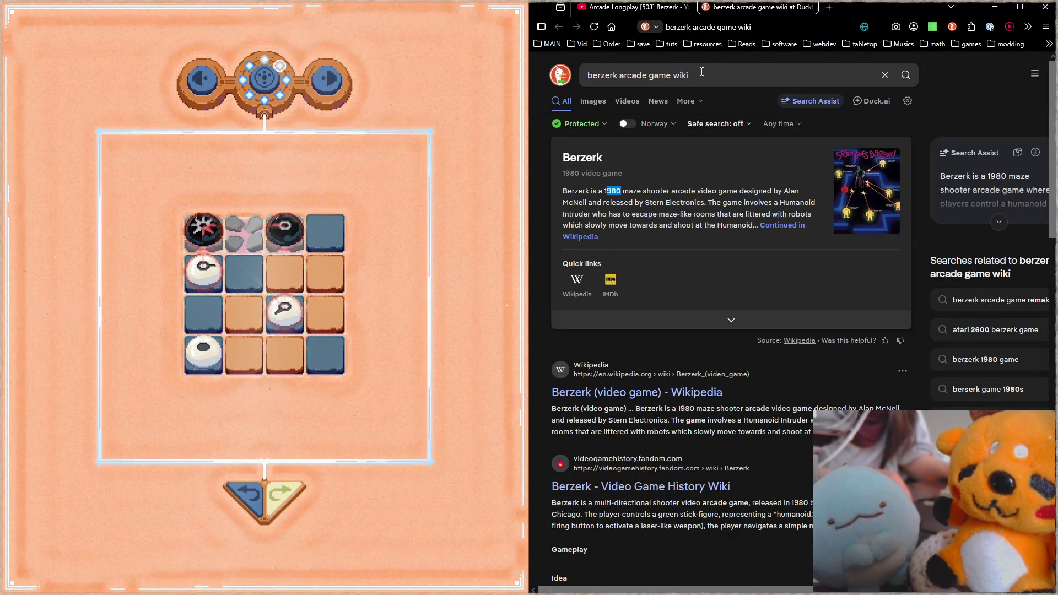
Search Google for 'berzerk arcade game wiki death' and open the Fandom wiki result in a third tab.
click(708, 72)
text(g )
text(death)
key(Return)
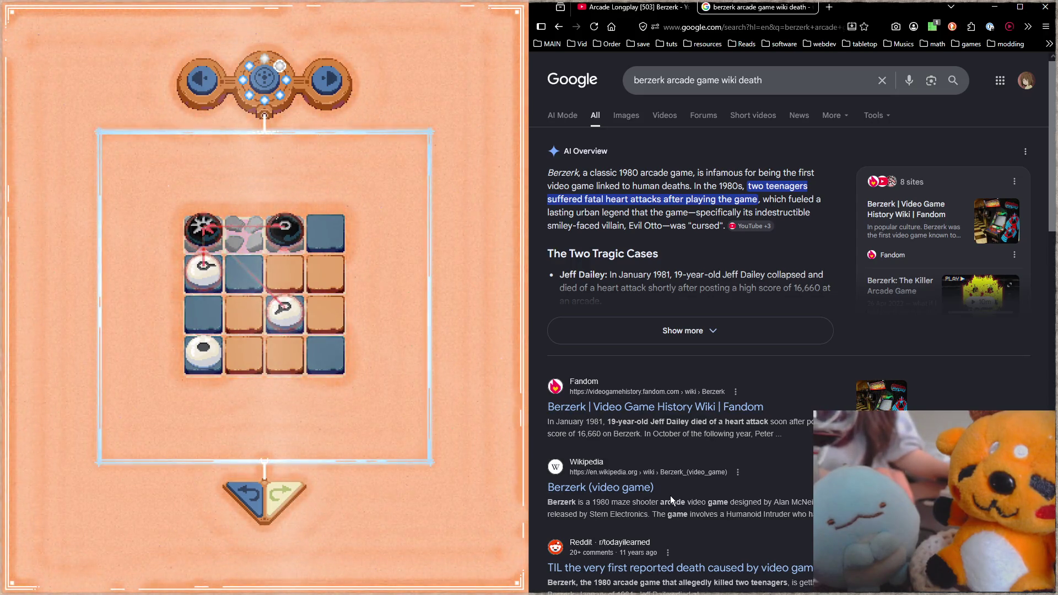
middle_click(754, 415)
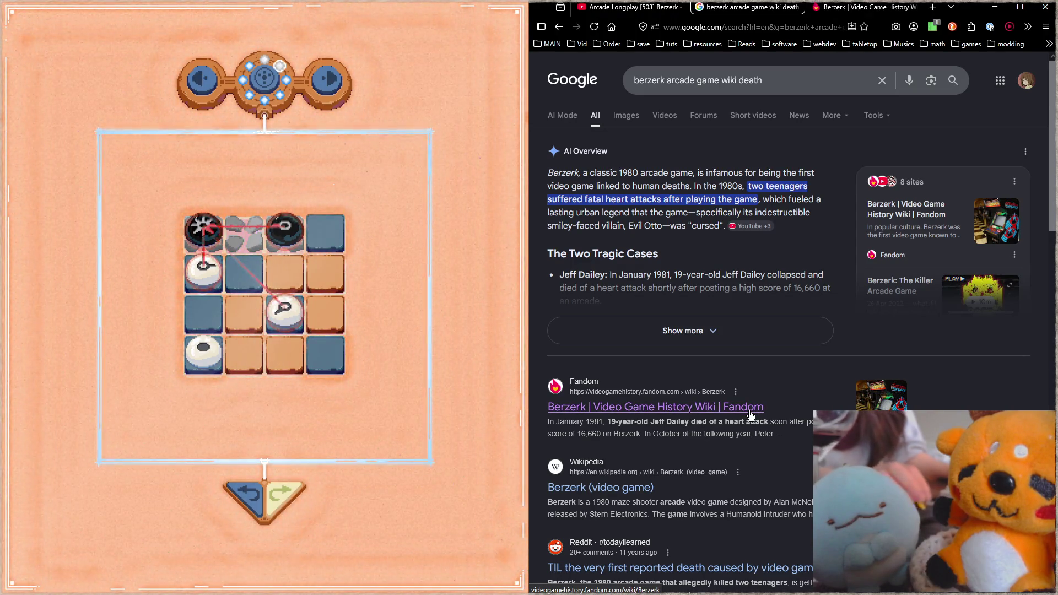
click(868, 7)
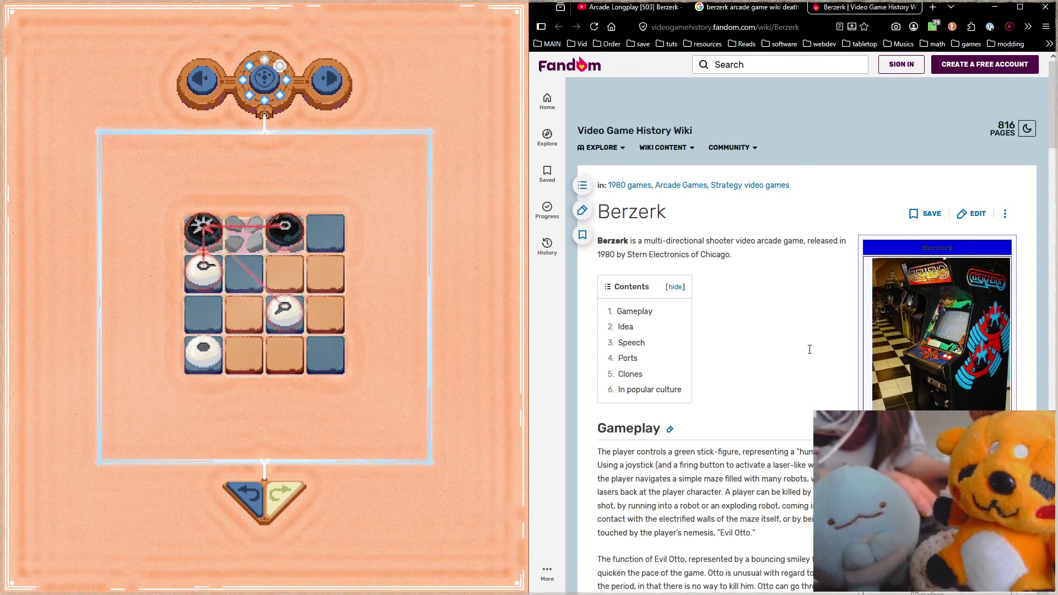
scroll(799, 371, down, 3)
scroll(802, 364, down, 5)
scroll(810, 354, down, 3)
scroll(810, 354, down, 3)
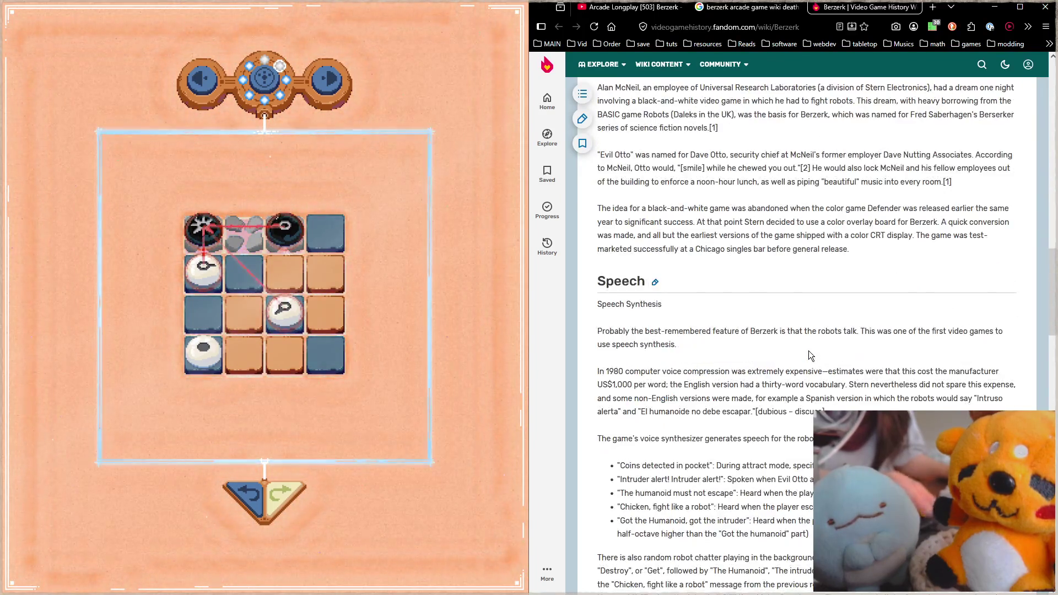
scroll(810, 354, down, 4)
scroll(810, 354, down, 4)
scroll(809, 354, down, 3)
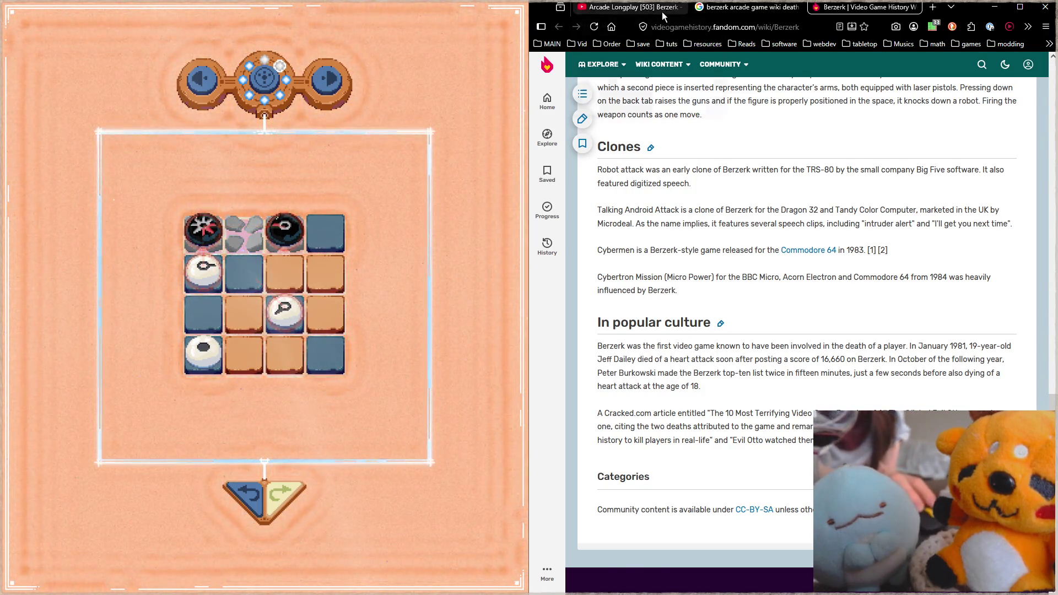
Snap the video window left and the search window right, bring up the wiki article, and resume the Berzerk video.
click(628, 7)
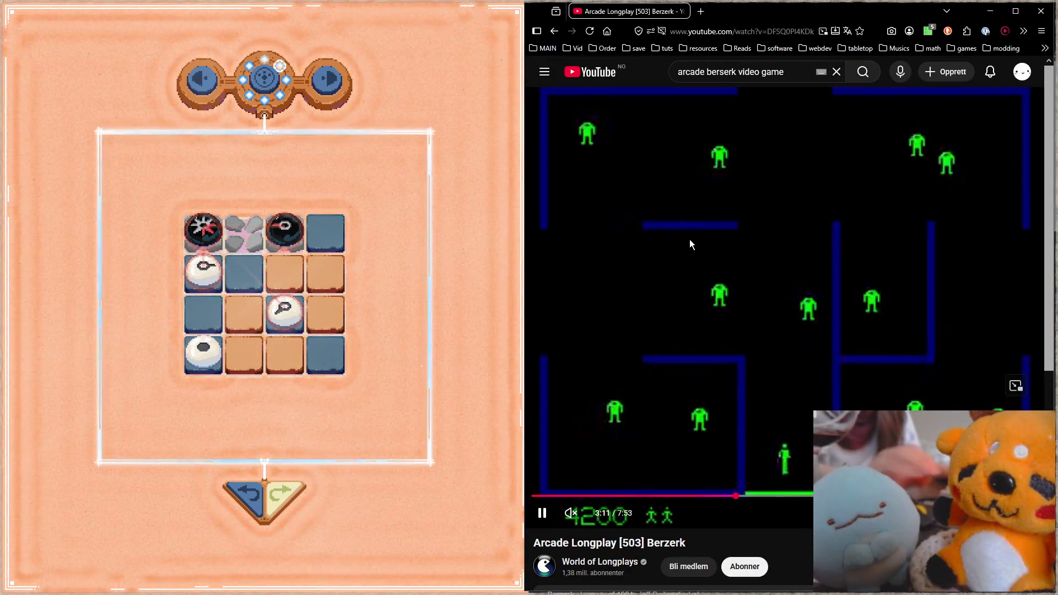
key(super+Left)
key(Return)
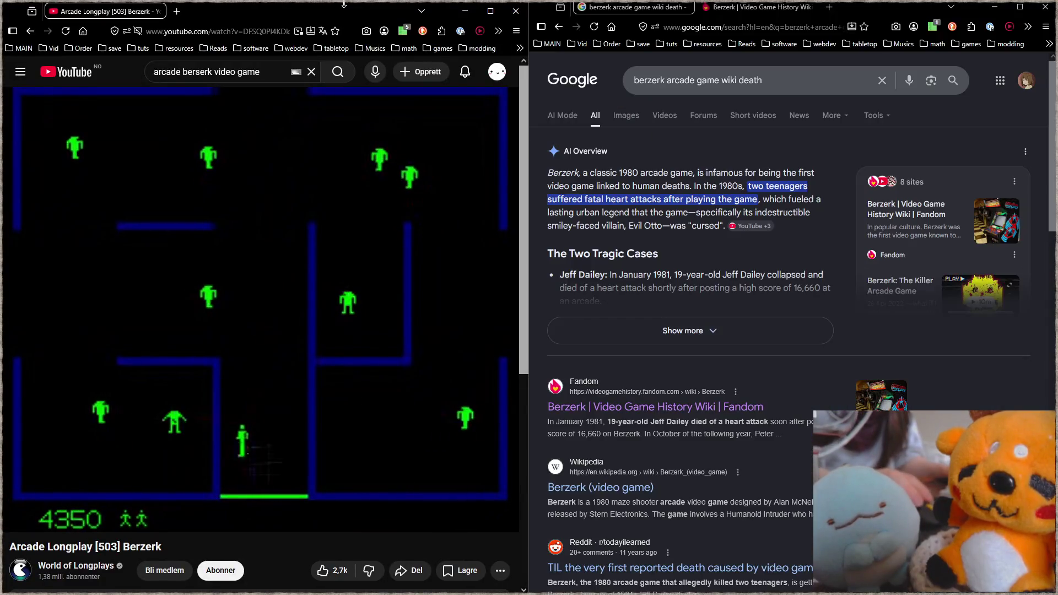
click(779, 7)
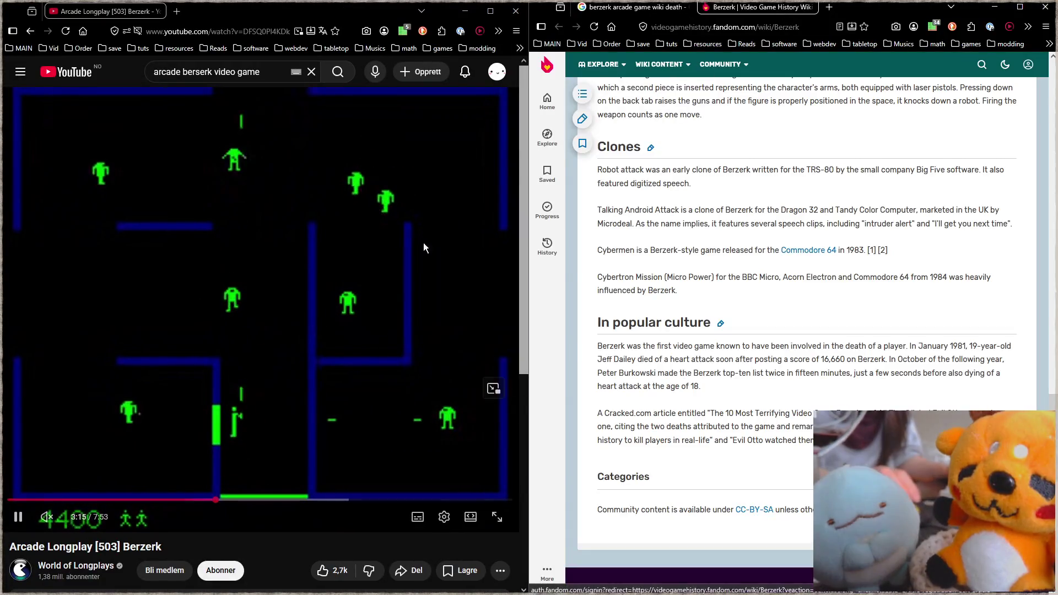
click(442, 413)
click(430, 452)
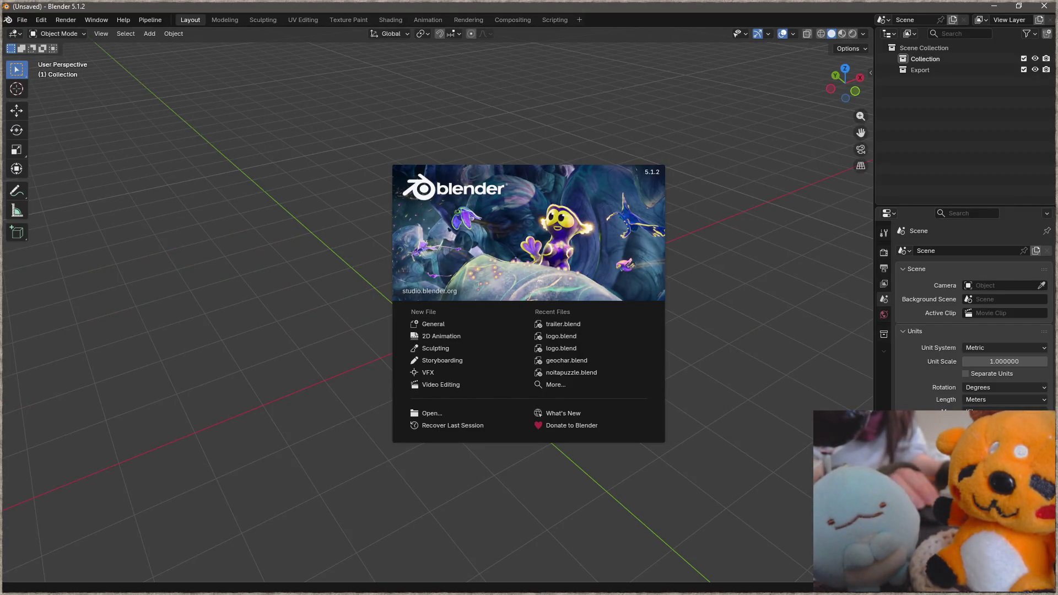
Dismiss the splash screen and add a default cube at the scene origin.
click(270, 165)
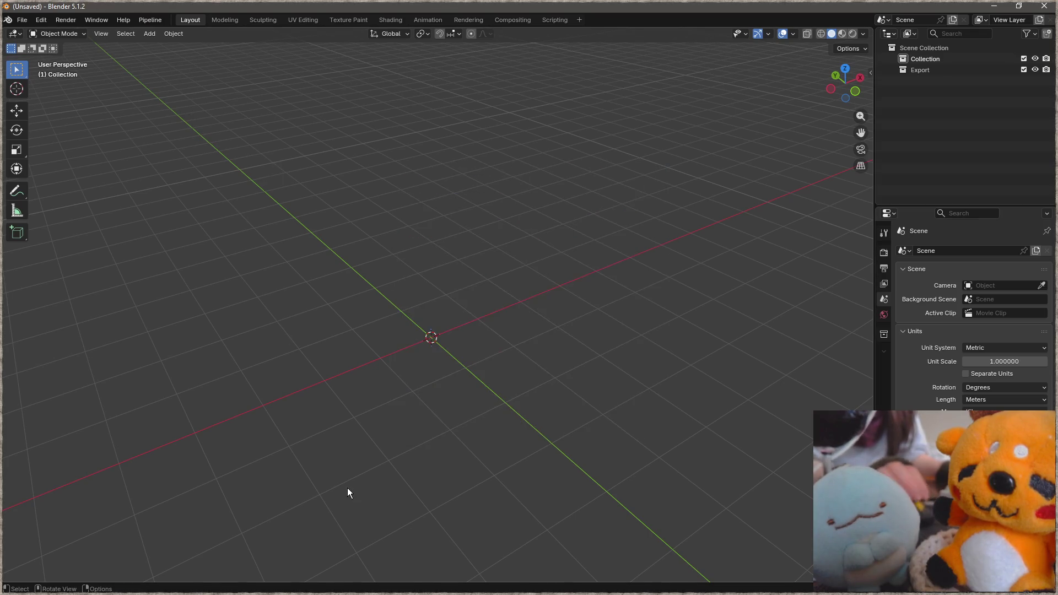
middle_drag(435, 380, 468, 326)
scroll(453, 294, up, 3)
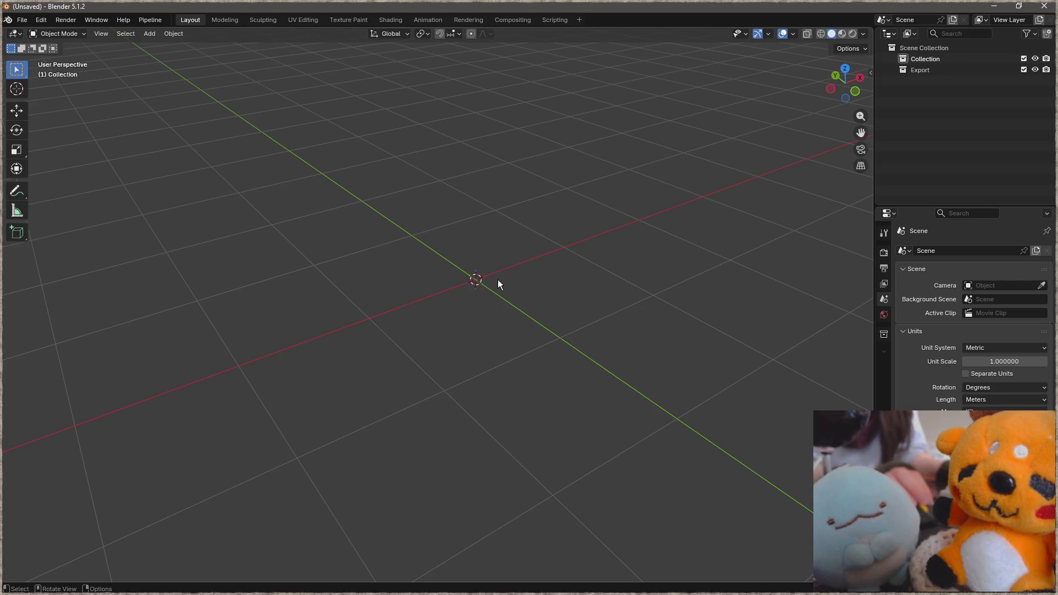
middle_drag(481, 280, 495, 289)
click(151, 34)
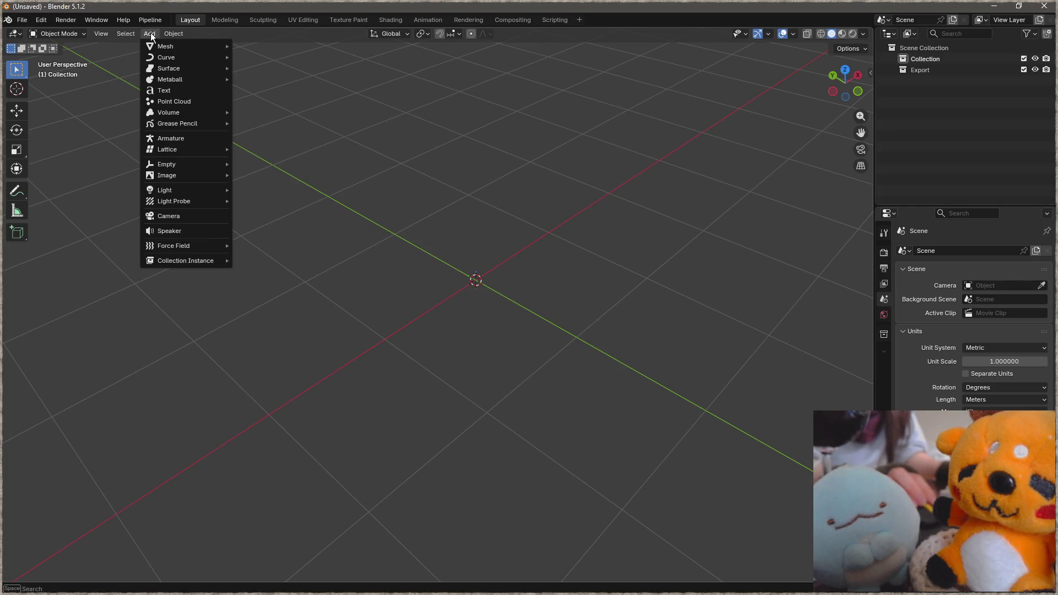
mouse_move(166, 46)
click(298, 60)
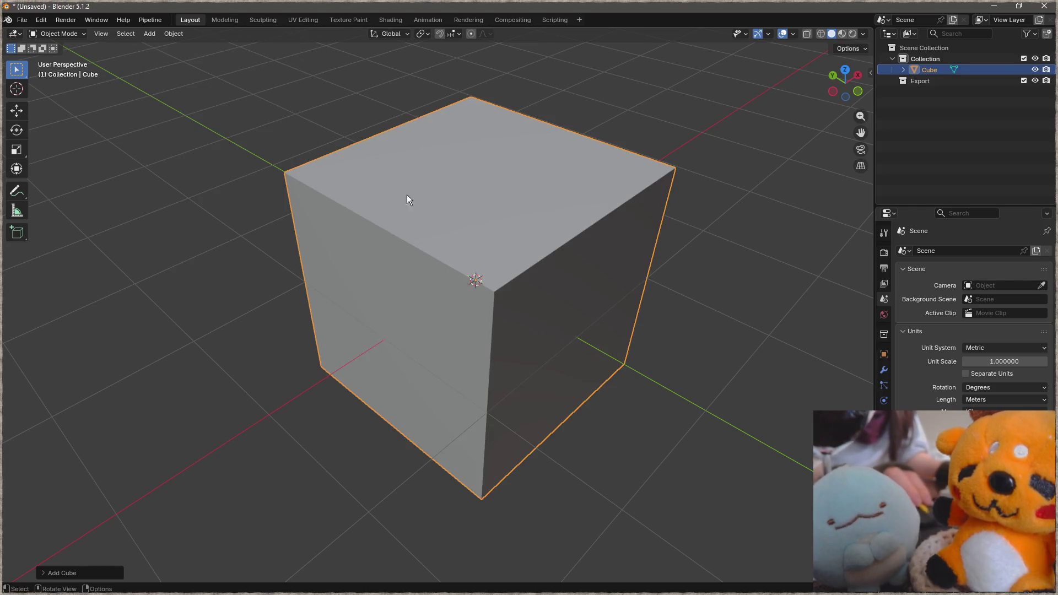
Enter Edit Mode on the cube with no geometry selected.
mouse_move(497, 278)
middle_down()
mouse_move(619, 230)
mouse_move(625, 240)
mouse_move(625, 264)
mouse_move(467, 275)
middle_up()
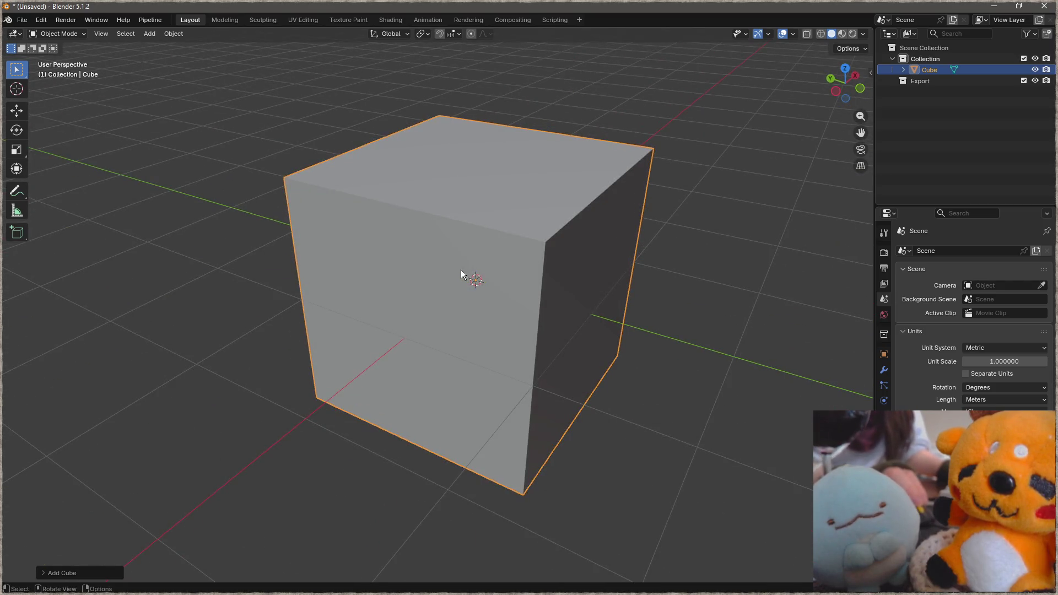
scroll(538, 267, down, 1)
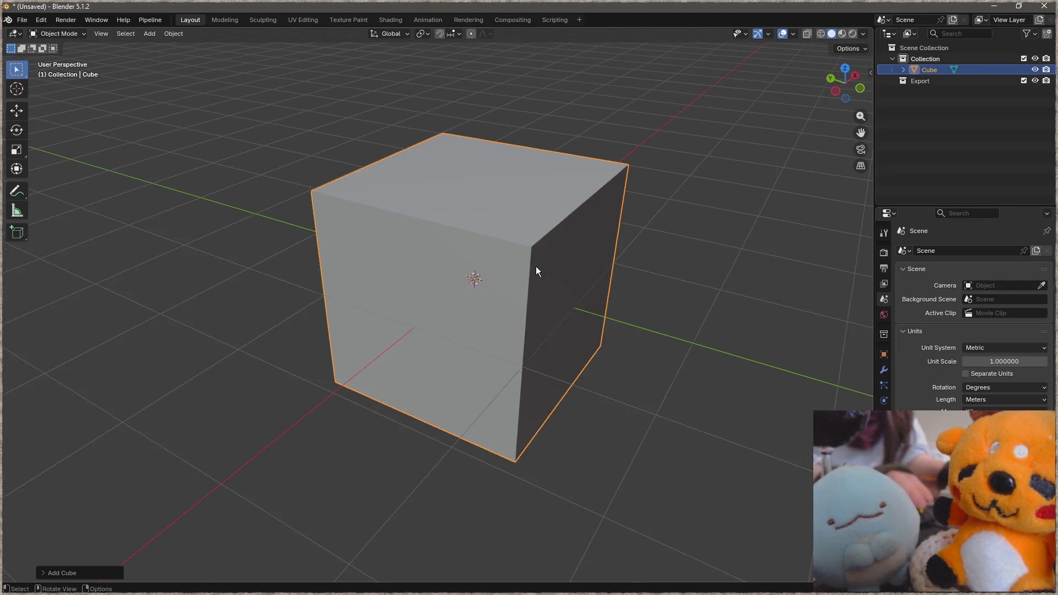
key(Tab)
click(638, 204)
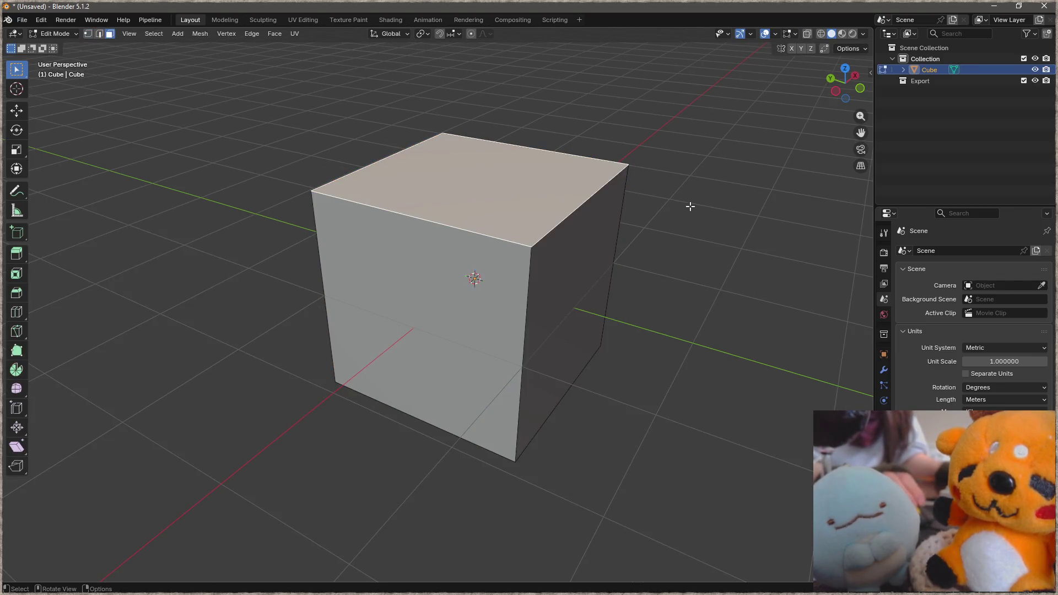
Select all the cube's faces and raise the mesh 1 unit so its base sits at the origin.
key(s)
key(Escape)
mouse_move(595, 217)
ctrl+middle_down()
mouse_move(514, 288)
mouse_move(528, 285)
ctrl+middle_up()
key(a)
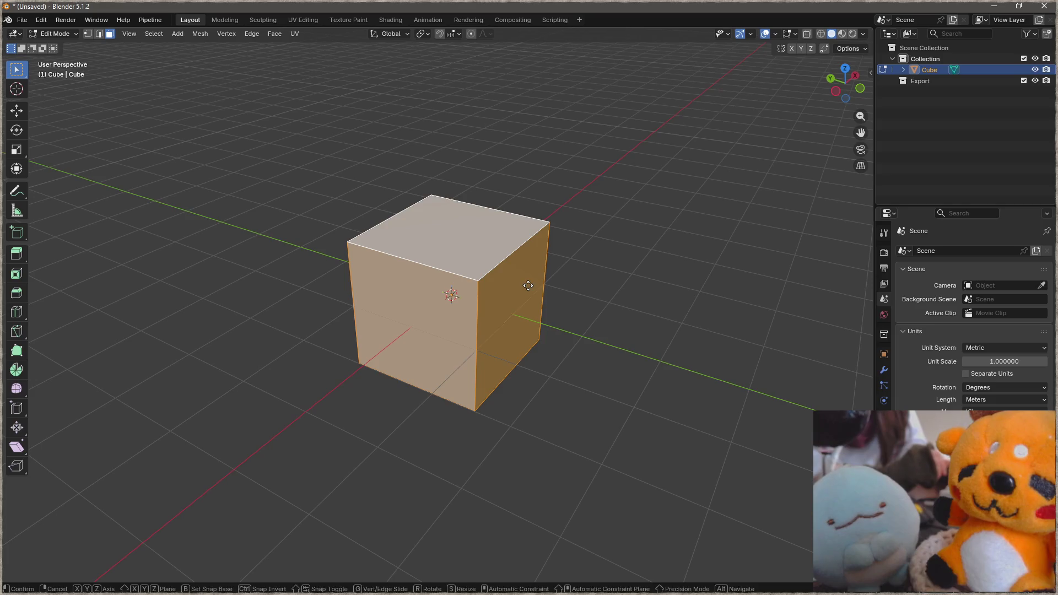
text(gz1)
key(Return)
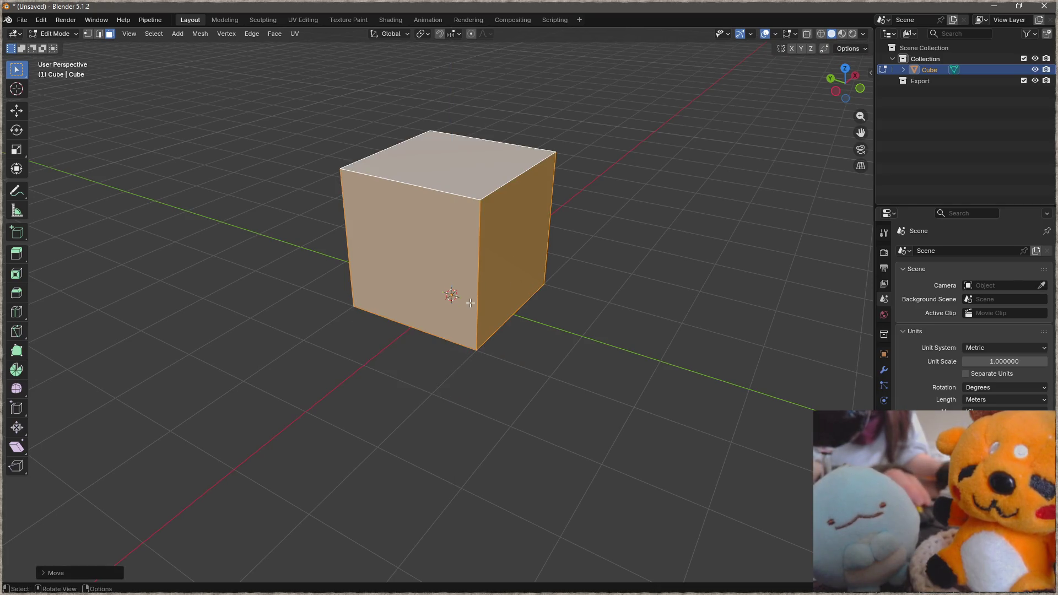
Scale the cube in width and depth only, slimming it into a tall block.
key(s)
key(shift+z)
click(487, 244)
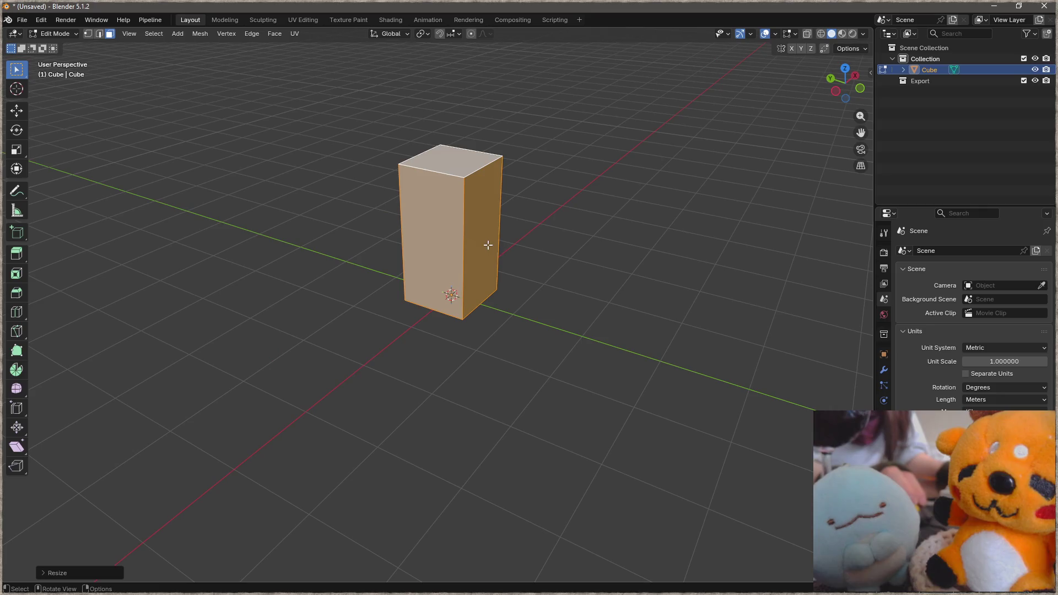
mouse_move(467, 233)
middle_down()
mouse_move(686, 222)
mouse_move(506, 224)
middle_up()
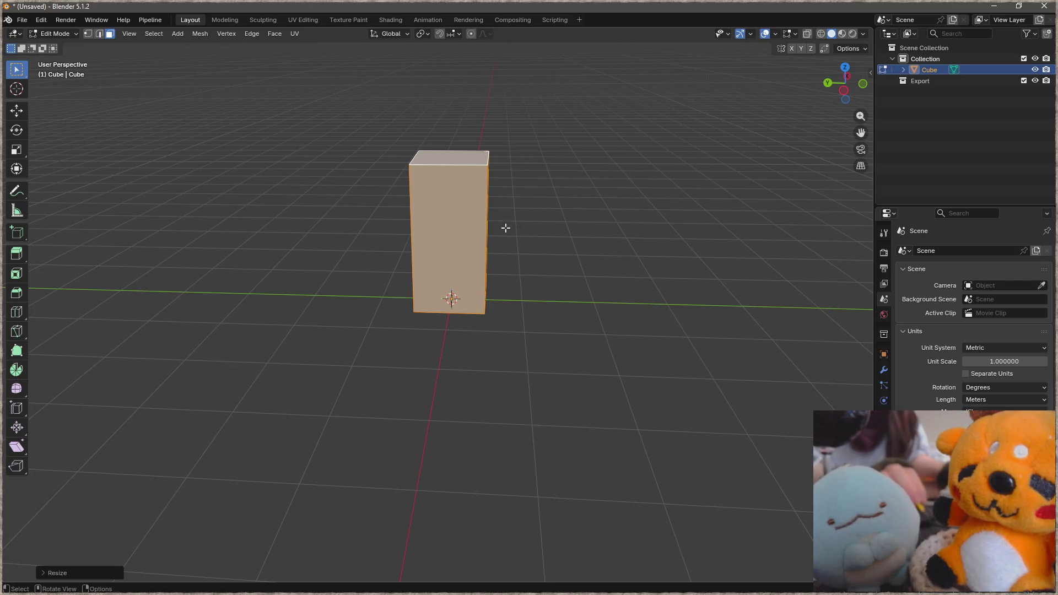
middle_drag(476, 202, 507, 188)
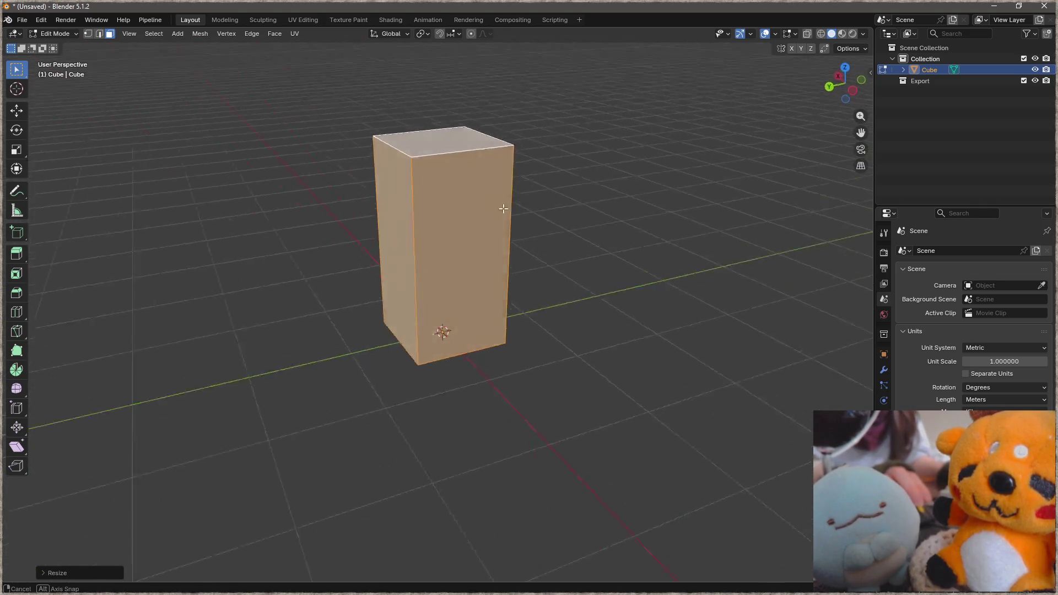
middle_drag(507, 187, 543, 227)
middle_drag(493, 94, 517, 208)
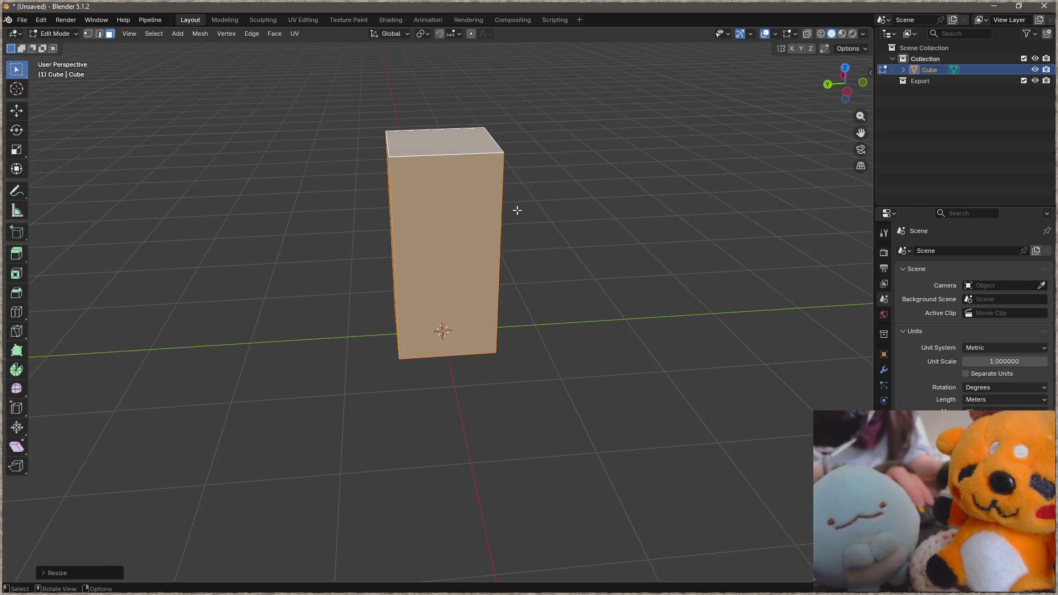
Start a loop cut placing six horizontal edge loops around the block.
key(ctrl+r)
scroll(398, 200, up, 5)
click(399, 200)
Keep the six horizontal cuts centred and add one centred vertical loop cut.
right_click(400, 199)
middle_drag(583, 231, 569, 229)
key(ctrl+r)
click(471, 143)
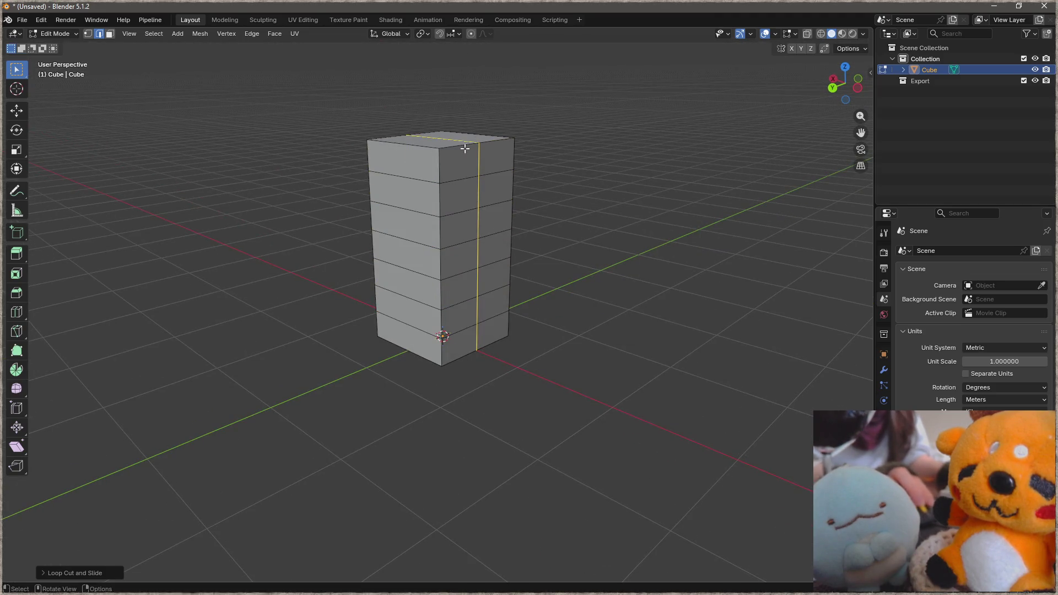
right_click(447, 140)
Enable proportional editing, try bending the block's top with a move, then cancel it.
key(alt+a)
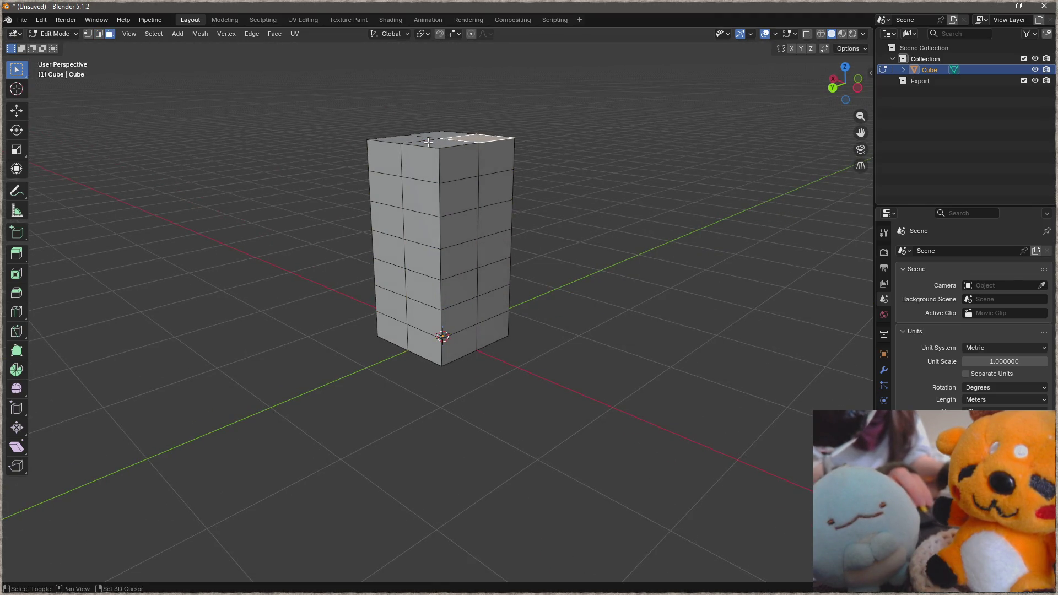
key(o)
mouse_move(495, 171)
middle_down()
mouse_move(555, 147)
mouse_move(598, 196)
middle_up()
key(g)
right_click(569, 153)
key(g)
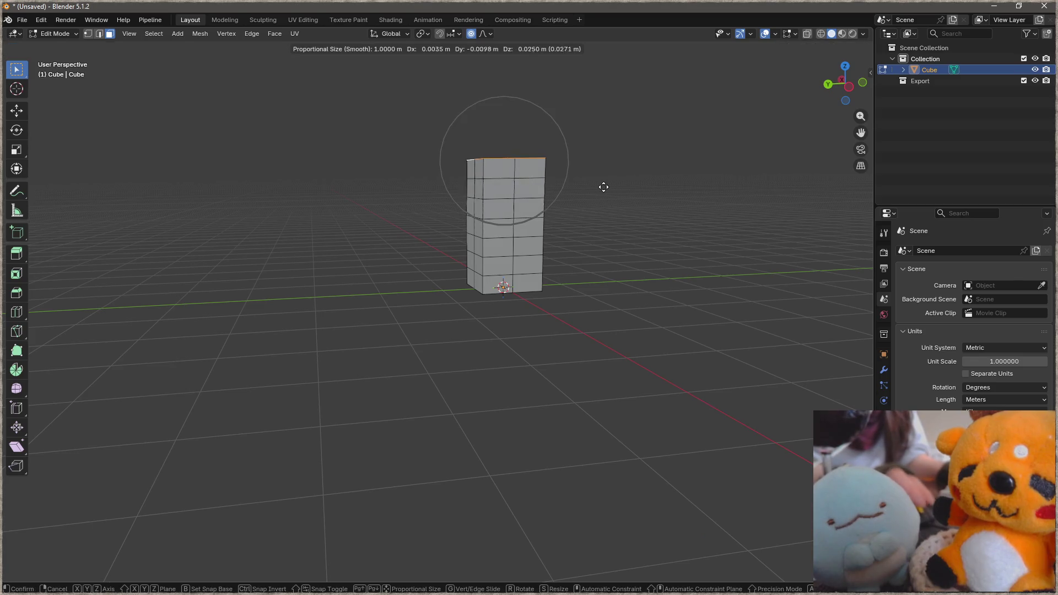
right_click(623, 214)
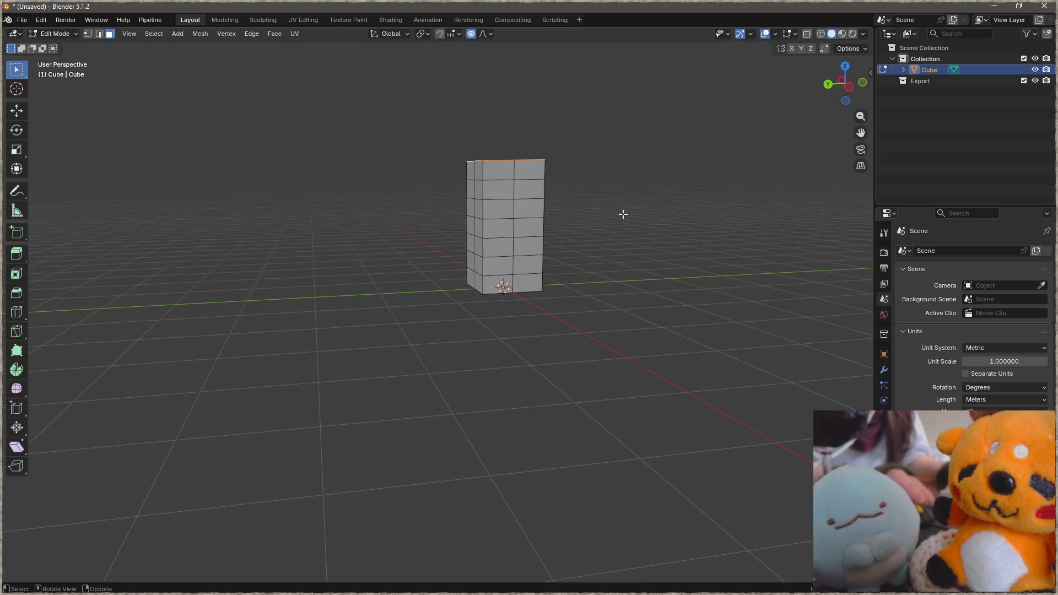
middle_drag(623, 214, 507, 212)
key(r)
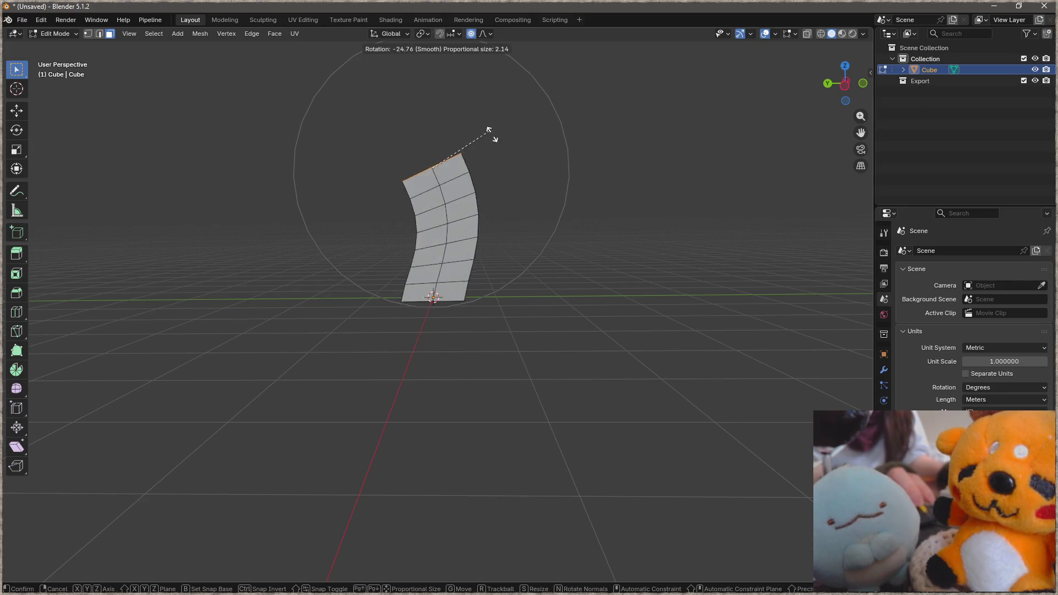
key(g)
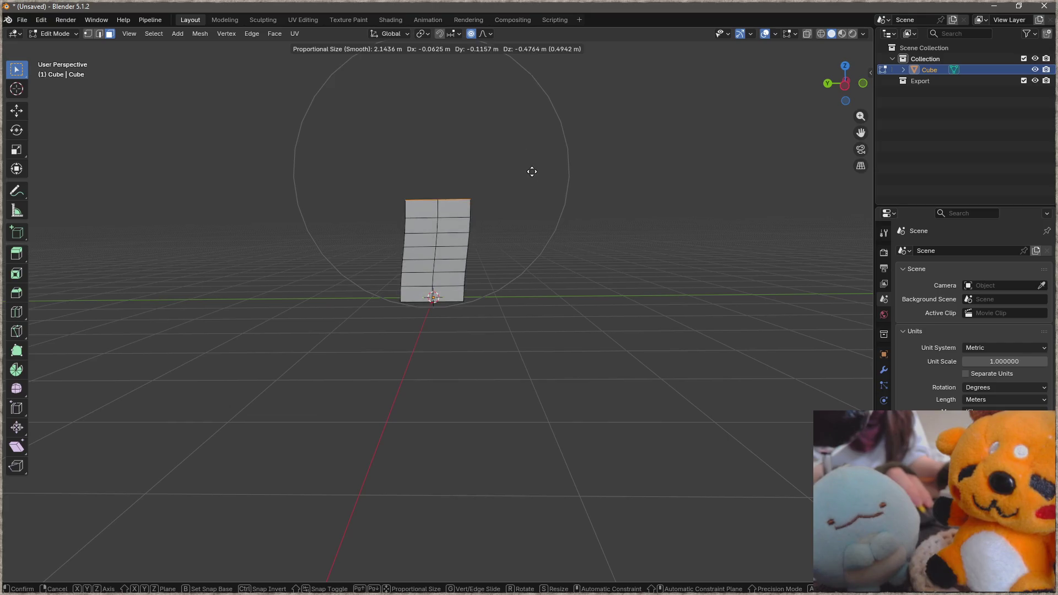
key(Escape)
mouse_move(443, 304)
middle_down()
mouse_move(479, 293)
mouse_move(463, 290)
mouse_move(484, 300)
mouse_move(465, 243)
middle_up()
key(s)
key(Escape)
scroll(466, 243, up, 3)
alt+click(463, 223)
Try proportional scaling of the selected edge loop several times, cancelling each attempt.
key(s)
scroll(526, 243, up, 3)
scroll(546, 240, up, 2)
key(Escape)
middle_drag(504, 227, 595, 243)
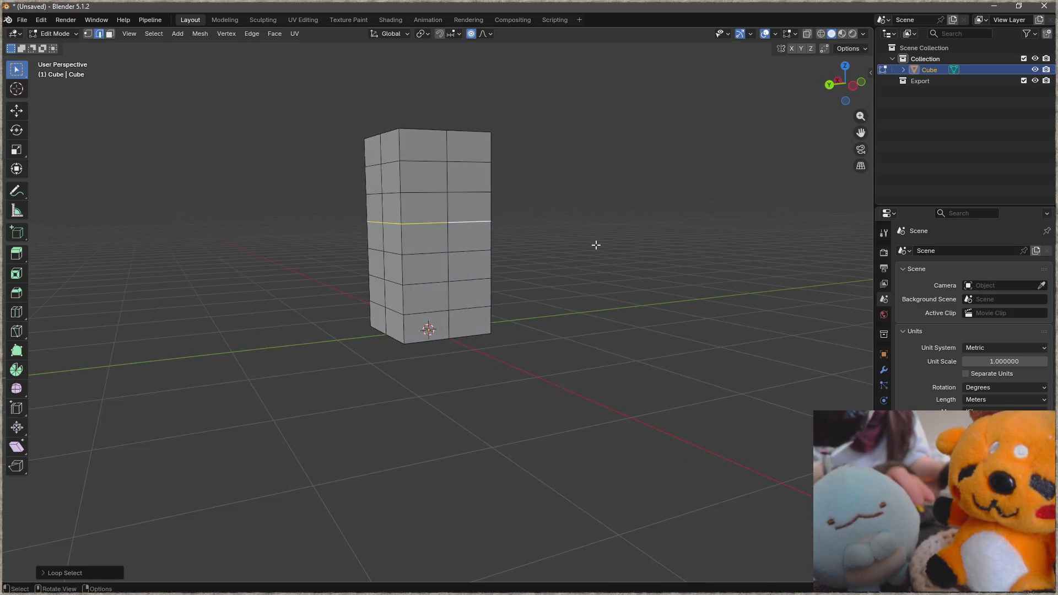
key(s)
key(Escape)
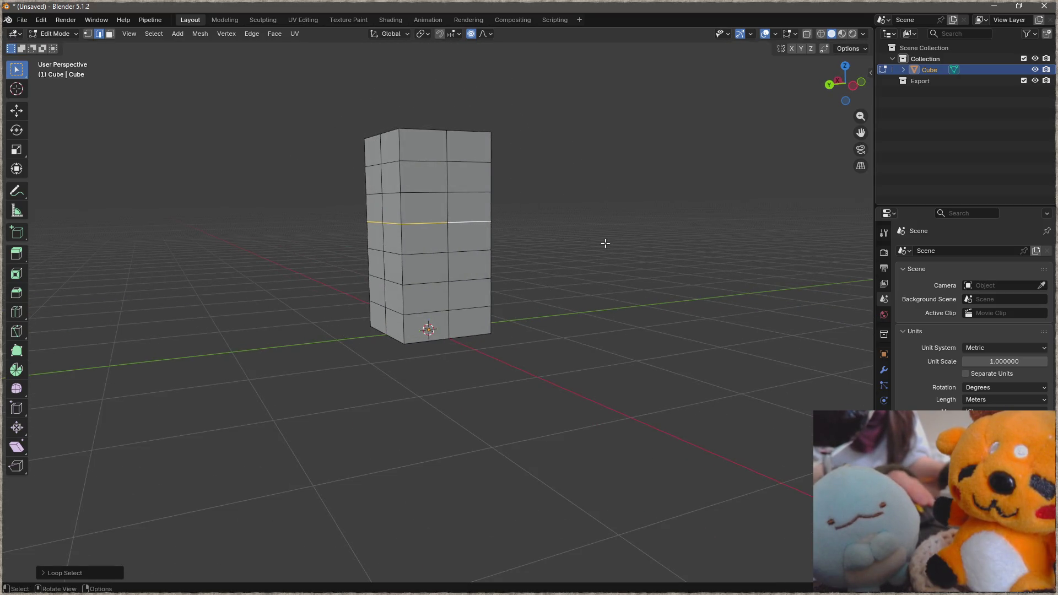
key(s)
key(Escape)
middle_drag(581, 227, 594, 225)
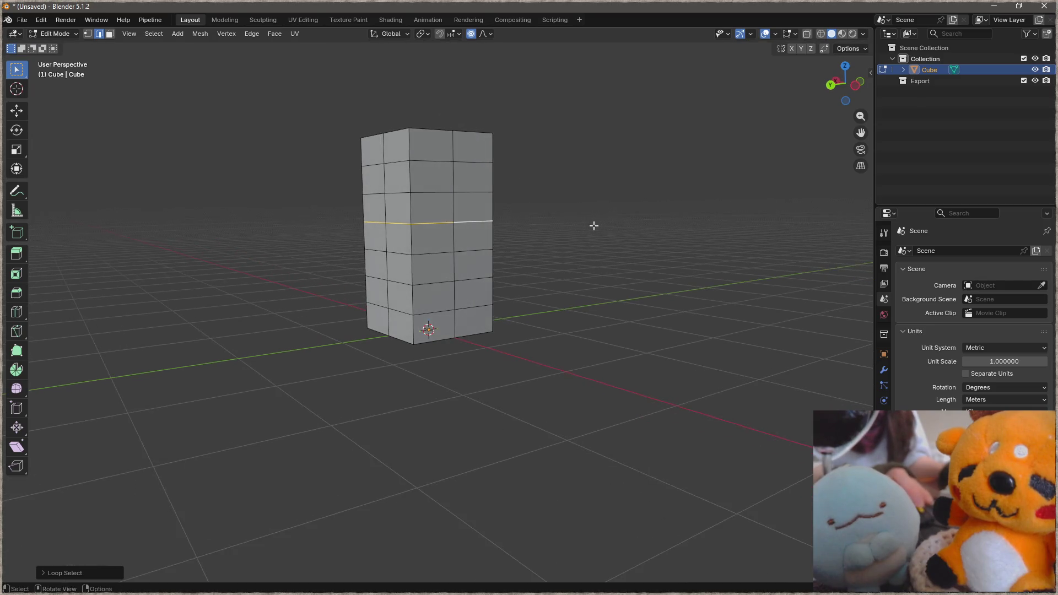
key(s)
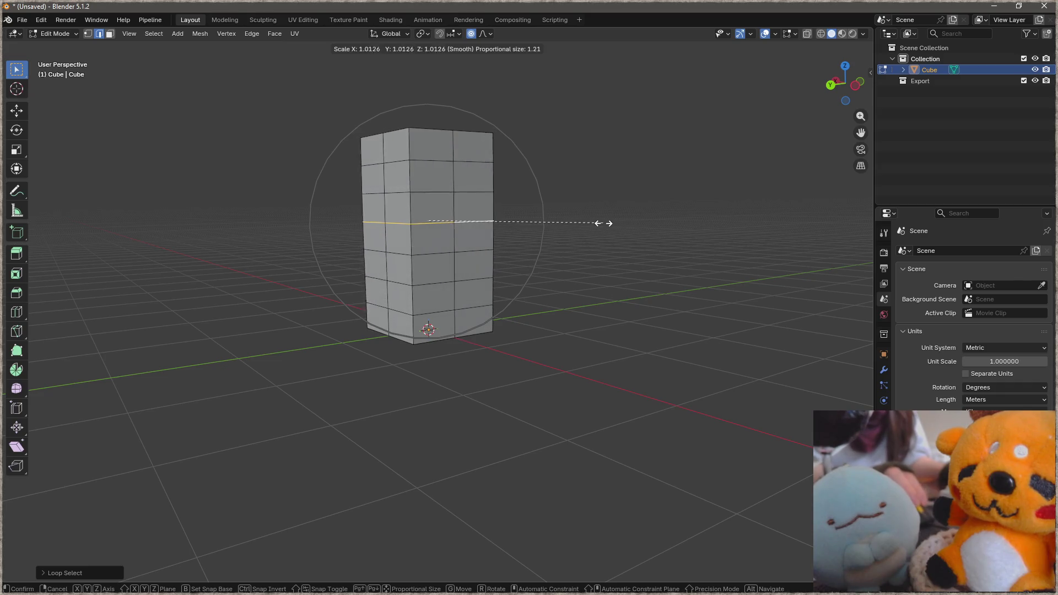
key(Escape)
Return to Object Mode and bring up the Add menu for mesh primitives.
key(Tab)
middle_drag(423, 308, 478, 250)
key(shift+a)
mouse_move(401, 257)
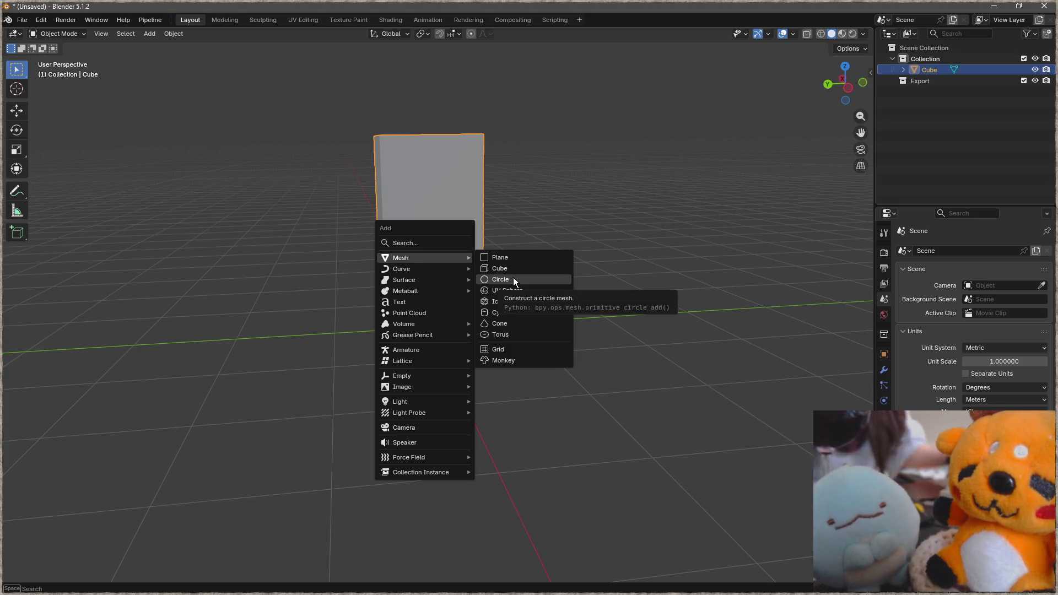
Delete the tall block from the scene.
mouse_move(379, 110)
middle_down()
mouse_move(435, 179)
mouse_move(379, 143)
middle_up()
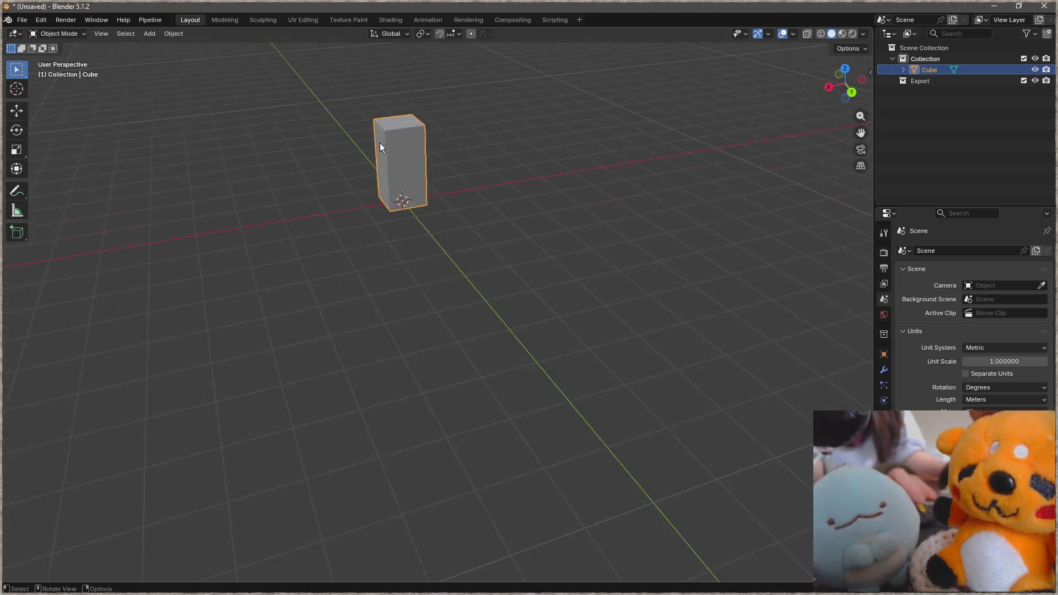
scroll(380, 143, up, 3)
middle_drag(464, 147, 432, 235)
key(x)
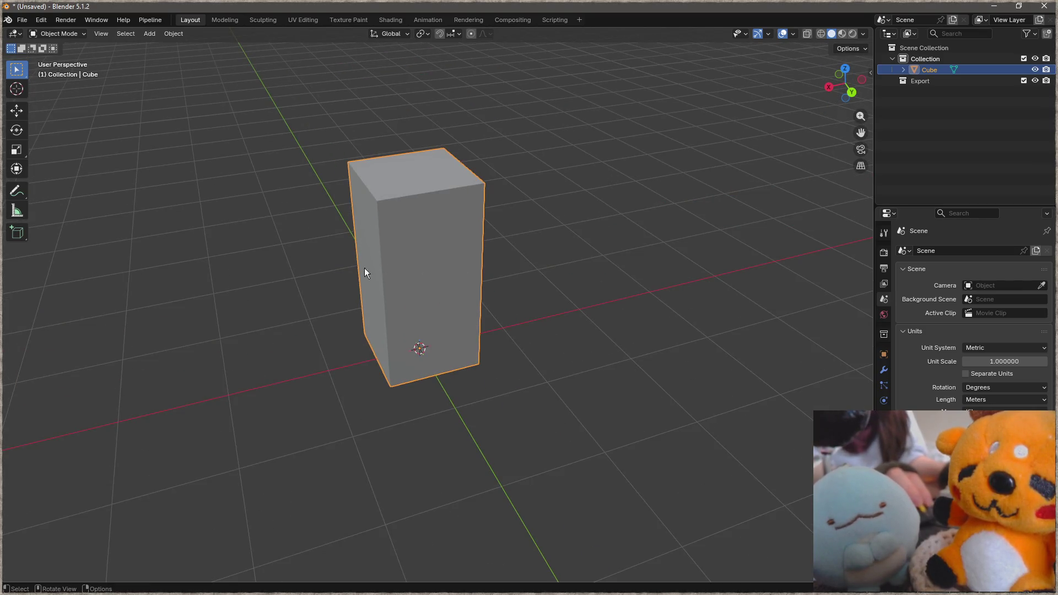
mouse_move(364, 311)
middle_down()
mouse_move(378, 272)
mouse_move(432, 238)
middle_up()
key(Delete)
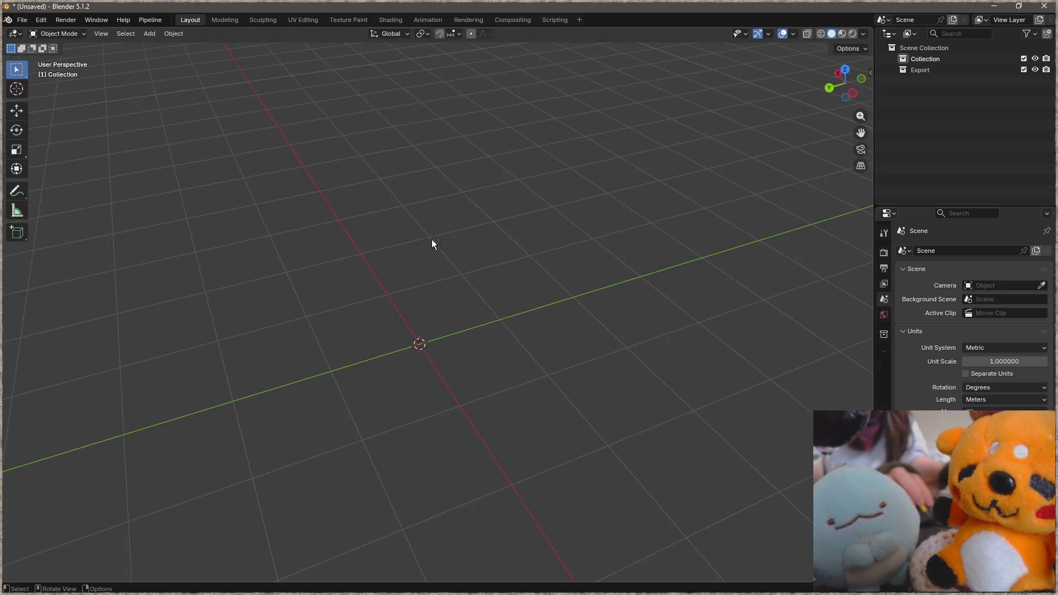
Add a fresh cube at the origin, leaving it in place.
key(shift+a)
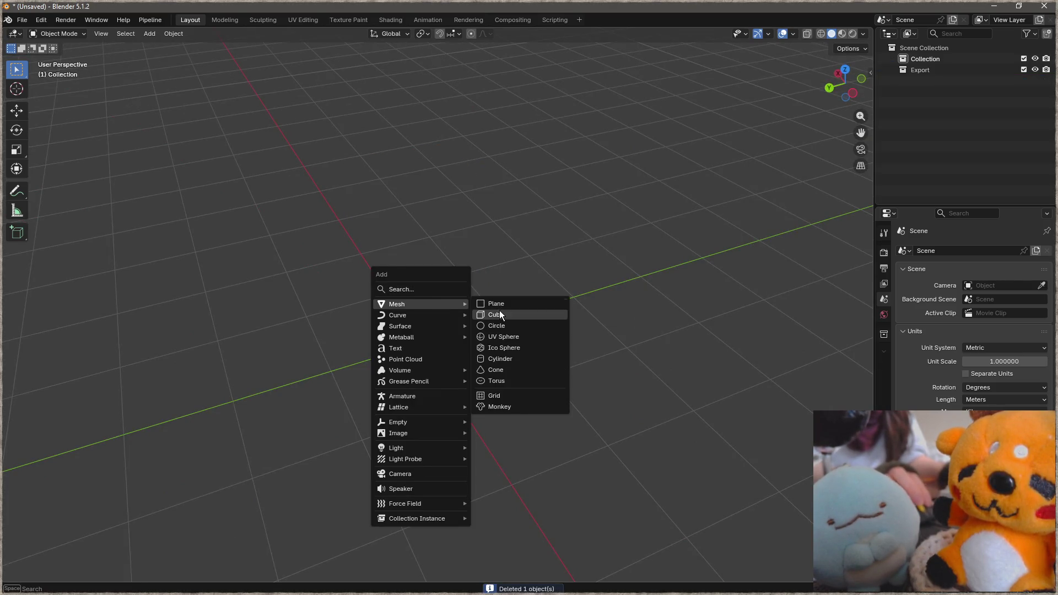
click(500, 311)
middle_drag(499, 310, 594, 312)
key(g)
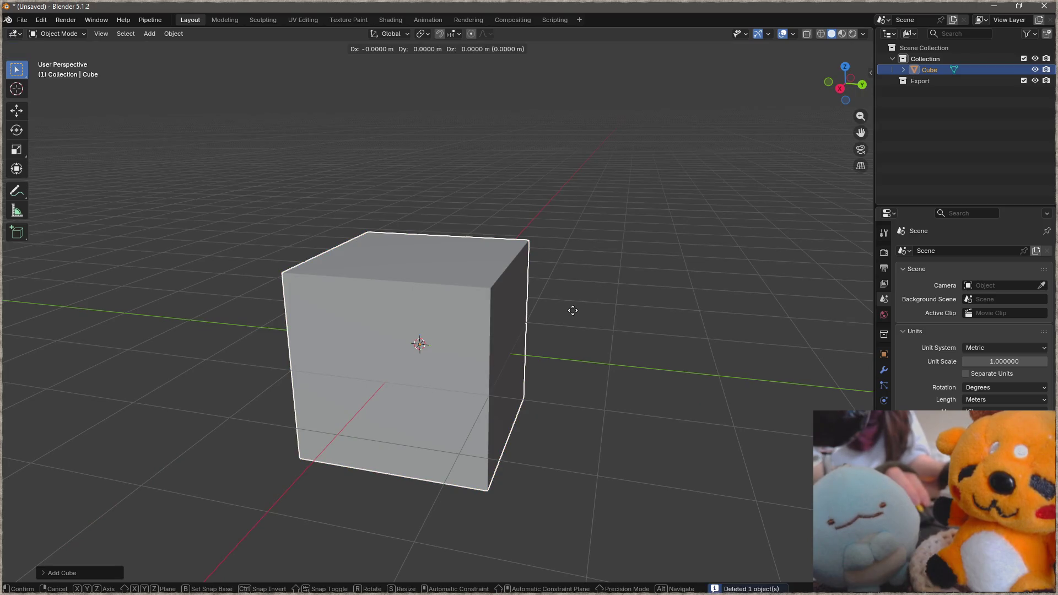
key(Escape)
In Edit Mode raise the cube's mesh 1 metre on Z and turn off proportional editing.
key(Tab)
key(g)
key(z)
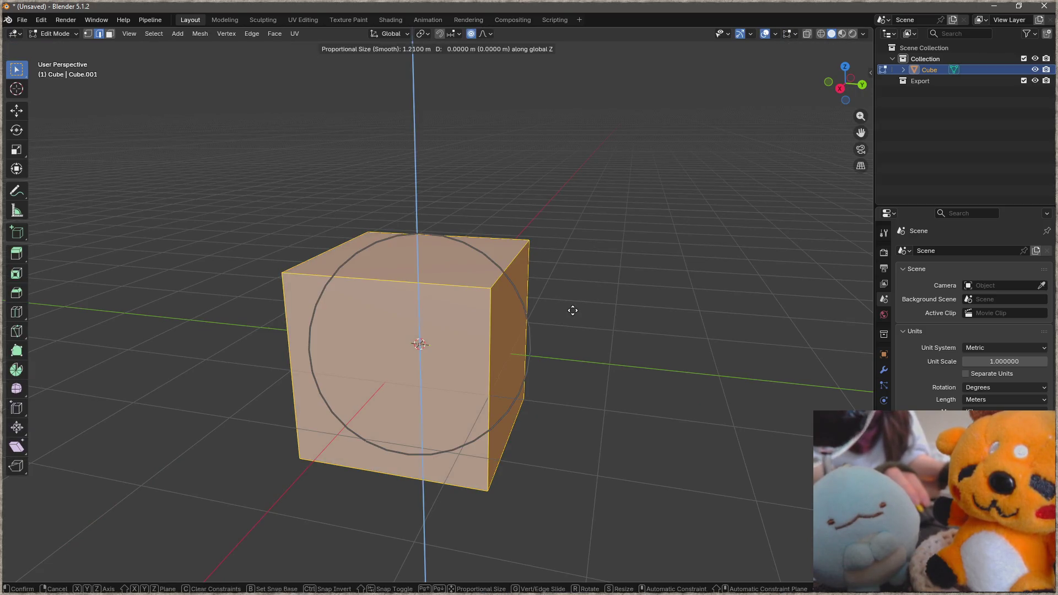
key(Escape)
key(g)
key(z)
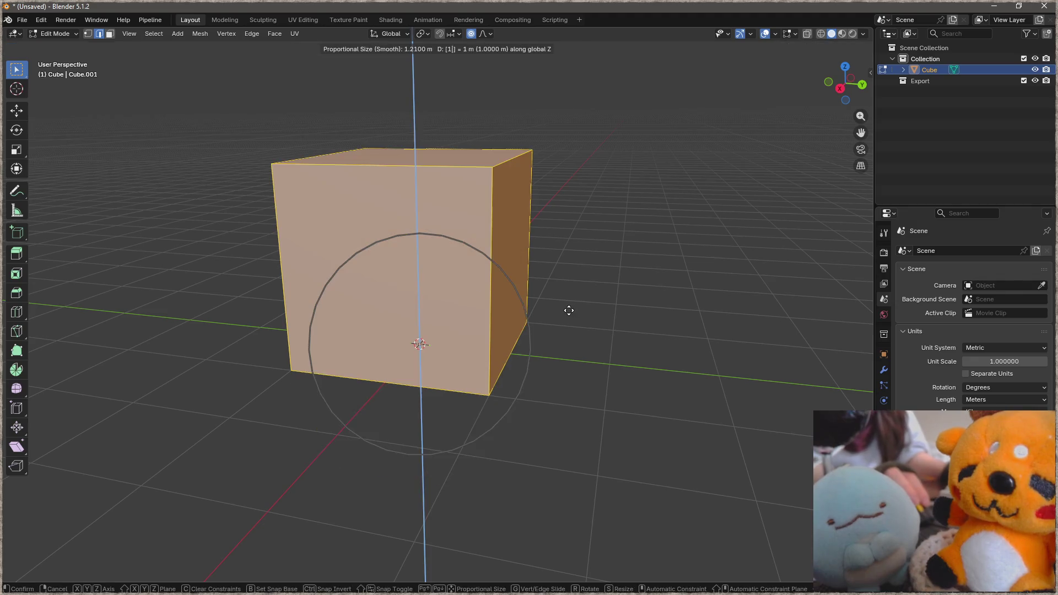
click(563, 310)
key(o)
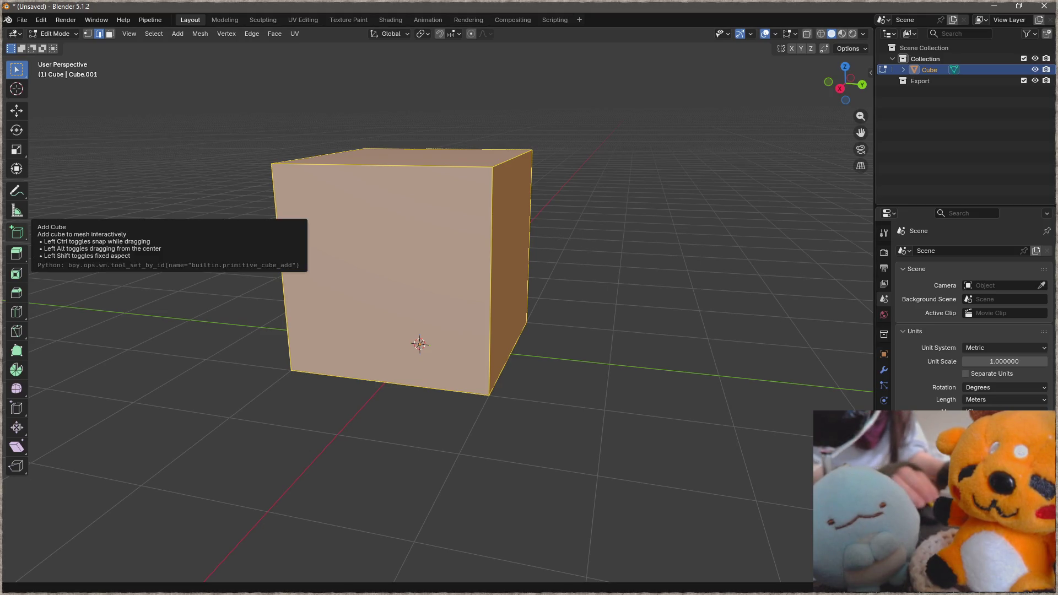
key(alt+Tab)
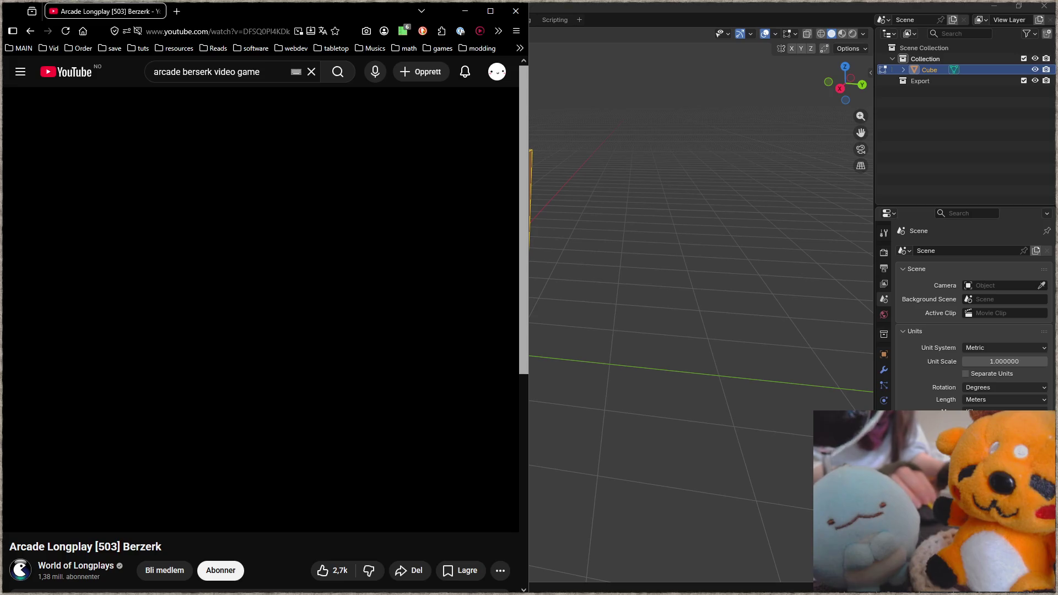
Jump the Berzerk longplay to about 3:41 and pause it at 3:45.
click(244, 500)
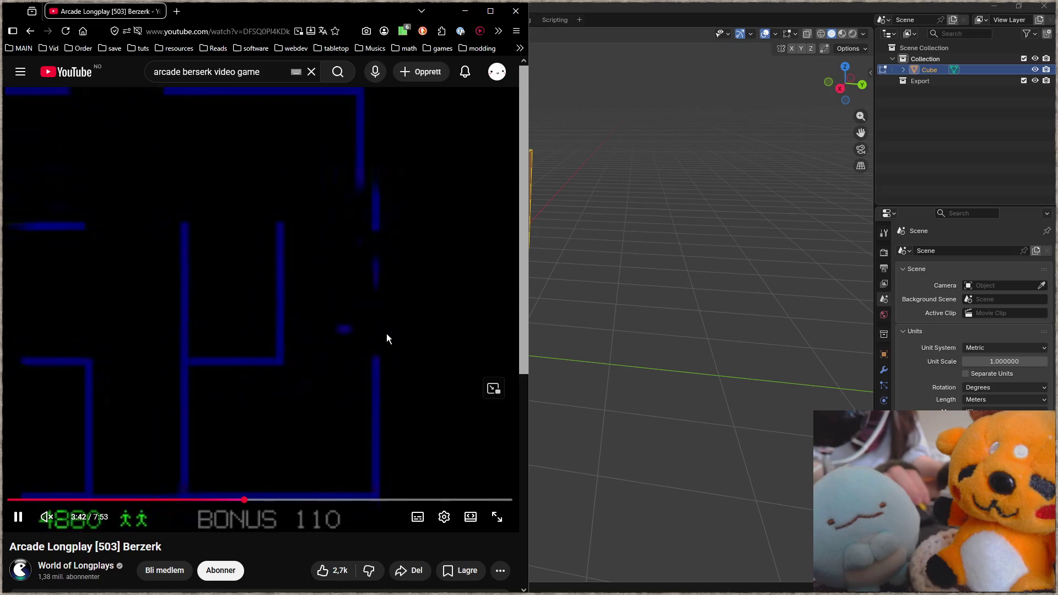
click(288, 345)
click(260, 366)
click(333, 433)
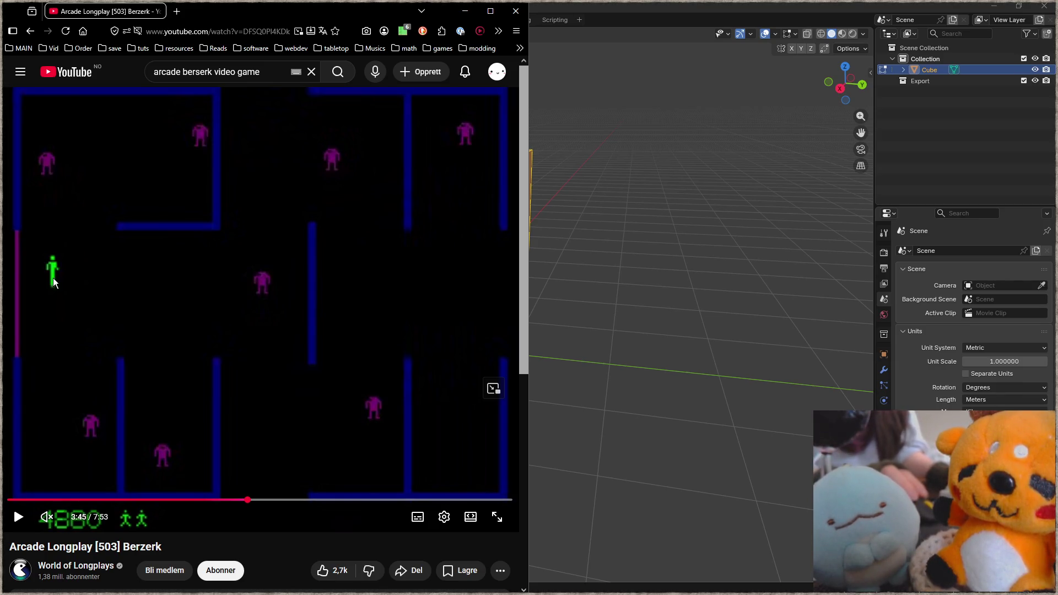
Step the paused video forward frame by frame to study the player's running and firing poses.
key(period)
key(period)
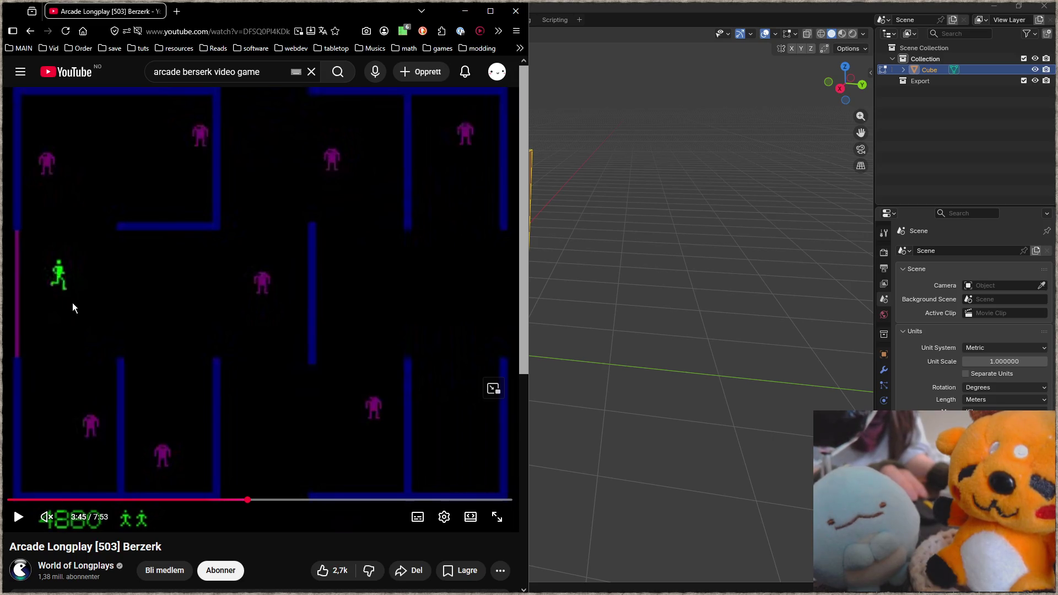
key(period)
key(period)
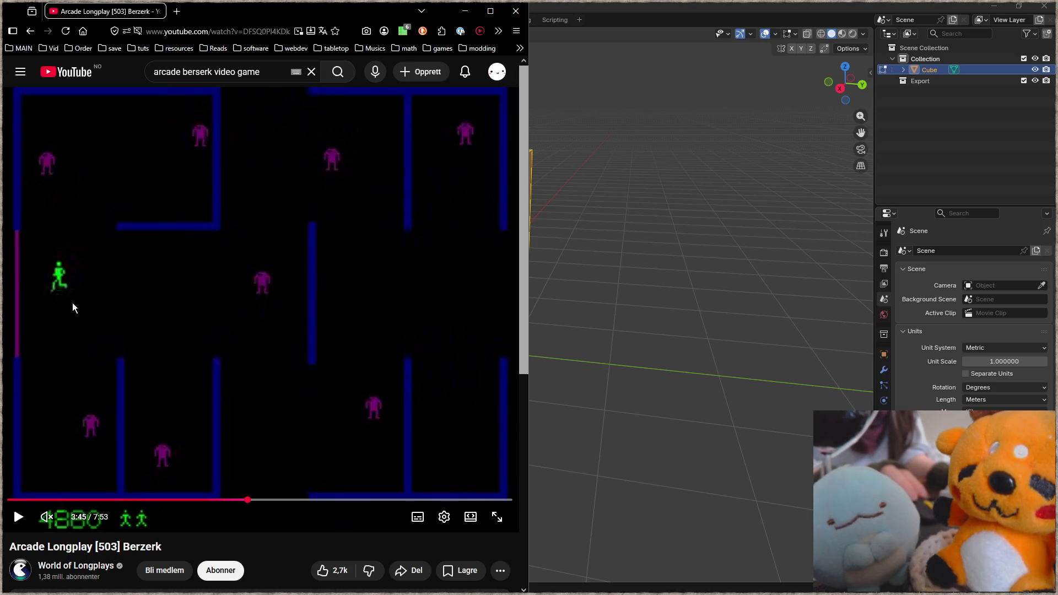
key(period)
key(period)
key(period)
key(period)
key(period)
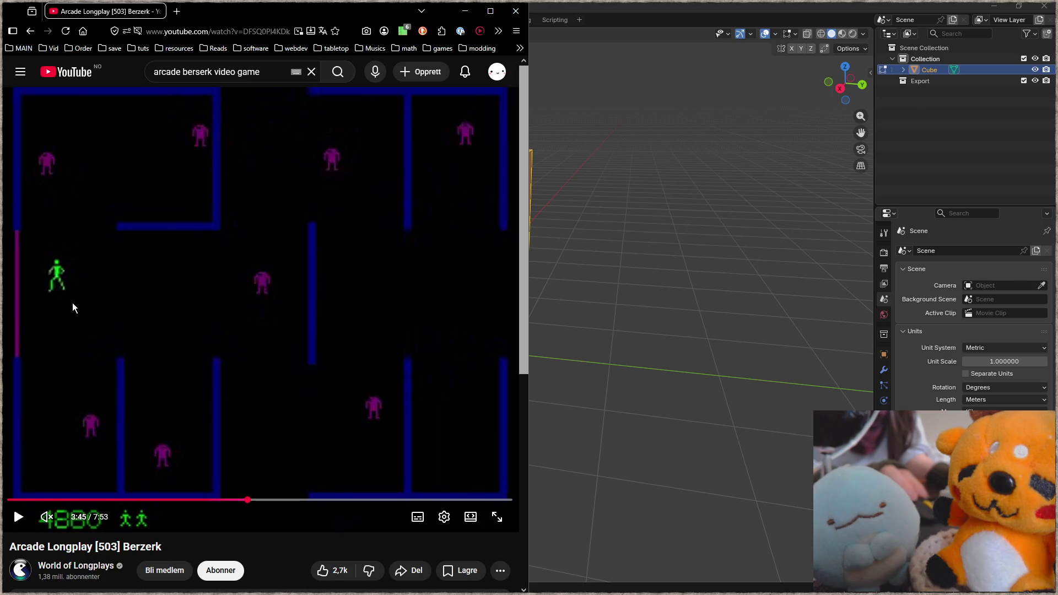
key(period)
key(period)
key(period)
key(period)
key(period)
key(period)
key(period)
key(period)
key(period)
key(period)
key(period)
key(period)
key(period)
key(period)
key(period)
key(period)
key(period)
key(period)
key(period)
key(period)
key(period)
key(period)
key(period)
key(period)
key(period)
key(period)
key(period)
key(period)
key(period)
key(period)
key(period)
key(period)
key(period)
key(period)
key(period)
key(period)
key(period)
key(period)
key(period)
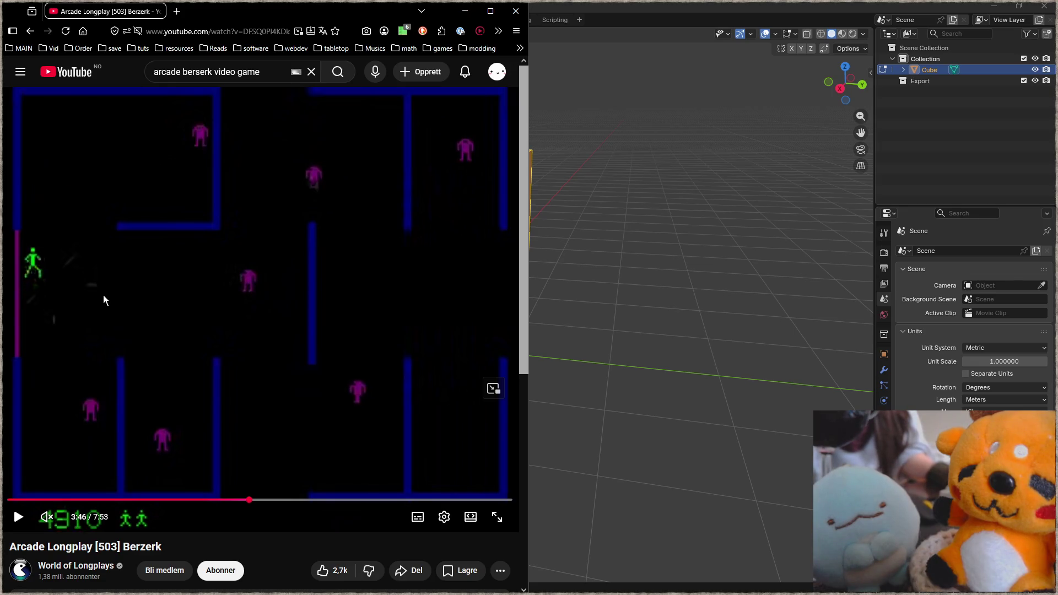
key(period)
key(period)
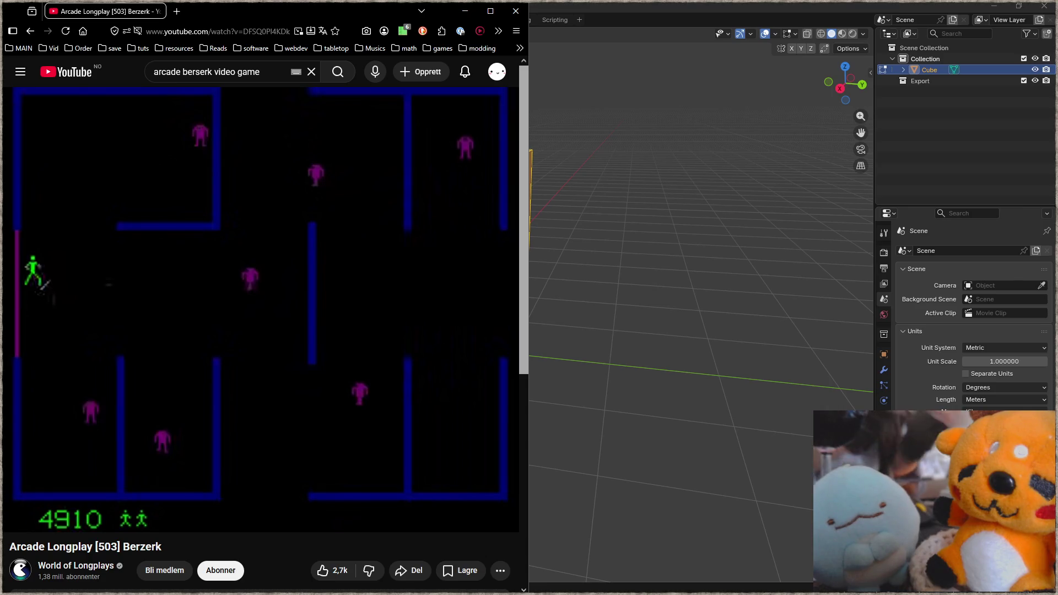
Return to Blender and select only the cube's top face in face-select mode.
click(745, 8)
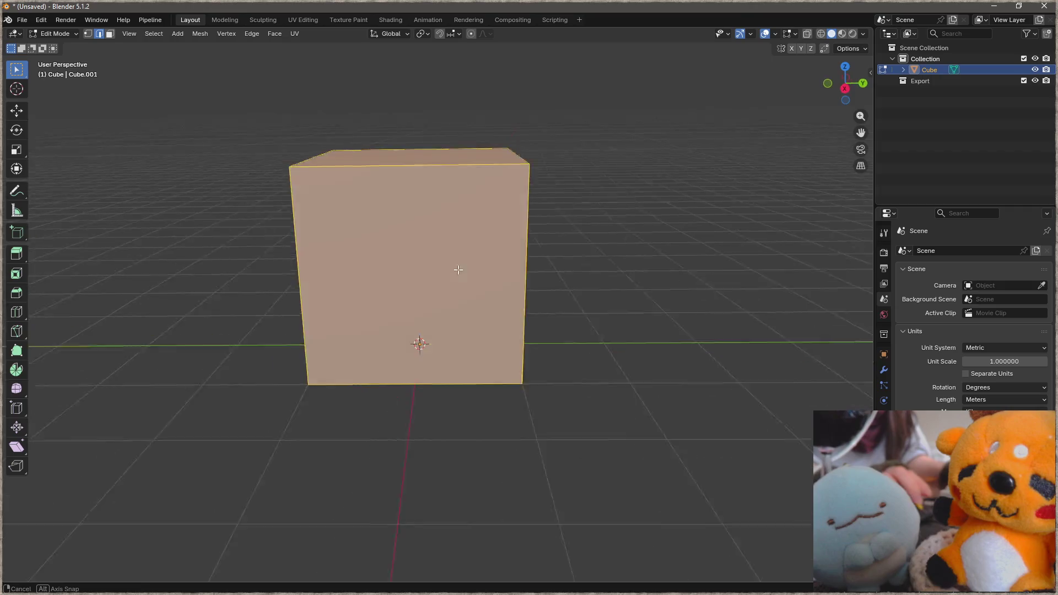
mouse_move(529, 331)
middle_down()
mouse_move(645, 319)
mouse_move(502, 278)
middle_up()
scroll(502, 277, down, 4)
click(579, 225)
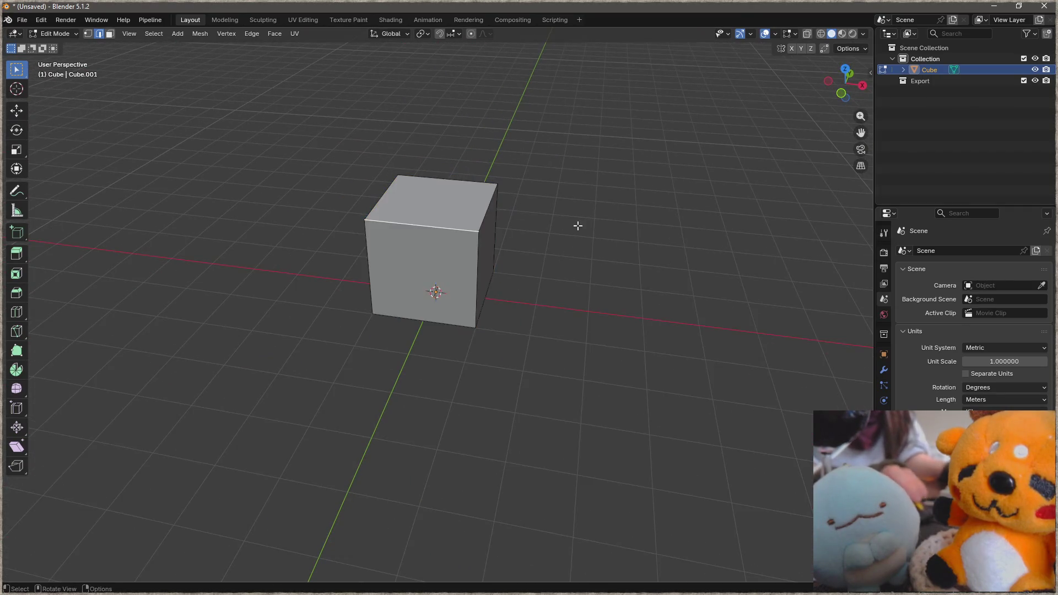
click(460, 213)
Shrink and raise the top face to taper the cube, then delete the cube in Object Mode.
key(s)
click(568, 218)
key(g)
key(z)
click(502, 285)
key(Tab)
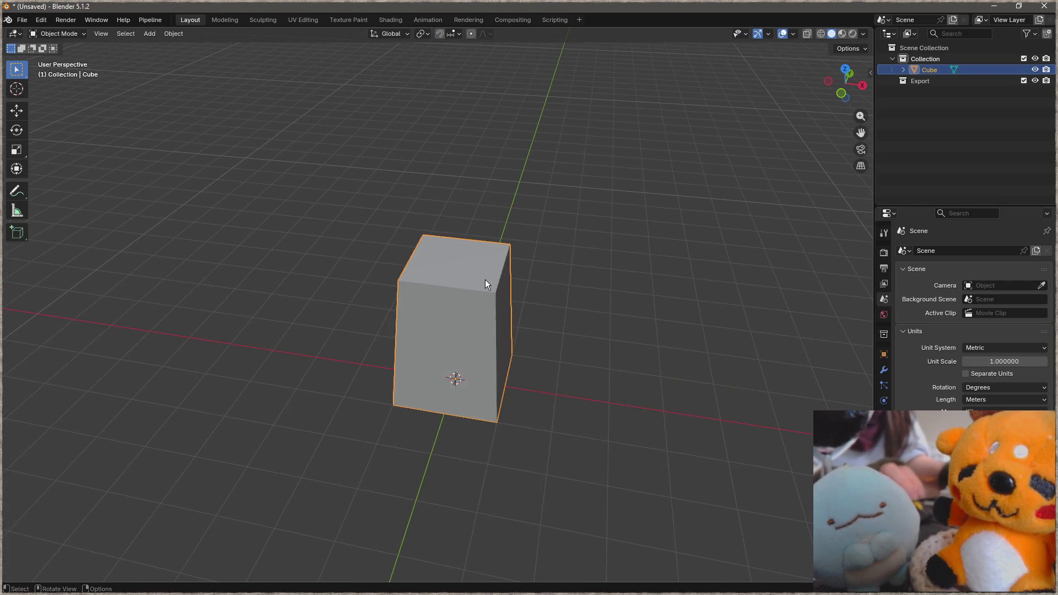
key(Delete)
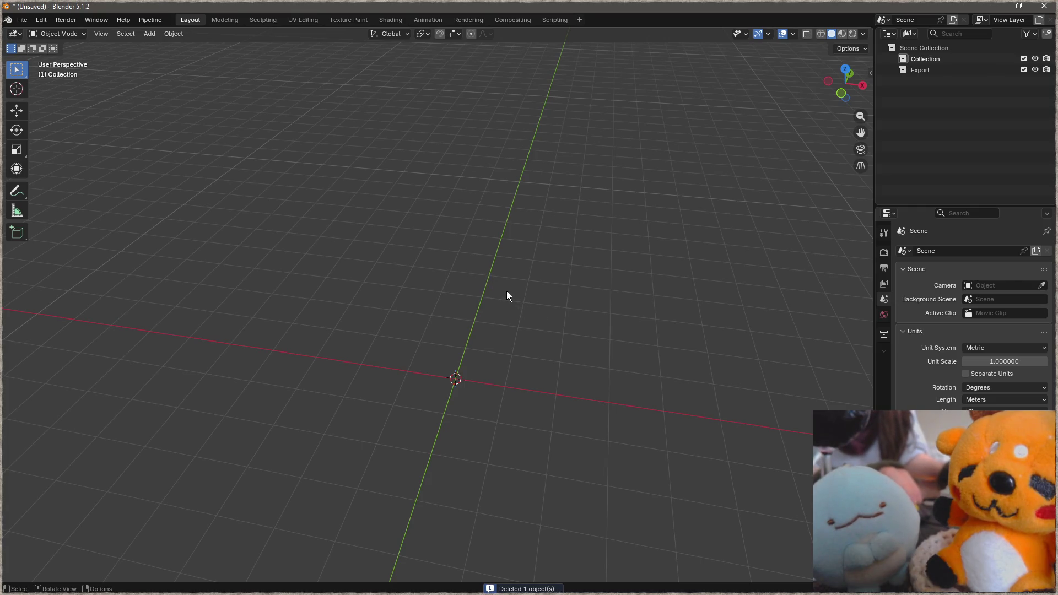
Add a metaball Ball and raise it along Z to stand on the grid.
key(shift+a)
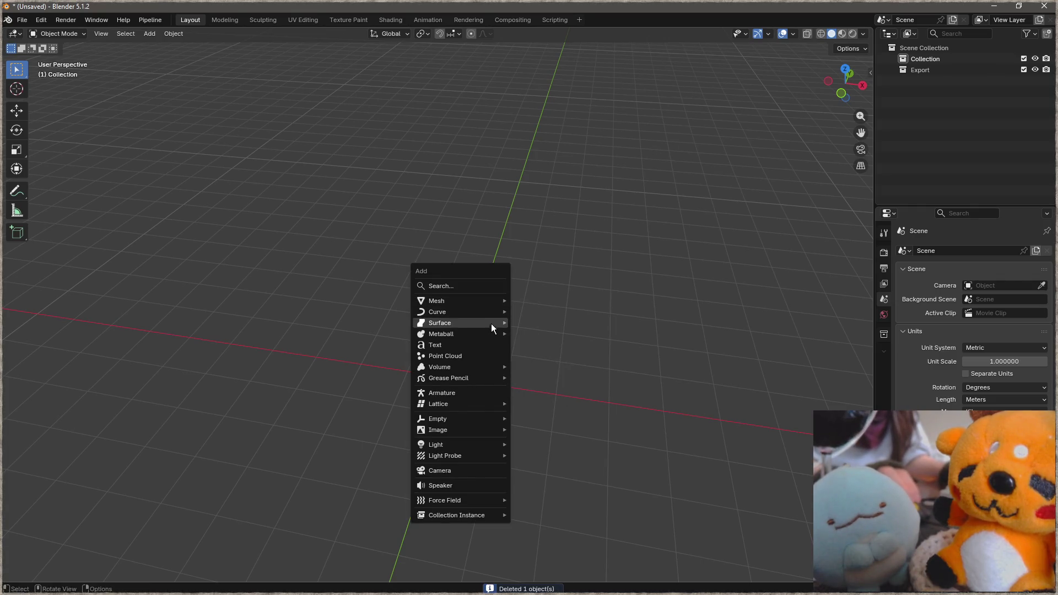
mouse_move(441, 334)
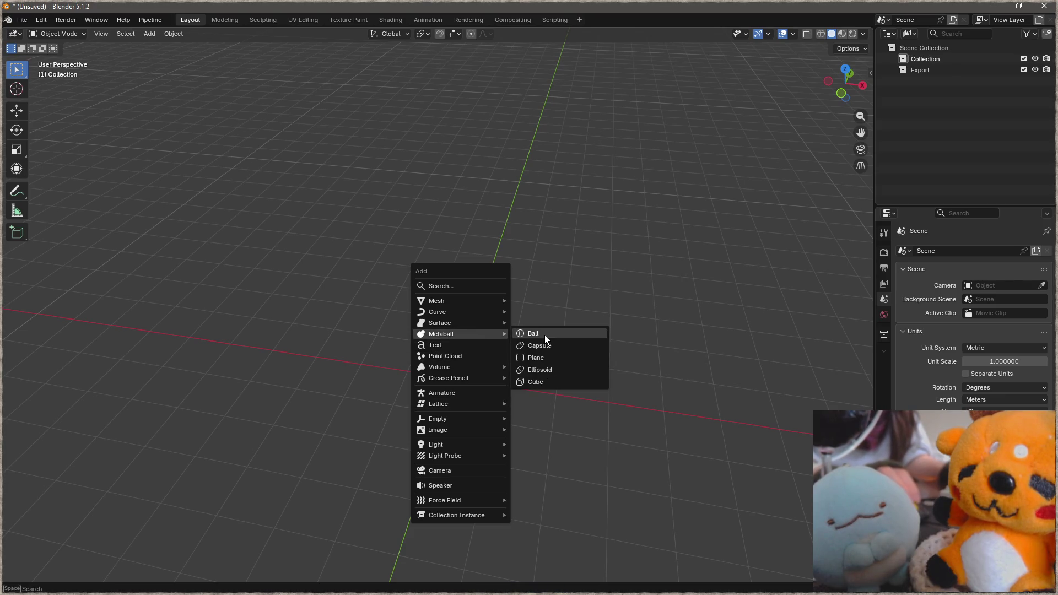
click(545, 335)
scroll(541, 354, up, 2)
scroll(530, 383, up, 2)
key(g)
key(z)
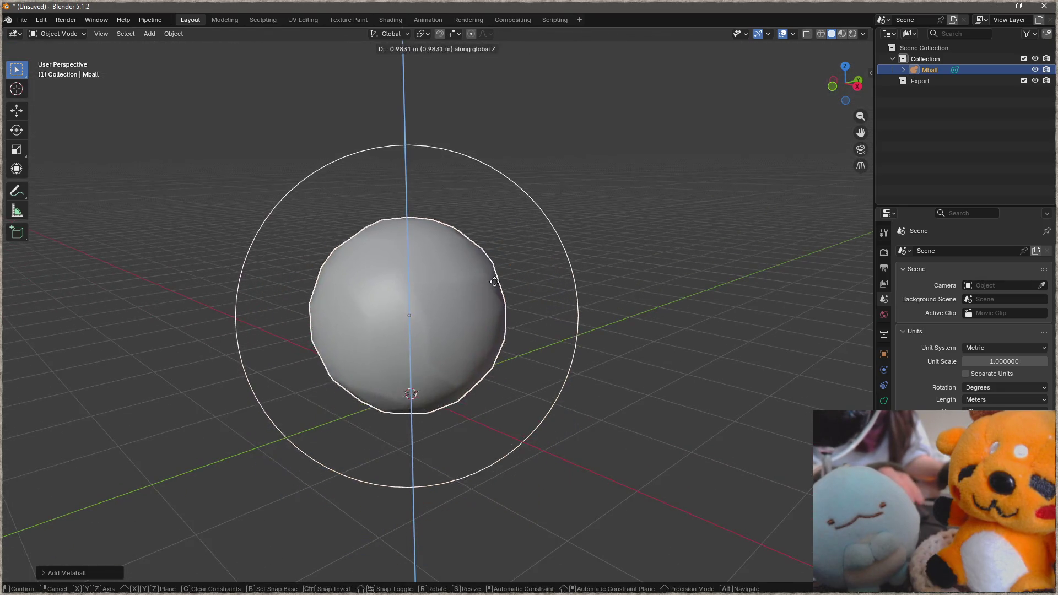
click(493, 282)
Duplicate the metaball upward along Z and resize the copy as the body's middle.
key(shift+d)
key(z)
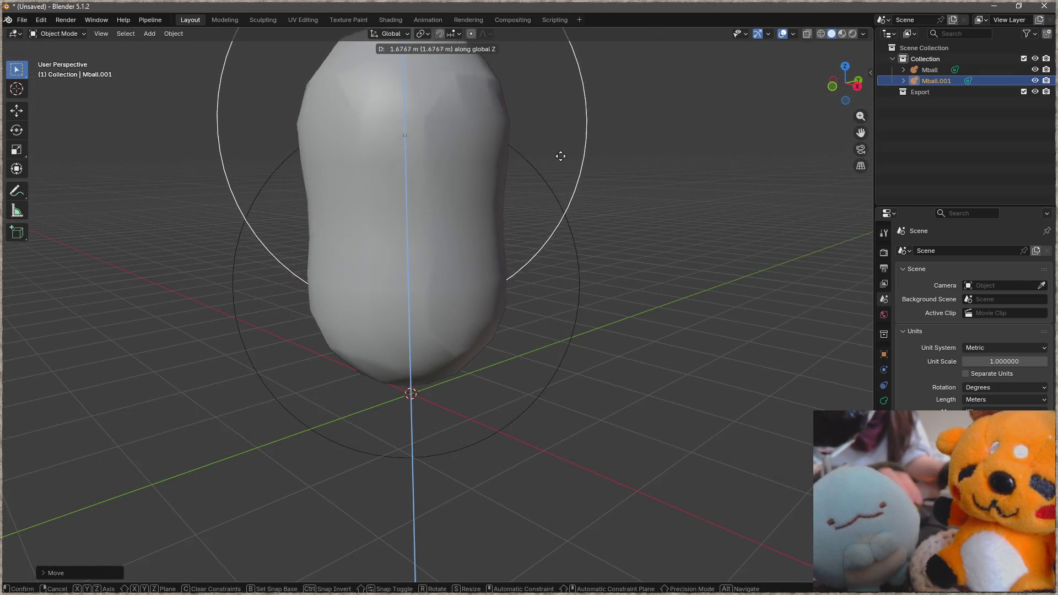
click(557, 182)
key(s)
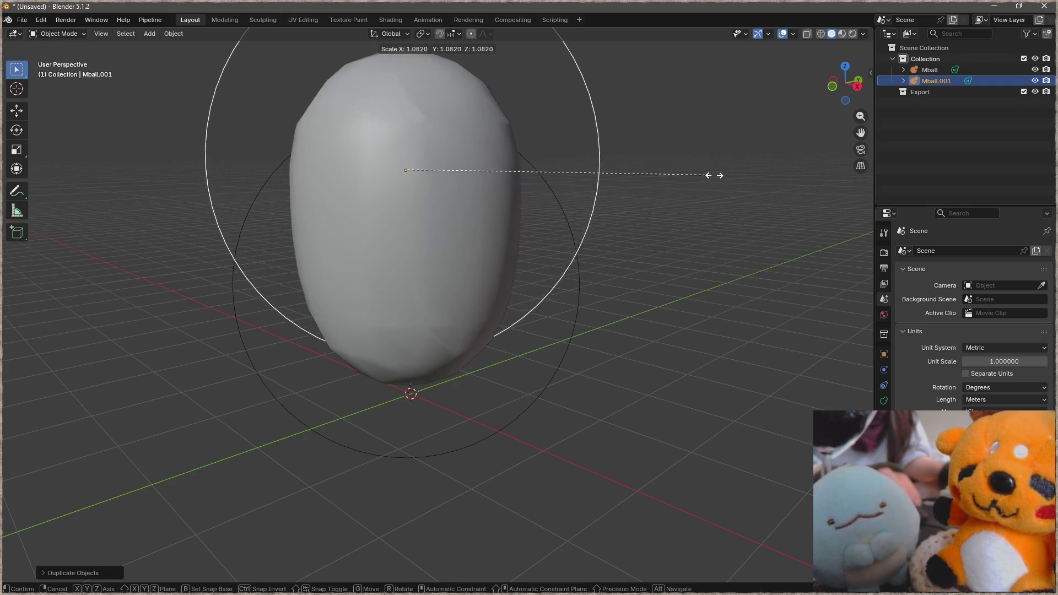
click(470, 177)
Duplicate the upper metaball and place the third one on top of the body.
shift+middle_drag(470, 178, 539, 300)
key(shift+d)
key(z)
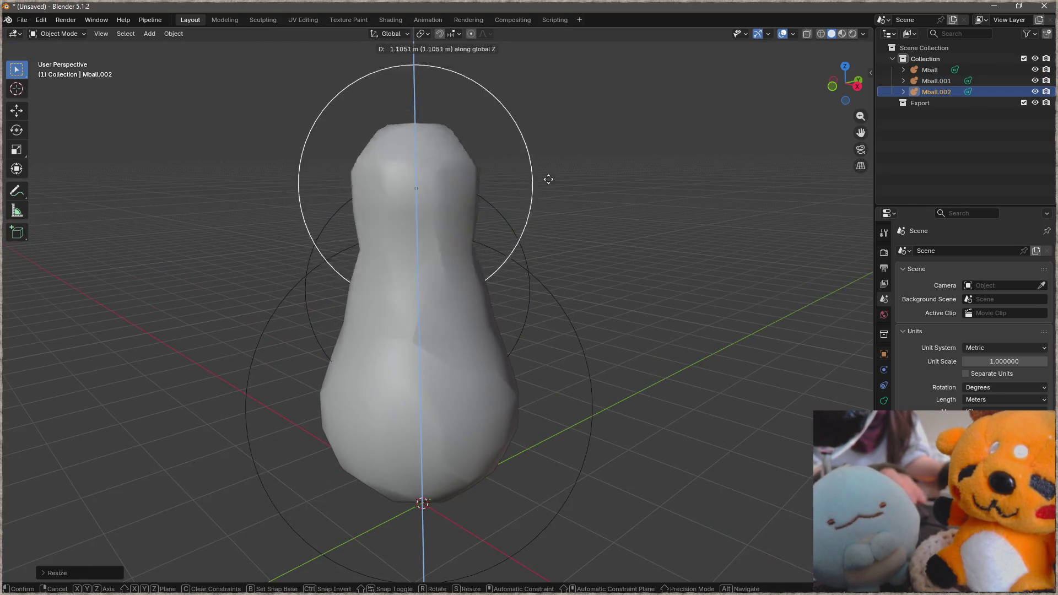
click(568, 175)
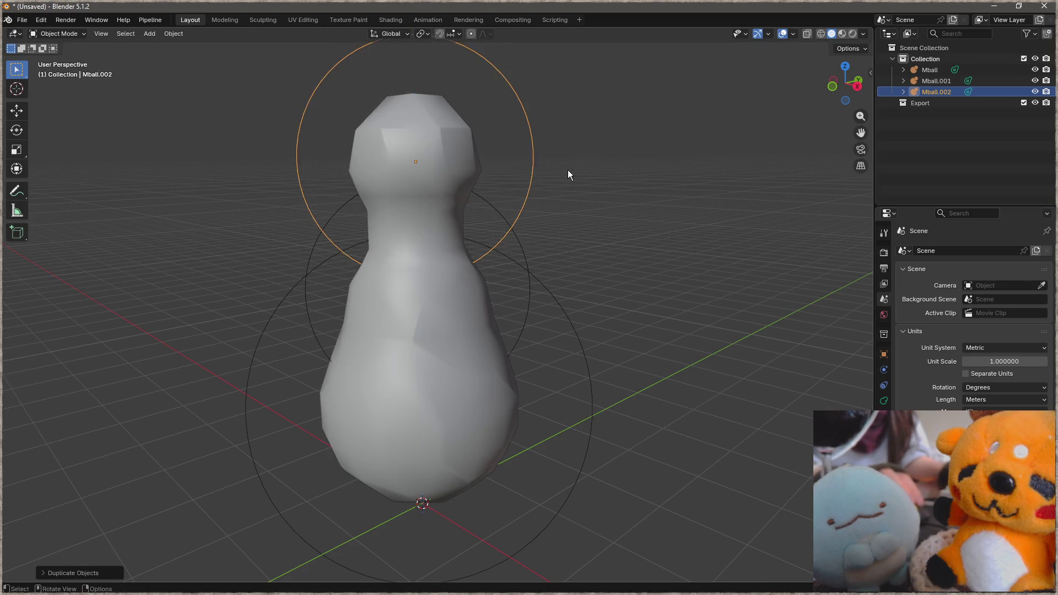
Delete the top metaball and add an icosphere head raised along Z onto the body.
key(Delete)
key(shift+a)
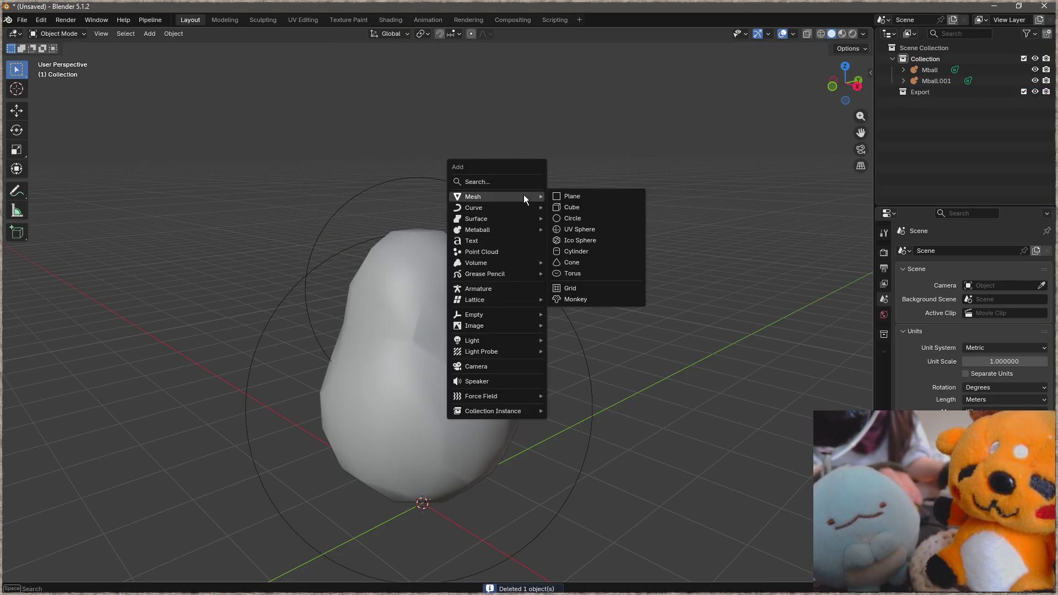
click(589, 240)
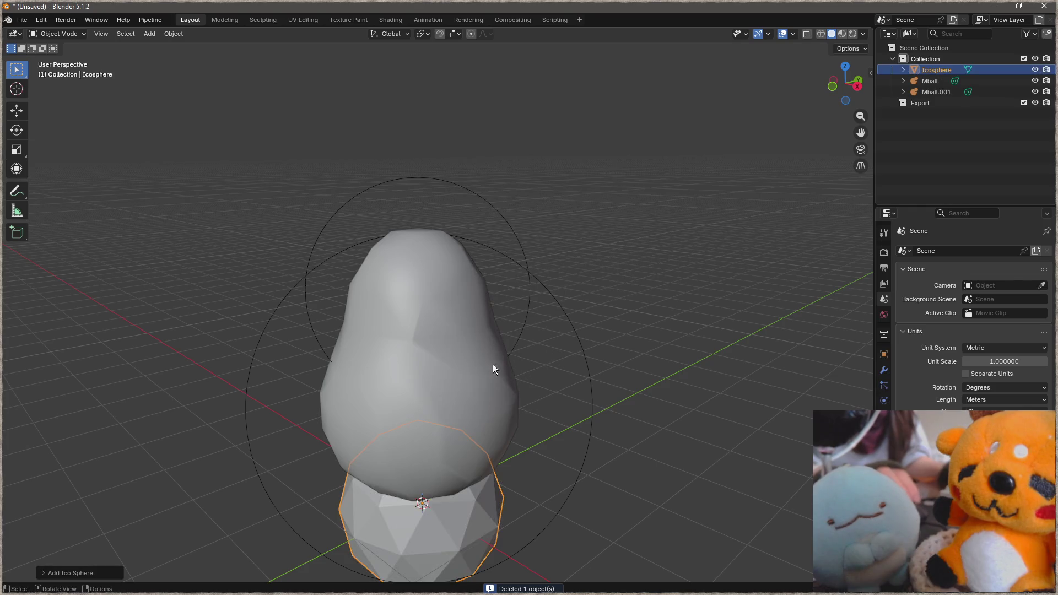
key(g)
key(z)
click(534, 272)
mouse_move(535, 272)
middle_down()
mouse_move(555, 330)
mouse_move(532, 340)
middle_up()
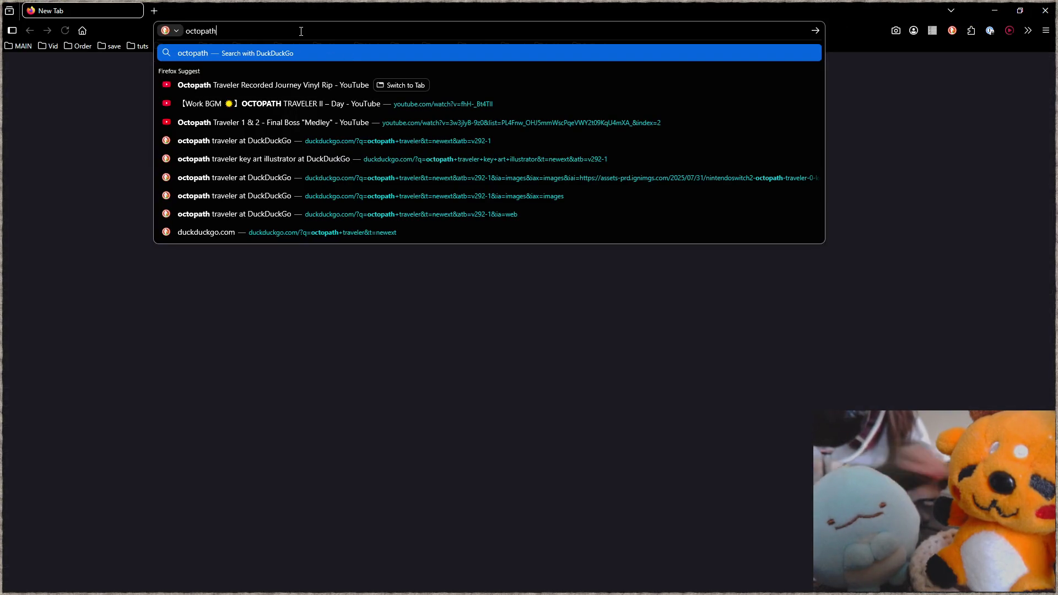
Search Google for 'doom classic spritesheet rip' and open the Spriters Resource DOOM page in a new tab.
key(ctrl+a)
text(y)
key(Return)
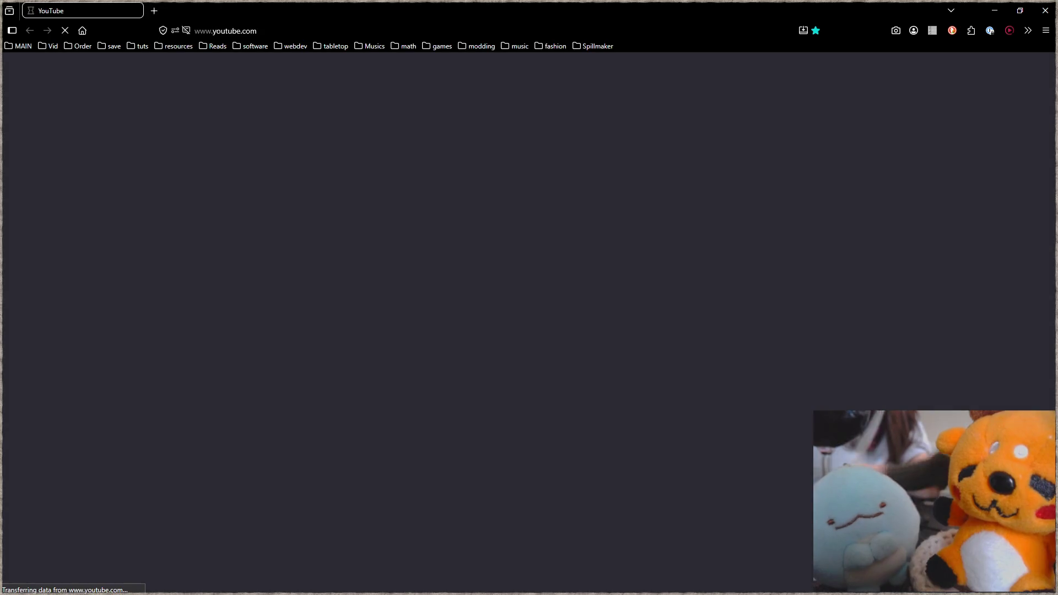
click(262, 30)
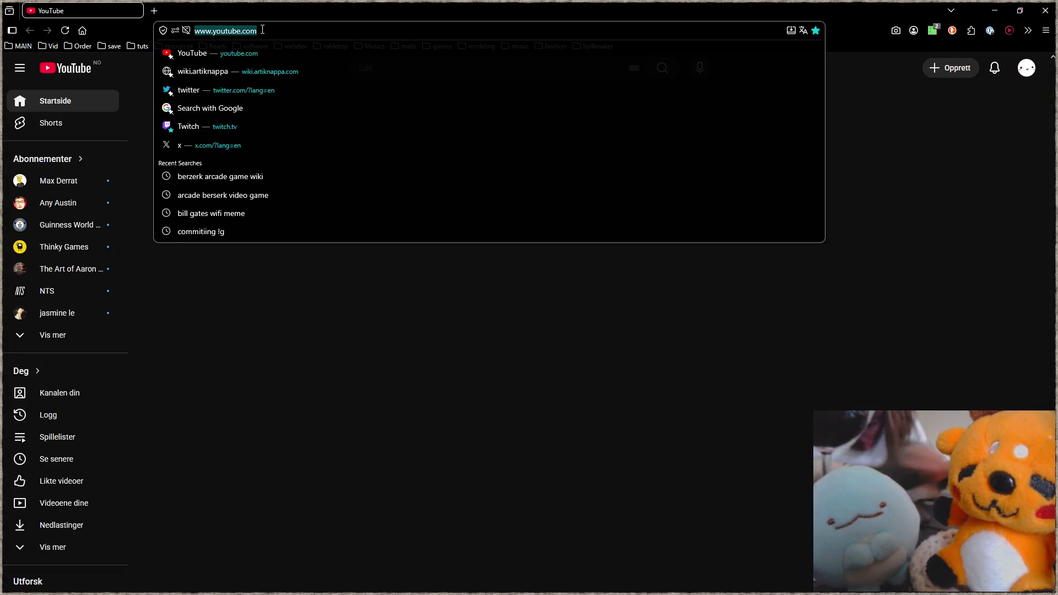
text(doom classic spritesheet l)
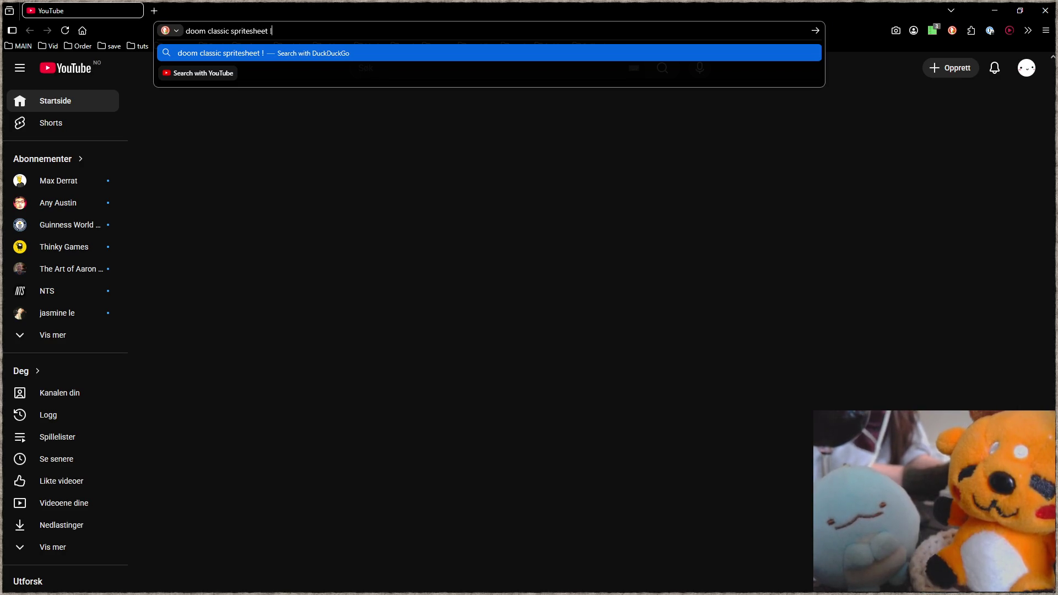
key(BackSpace)
text(rip lg)
key(Return)
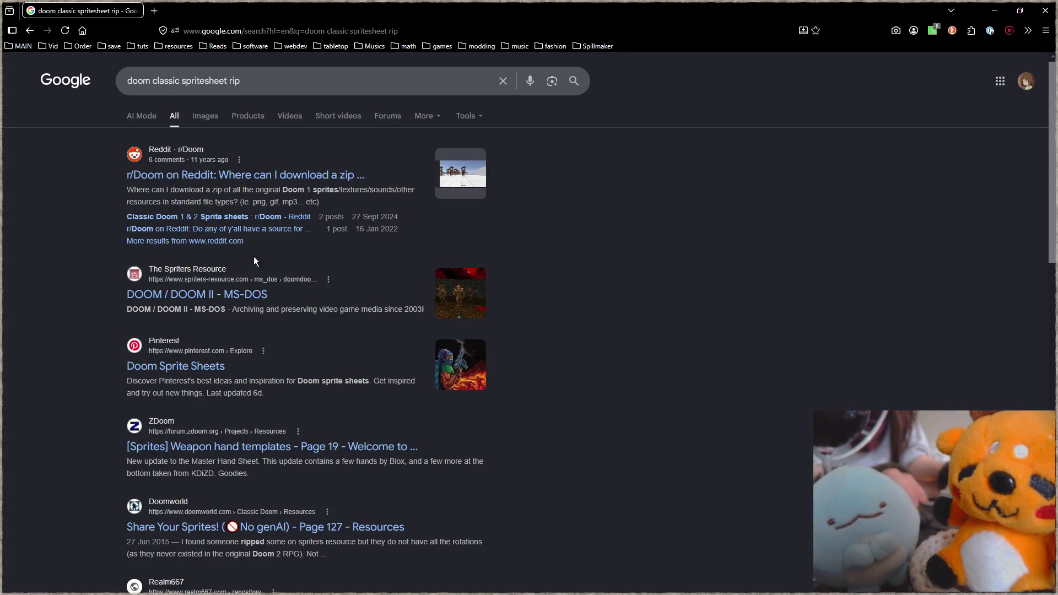
middle_click(230, 295)
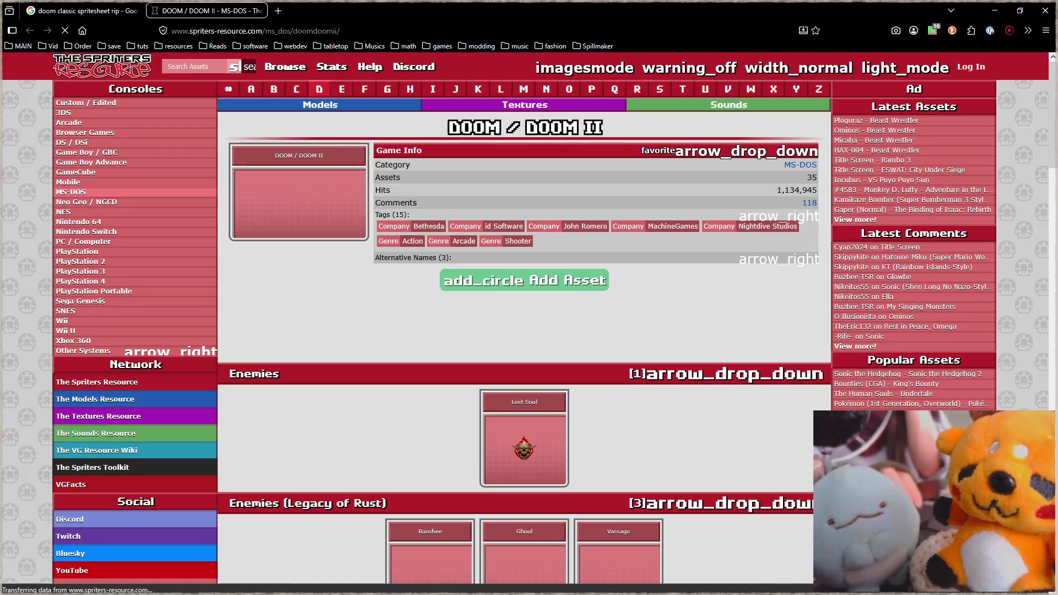
scroll(392, 319, down, 2)
scroll(392, 319, down, 2)
scroll(286, 310, down, 1)
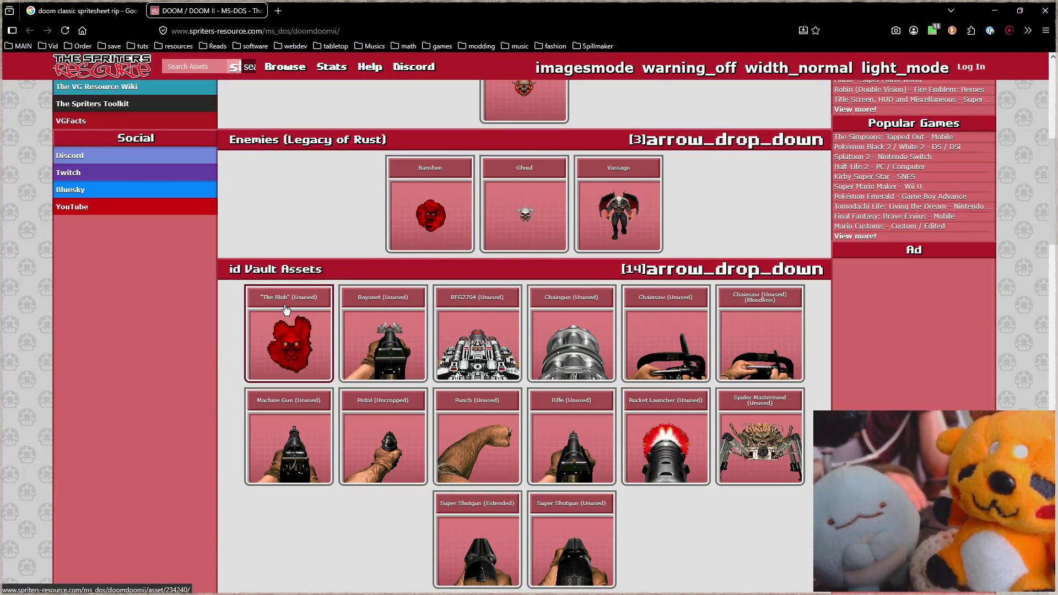
scroll(284, 310, down, 3)
scroll(285, 307, down, 1)
scroll(291, 304, down, 2)
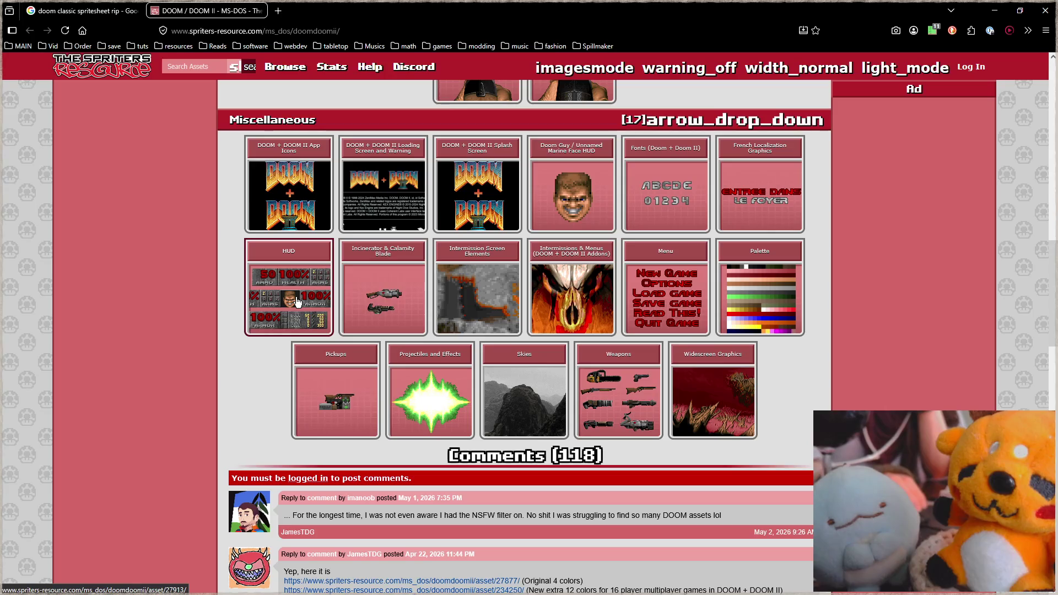
scroll(363, 305, up, 8)
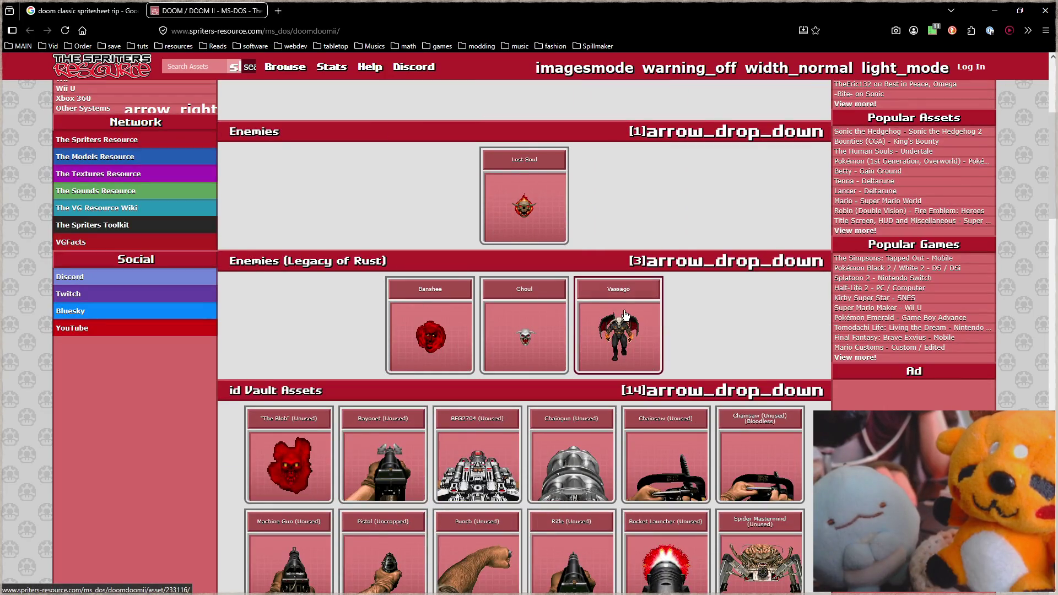
scroll(621, 313, down, 2)
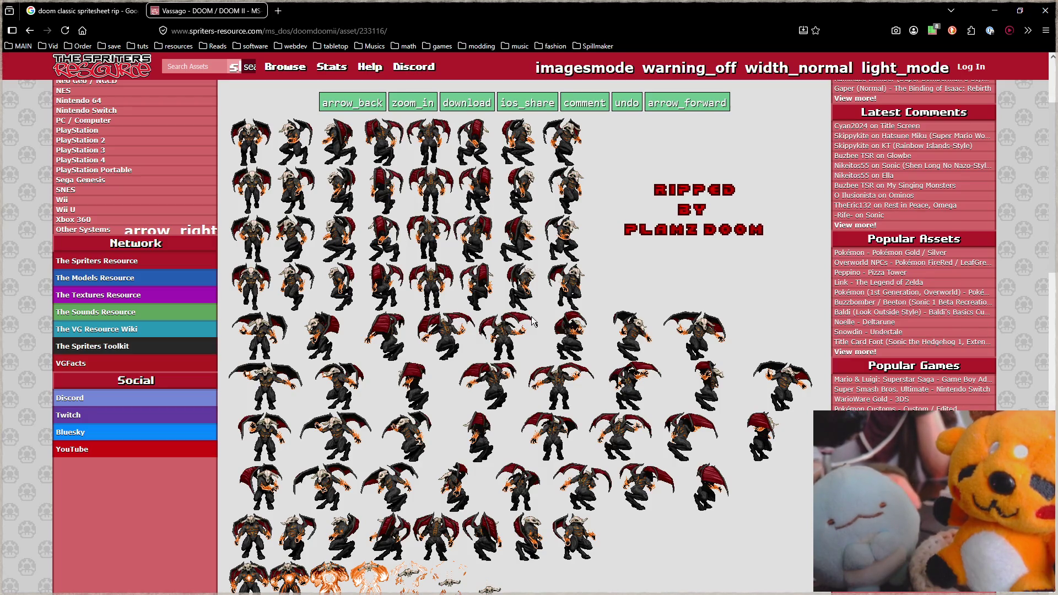
scroll(477, 329, down, 2)
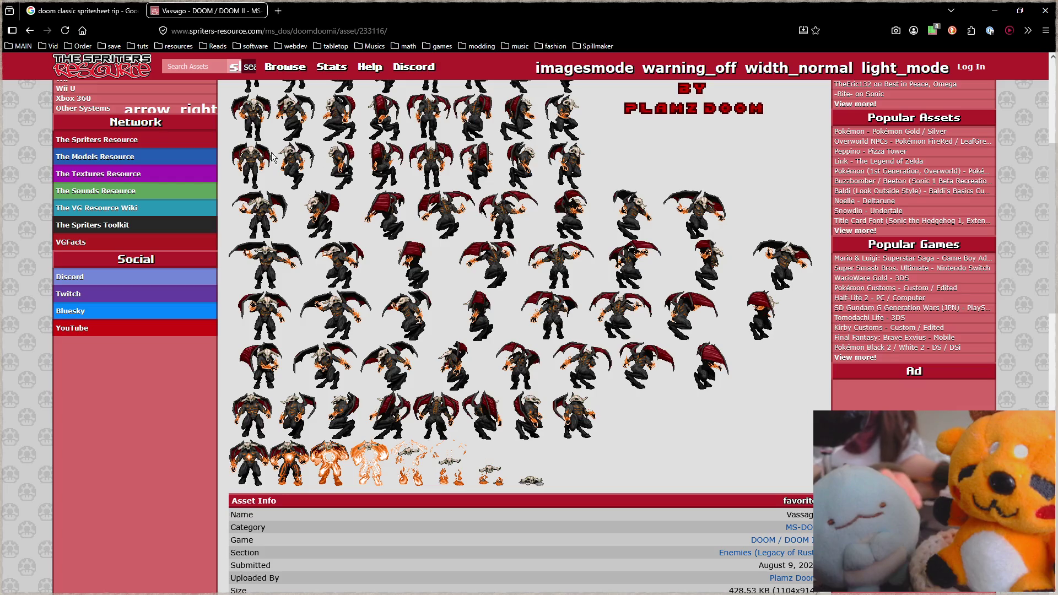
scroll(374, 217, up, 2)
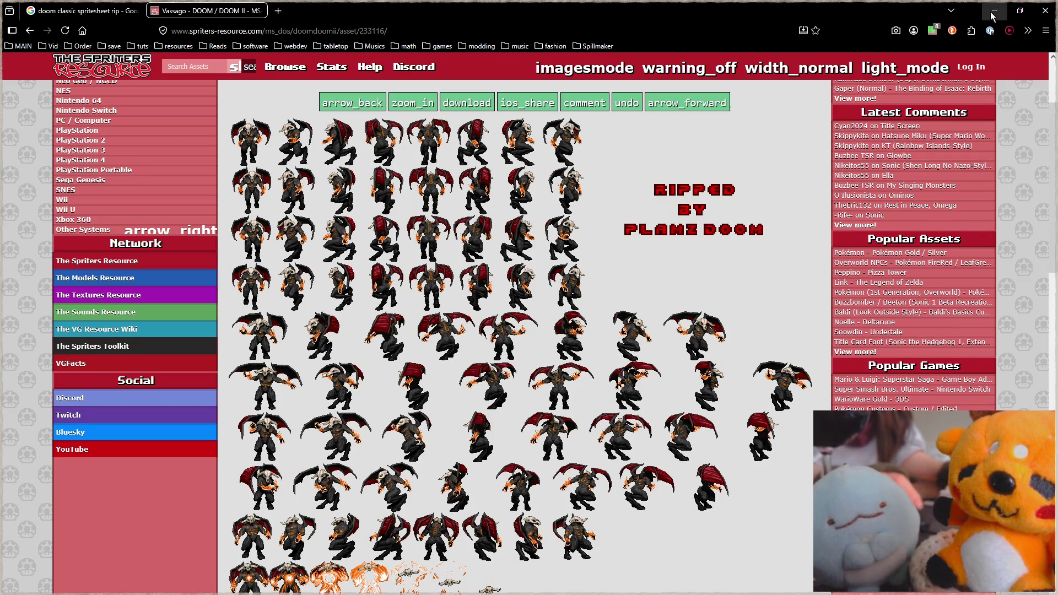
Minimize the browser to return to Blender.
click(995, 10)
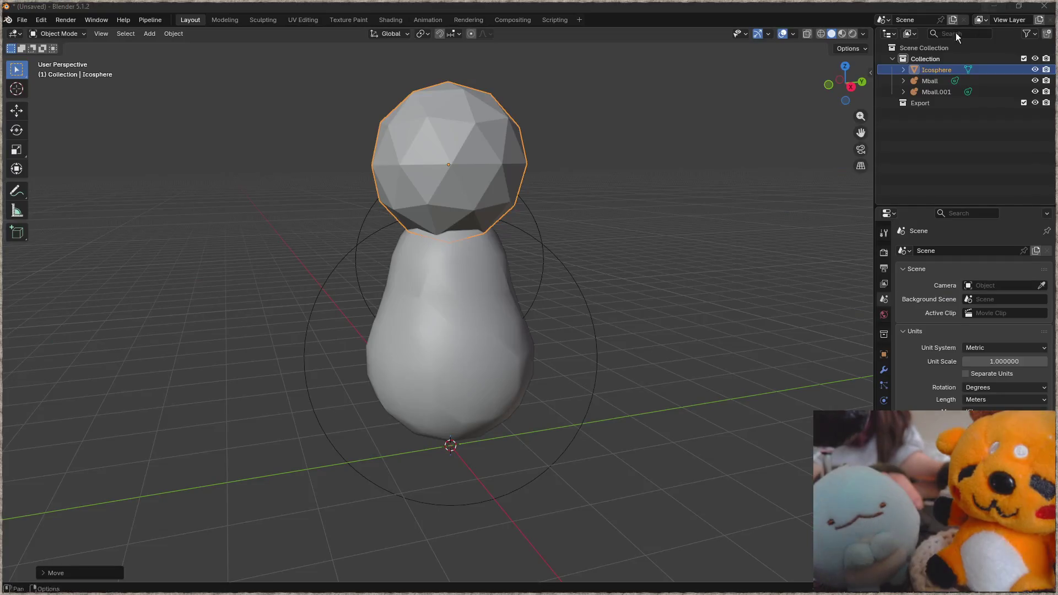
Enlarge the upper metaball Mball.001 and shrink the lower metaball Mball.
click(543, 230)
key(s)
click(654, 239)
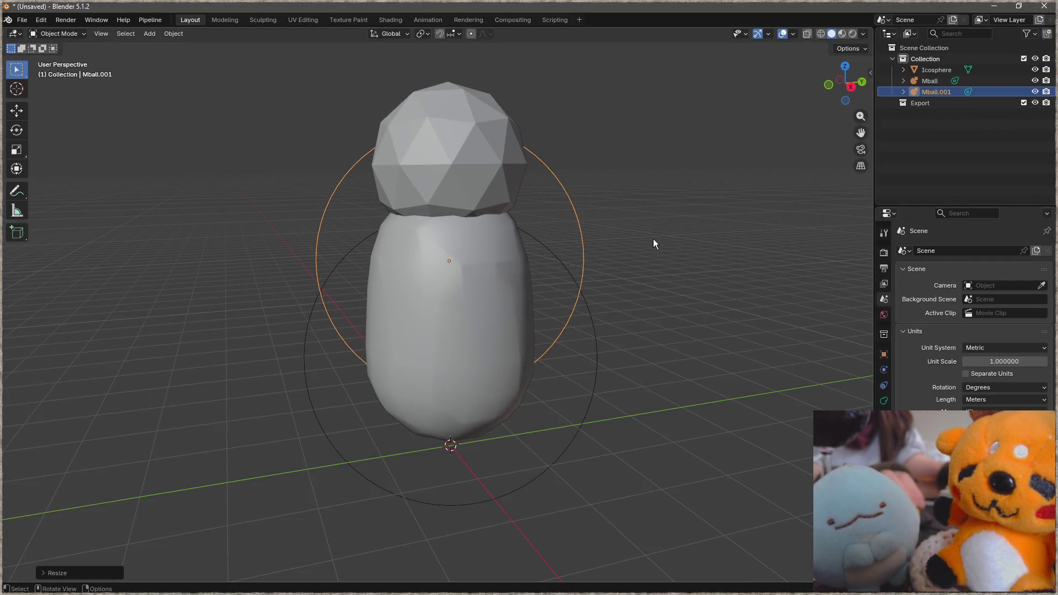
click(638, 336)
key(s)
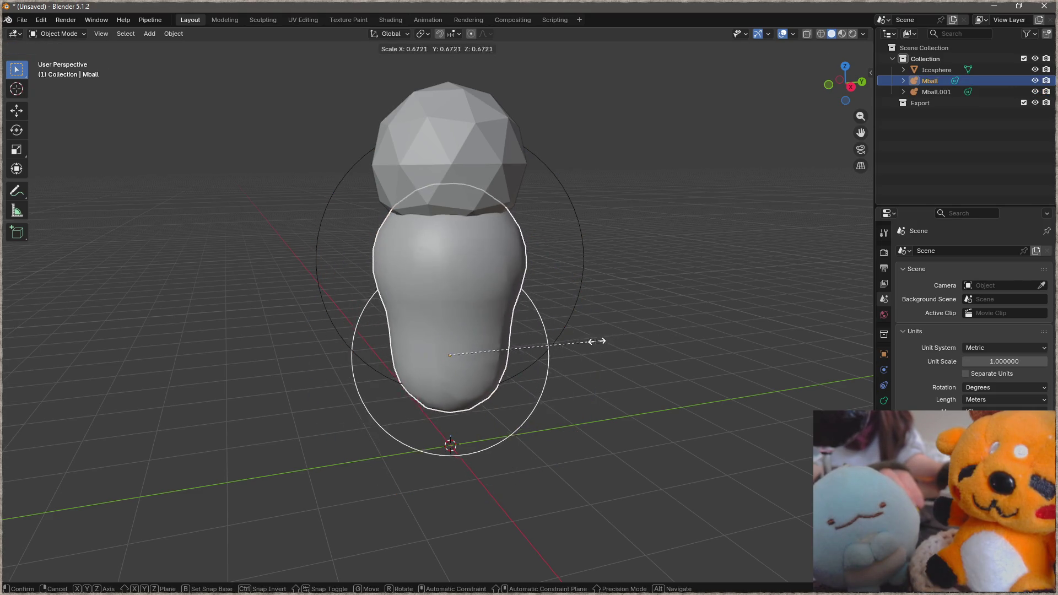
click(579, 343)
middle_drag(531, 337, 569, 329)
key(Tab)
key(Tab)
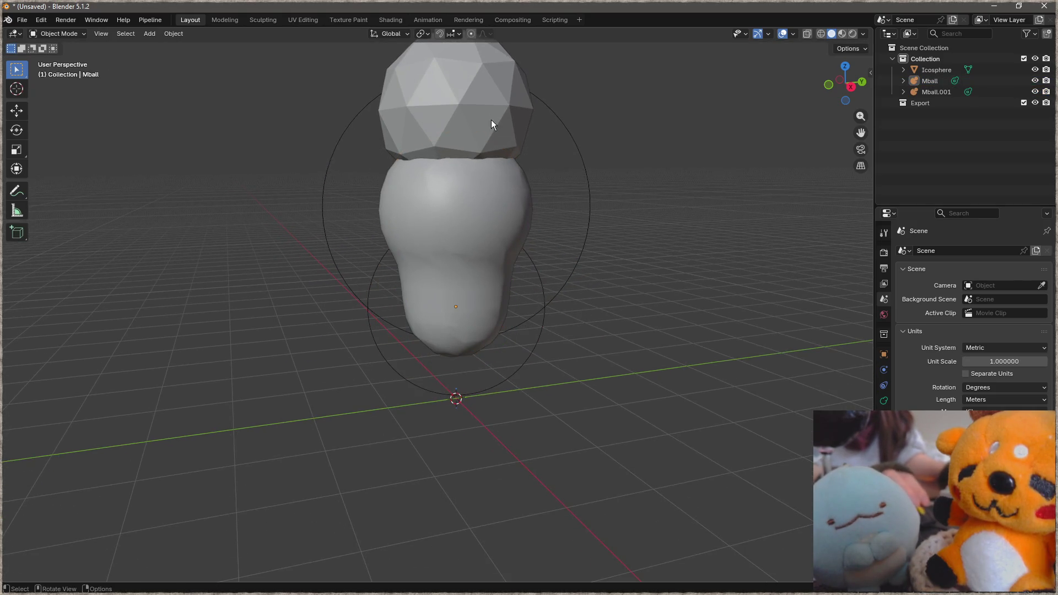
Shade the icosphere head smooth.
click(491, 120)
right_click(487, 114)
click(487, 114)
key(Tab)
key(Tab)
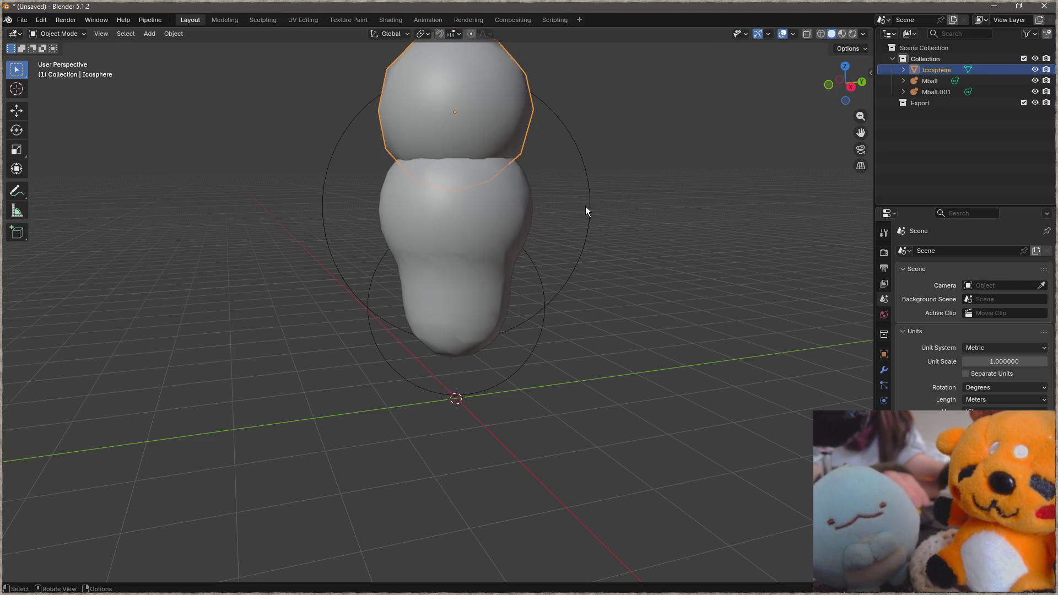
Raise and shrink the upper metaball, then enlarge the lower one.
click(588, 208)
key(g)
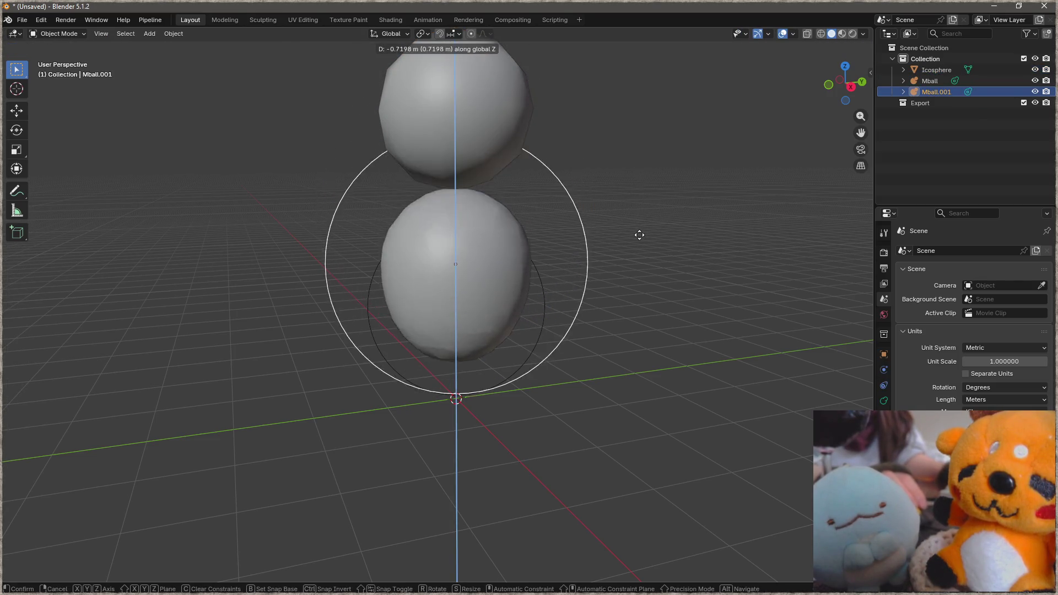
click(616, 182)
key(s)
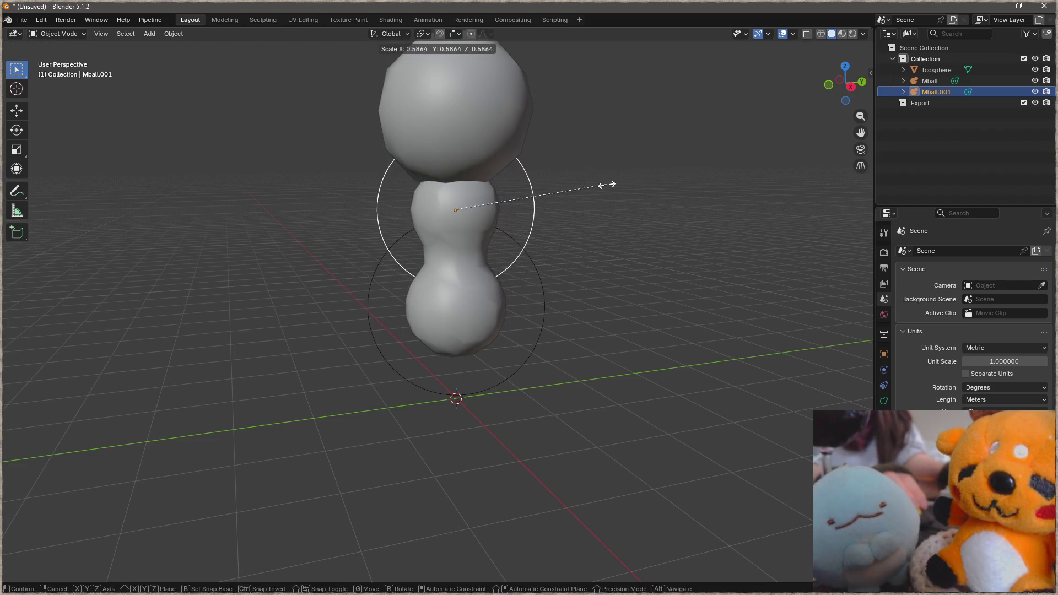
click(616, 189)
click(545, 306)
key(s)
click(618, 287)
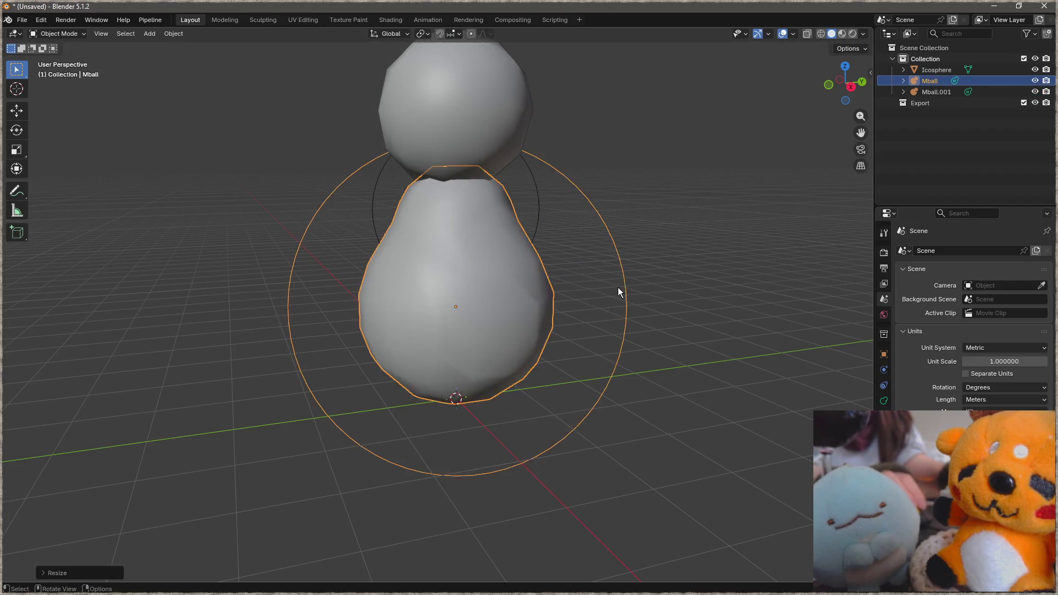
scroll(570, 277, down, 3)
mouse_move(514, 263)
middle_down()
mouse_move(606, 262)
mouse_move(651, 279)
middle_up()
Move the lower metaball along Z and rebalance the sizes of both metaballs.
click(577, 309)
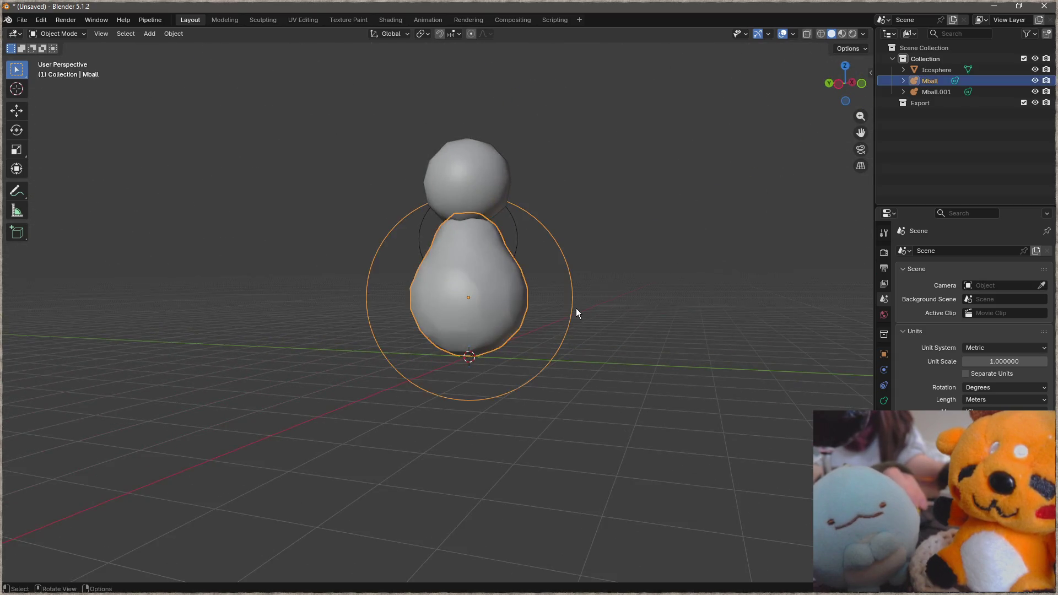
key(g)
key(z)
click(518, 232)
key(s)
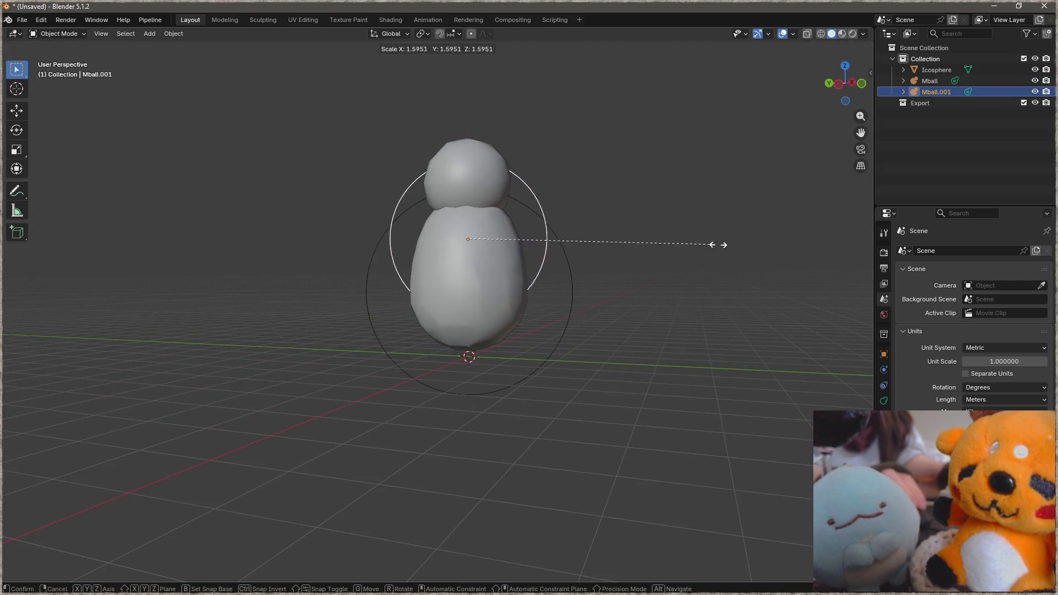
click(715, 243)
click(579, 311)
key(s)
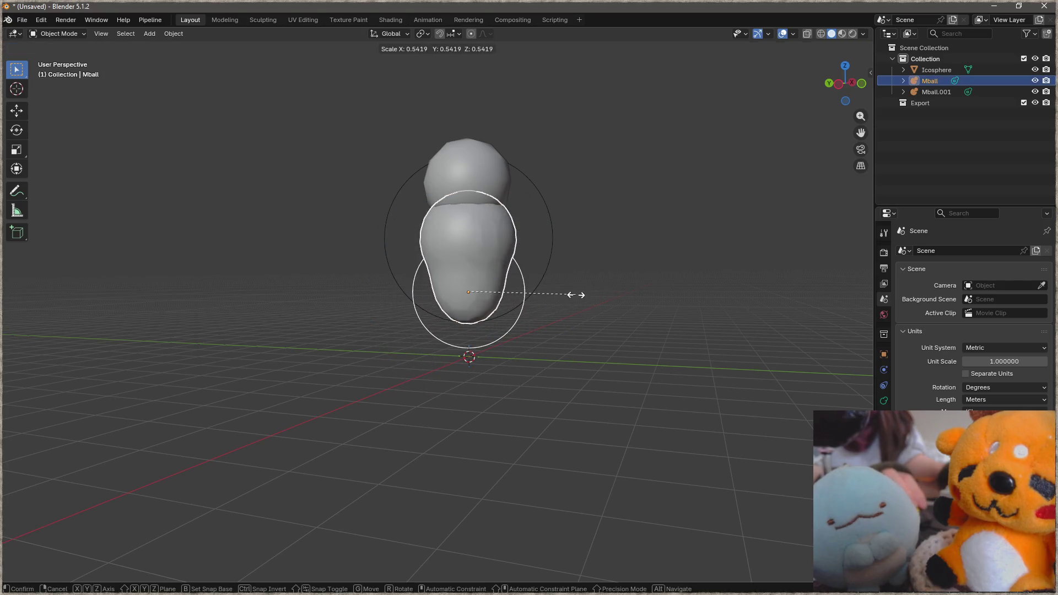
click(574, 295)
mouse_move(472, 295)
middle_down()
mouse_move(590, 294)
mouse_move(516, 284)
middle_up()
scroll(499, 270, up, 1)
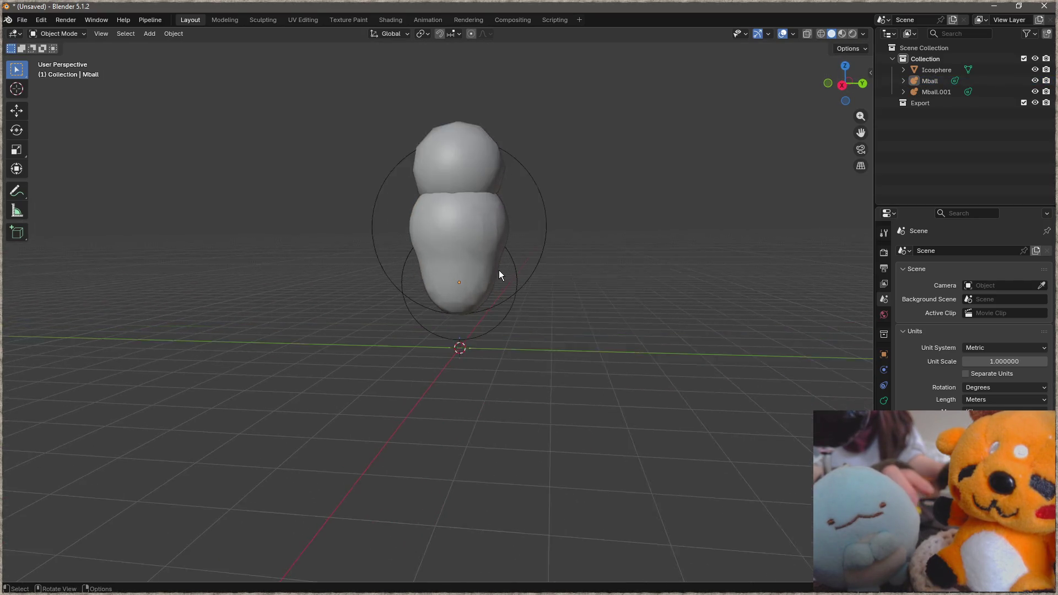
scroll(500, 271, up, 3)
Shrink the upper metaball, enlarge the lower one and shift it vertically along Z.
key(b)
click(576, 205)
key(s)
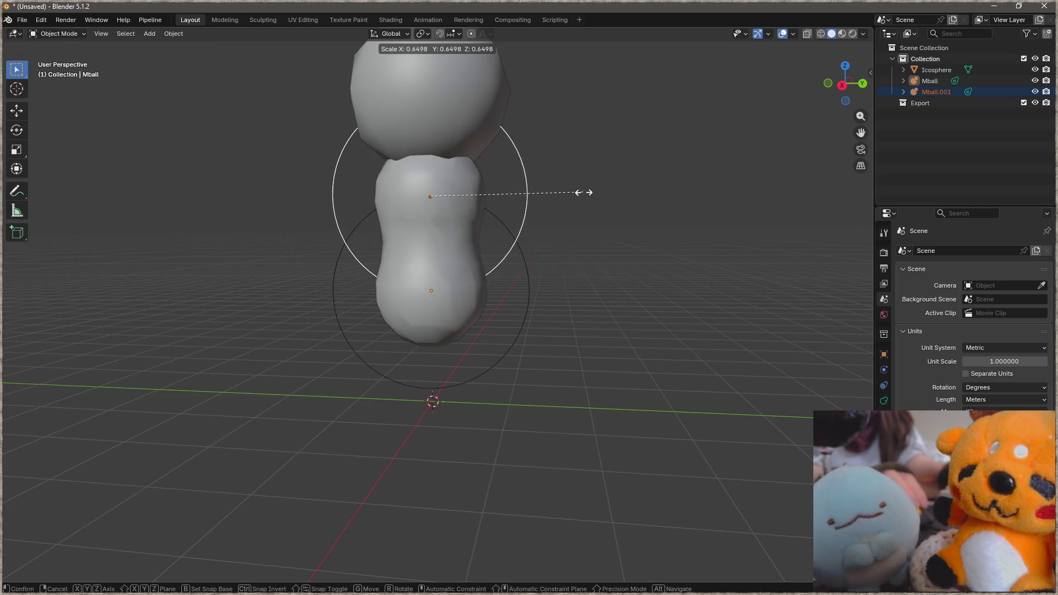
click(567, 233)
click(533, 285)
key(s)
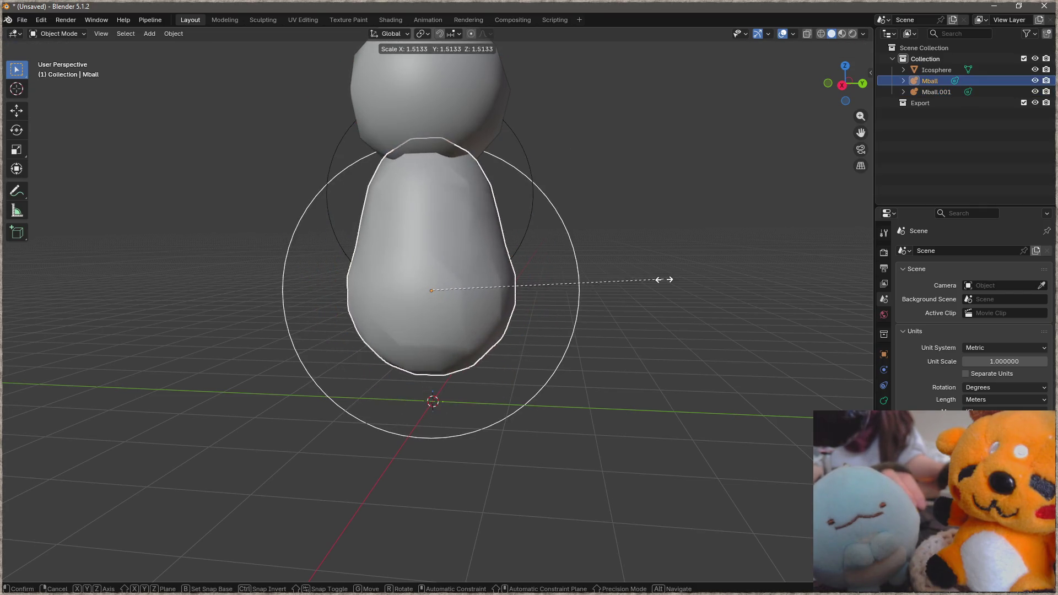
click(451, 235)
scroll(451, 235, down, 5)
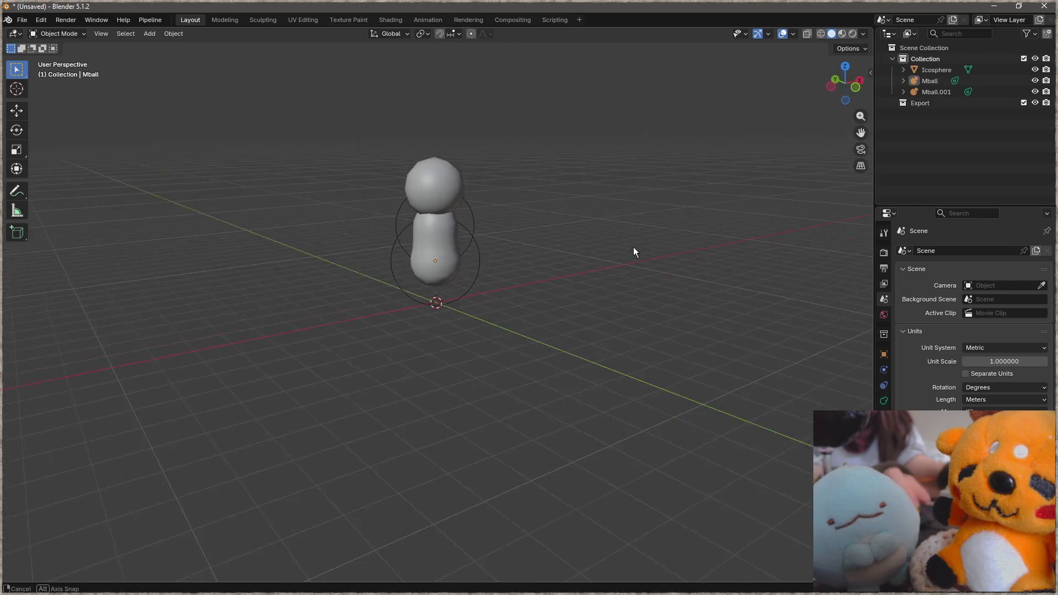
key(g)
key(z)
click(495, 253)
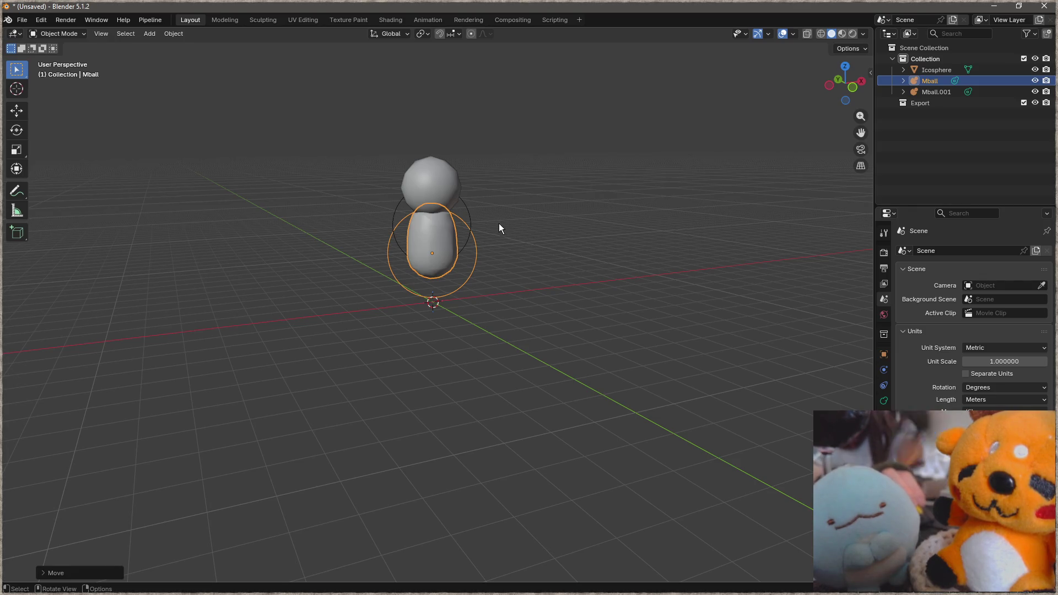
Select all objects and delete the head and both metaballs, emptying the scene.
key(a)
key(Delete)
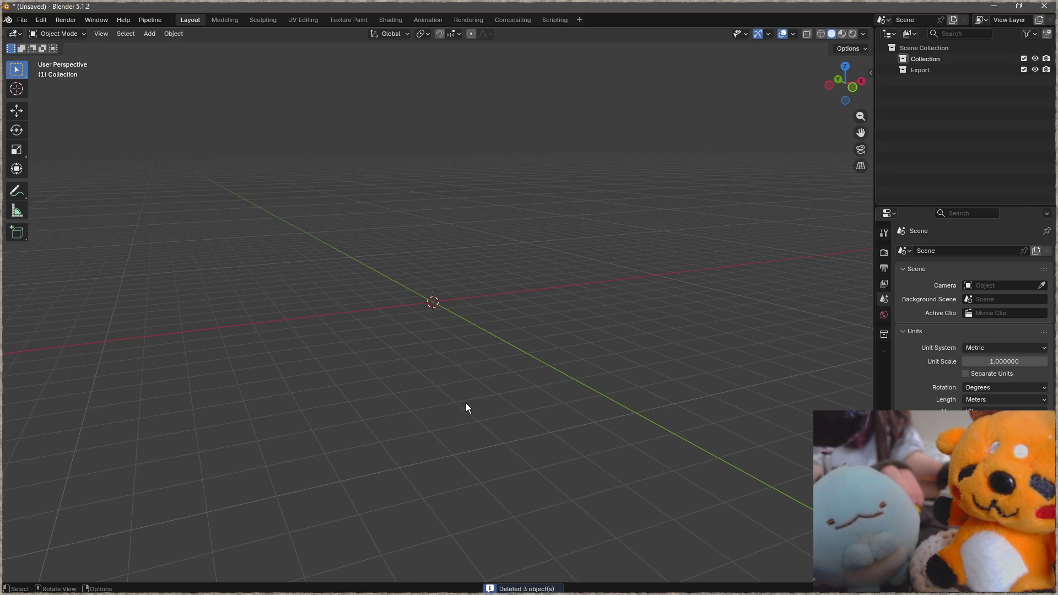
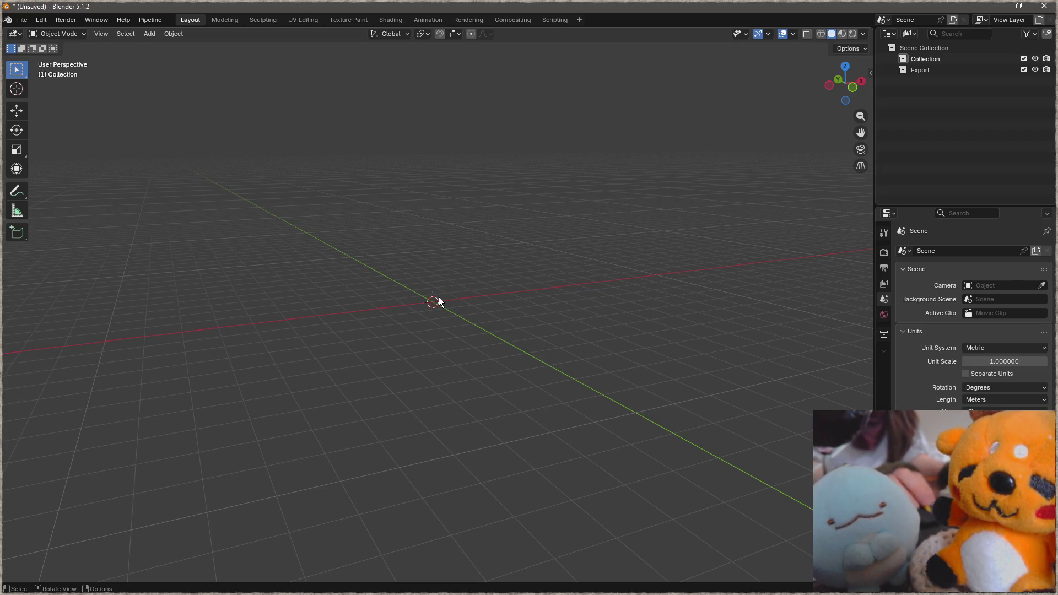
Add a mesh plane, raise it along Z and enter Edit Mode on it.
middle_drag(429, 289, 365, 253)
key(shift+a)
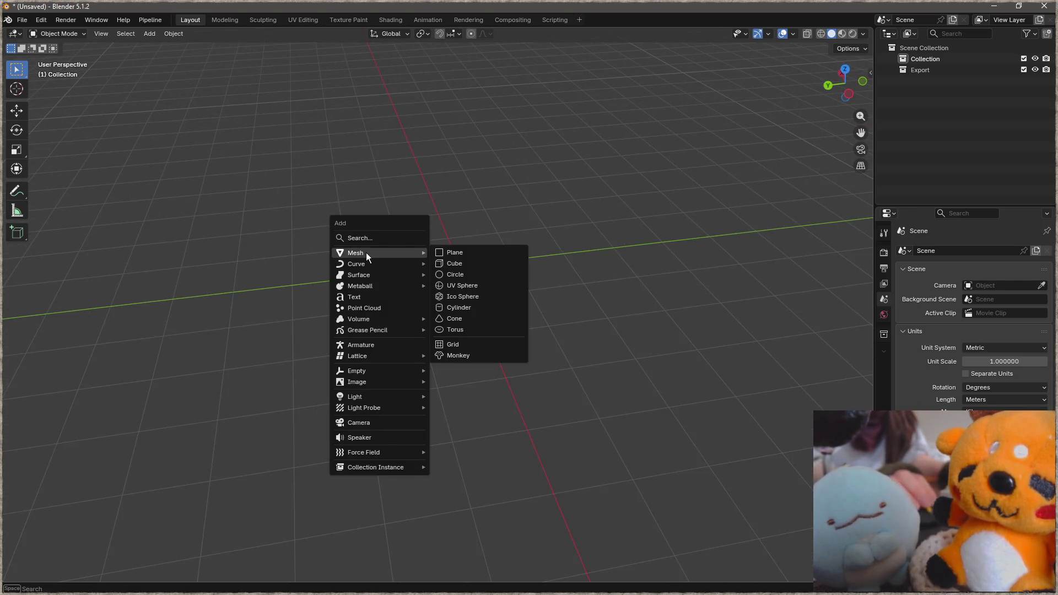
click(478, 248)
key(g)
key(z)
click(544, 202)
key(Tab)
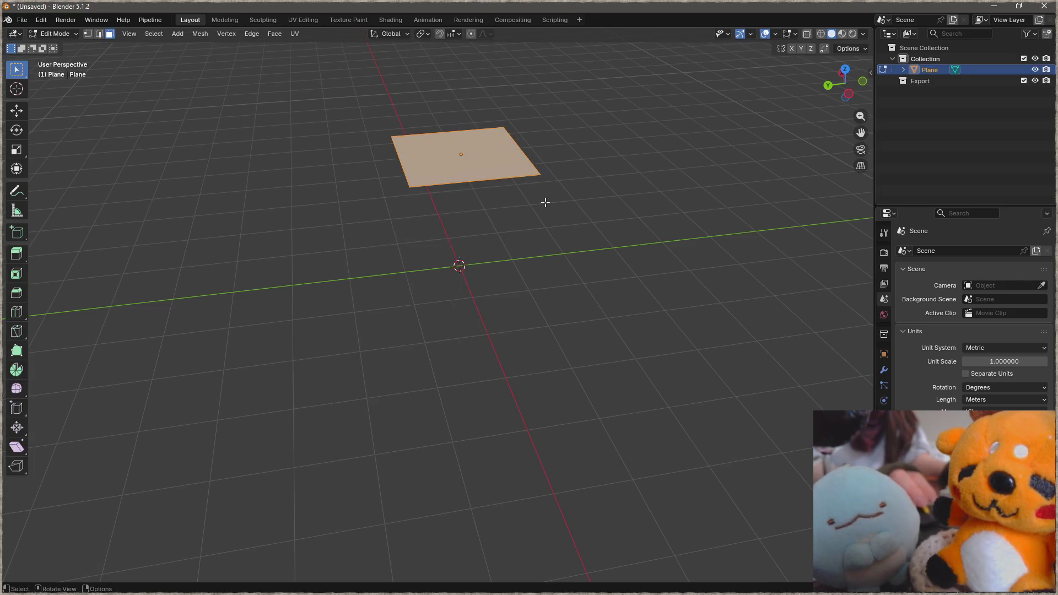
Move the plane's corner vertices one by one into an arrowhead outline with an inner notch.
click(530, 171)
key(g)
click(624, 302)
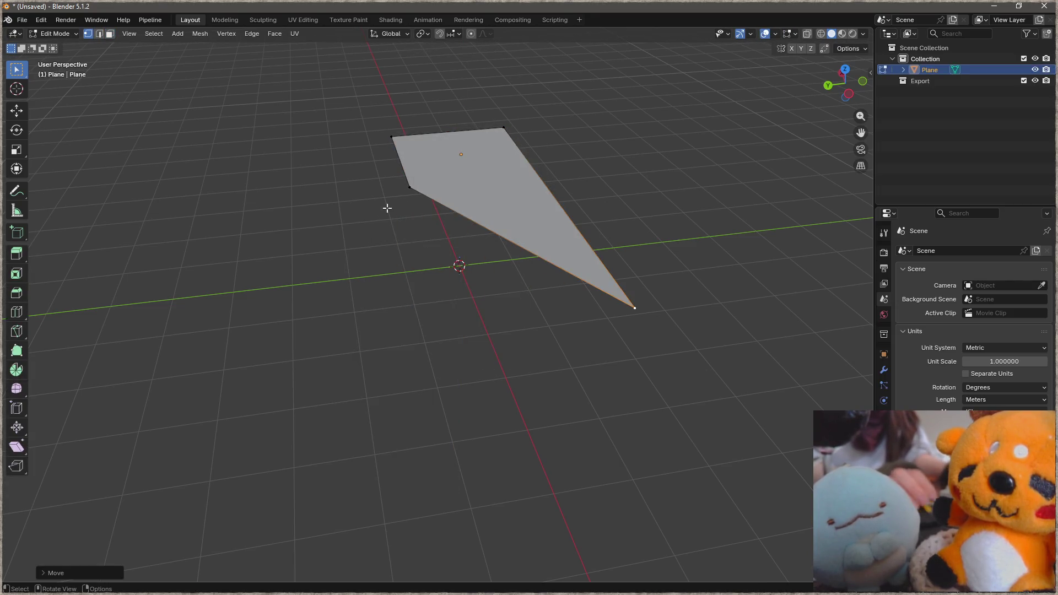
click(405, 192)
key(g)
click(240, 273)
click(506, 130)
key(g)
click(397, 48)
click(388, 140)
key(g)
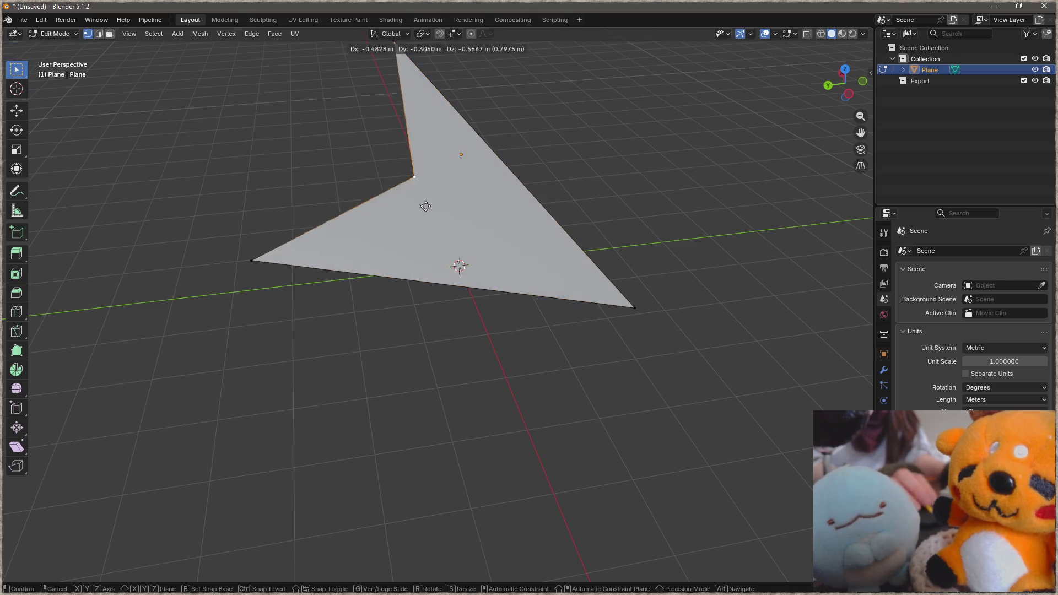
click(428, 212)
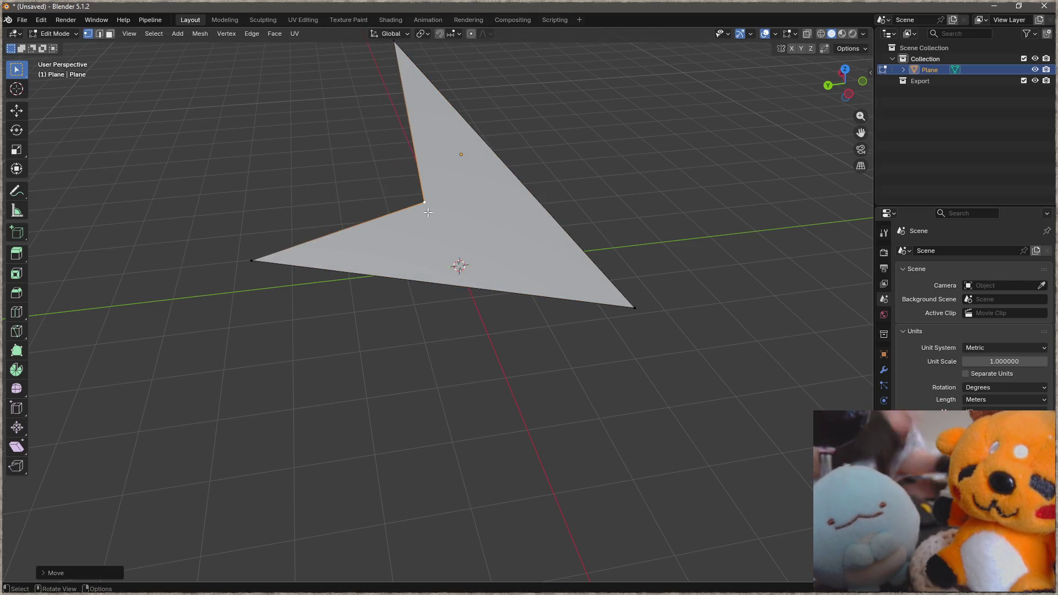
Split the arrow face into two triangles with a J edge and select one triangle's vertices.
click(643, 298)
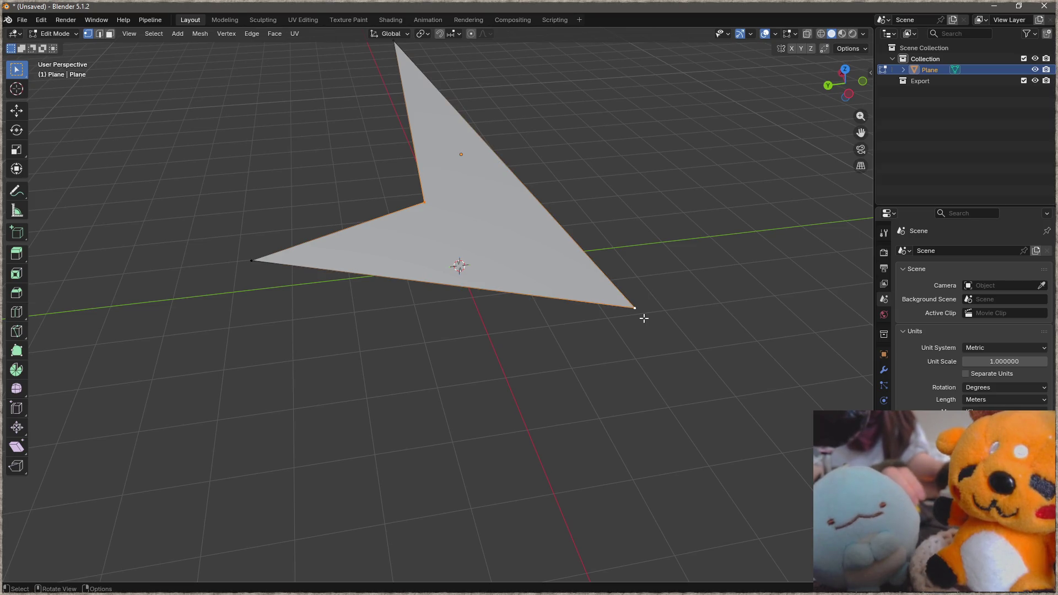
key(j)
click(560, 302)
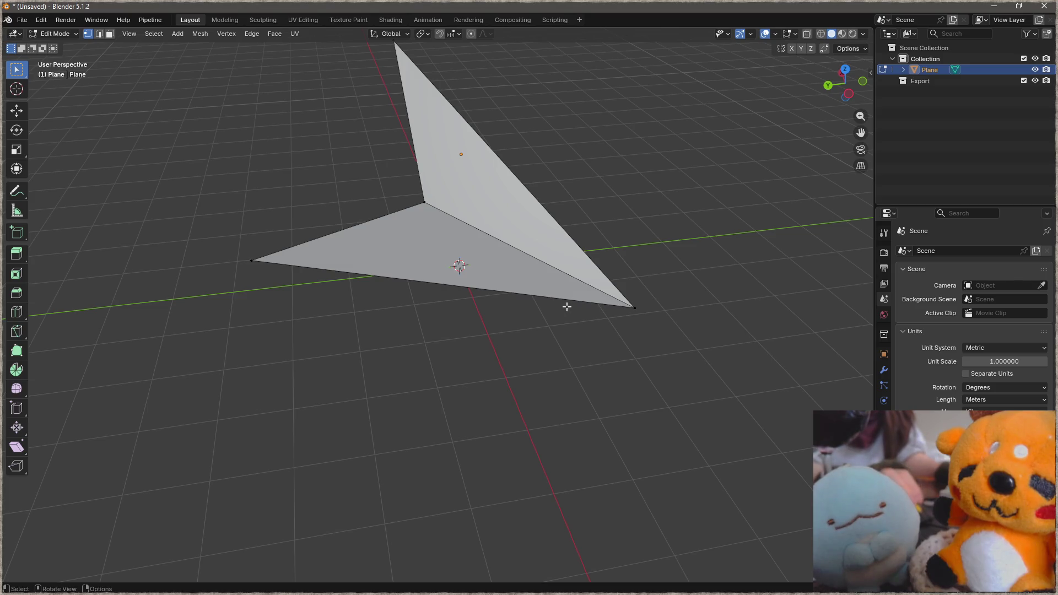
mouse_move(566, 307)
shift+middle_down()
mouse_move(513, 350)
mouse_move(509, 404)
shift+middle_up()
shift+click(348, 134)
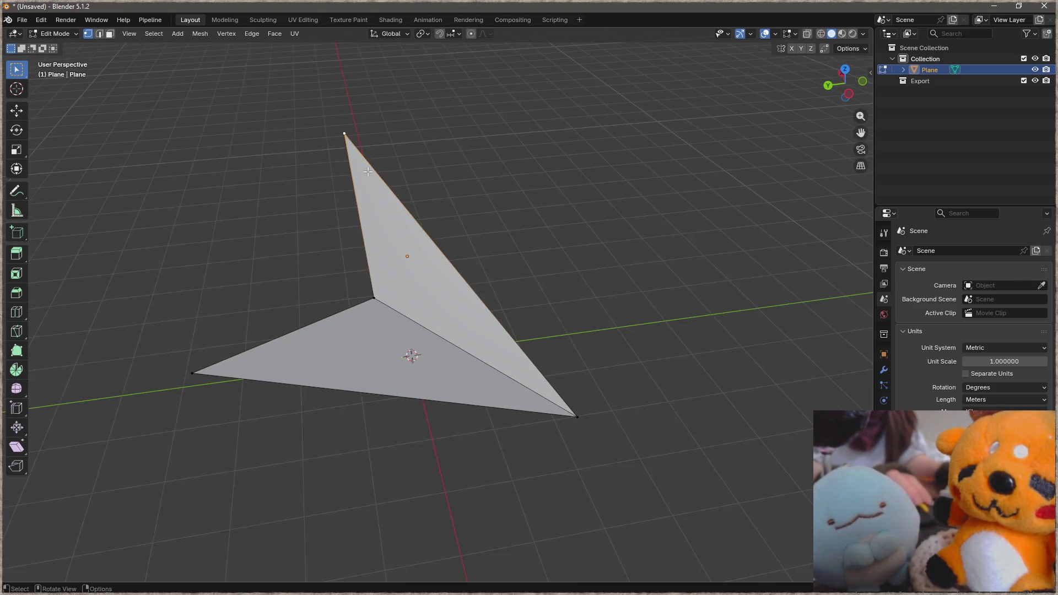
shift+click(577, 415)
shift+click(373, 299)
mouse_move(401, 331)
middle_down()
mouse_move(584, 406)
mouse_move(714, 367)
mouse_move(591, 258)
mouse_move(637, 265)
mouse_move(501, 286)
mouse_move(473, 179)
middle_up()
key(2)
Select the upright triangle's outer edge and look through the Ctrl+E edge operations.
click(487, 299)
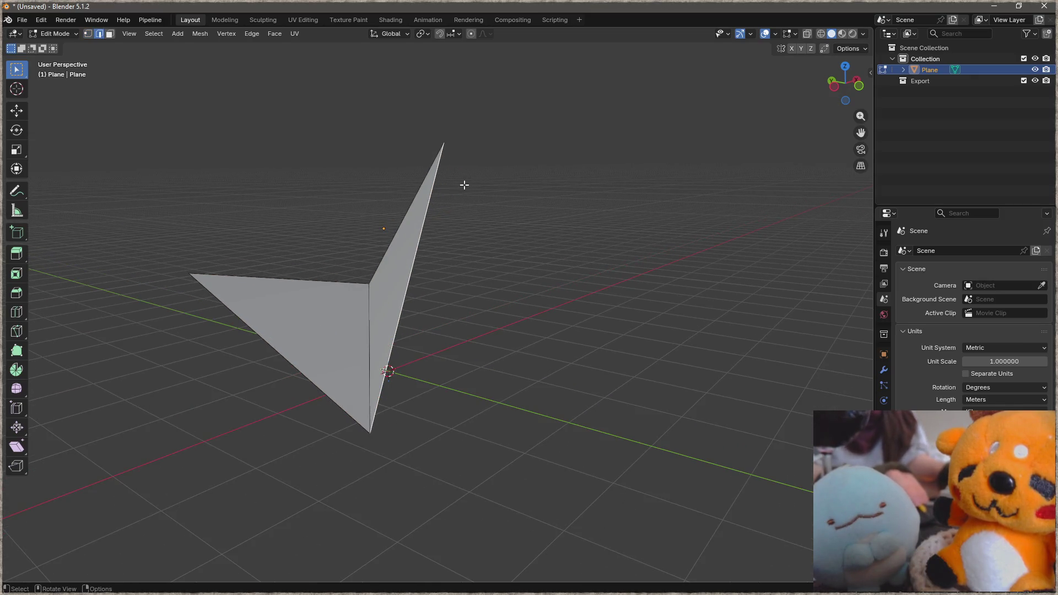
key(ctrl+e)
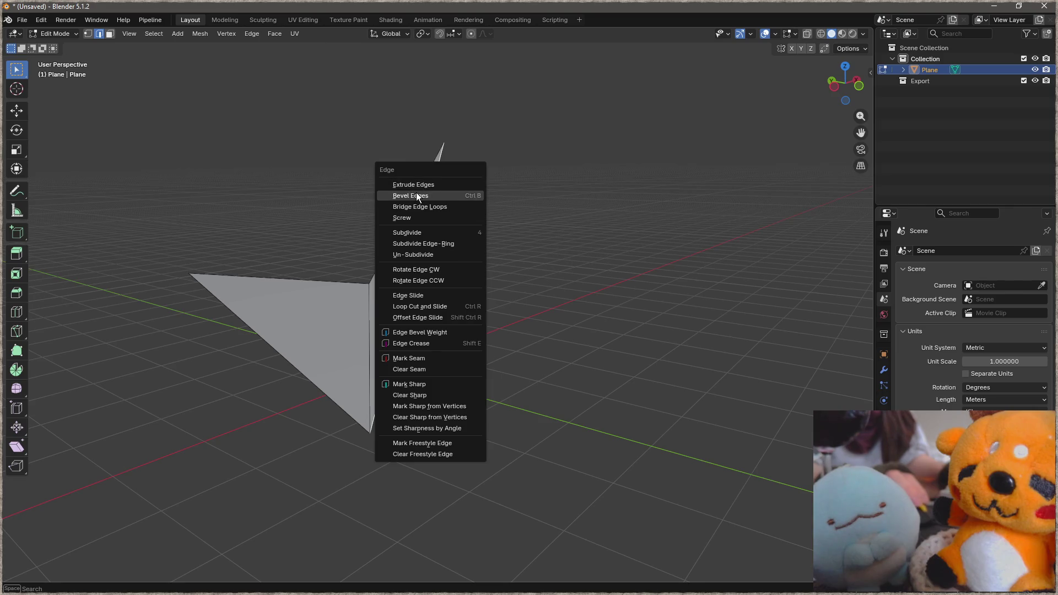
key(Escape)
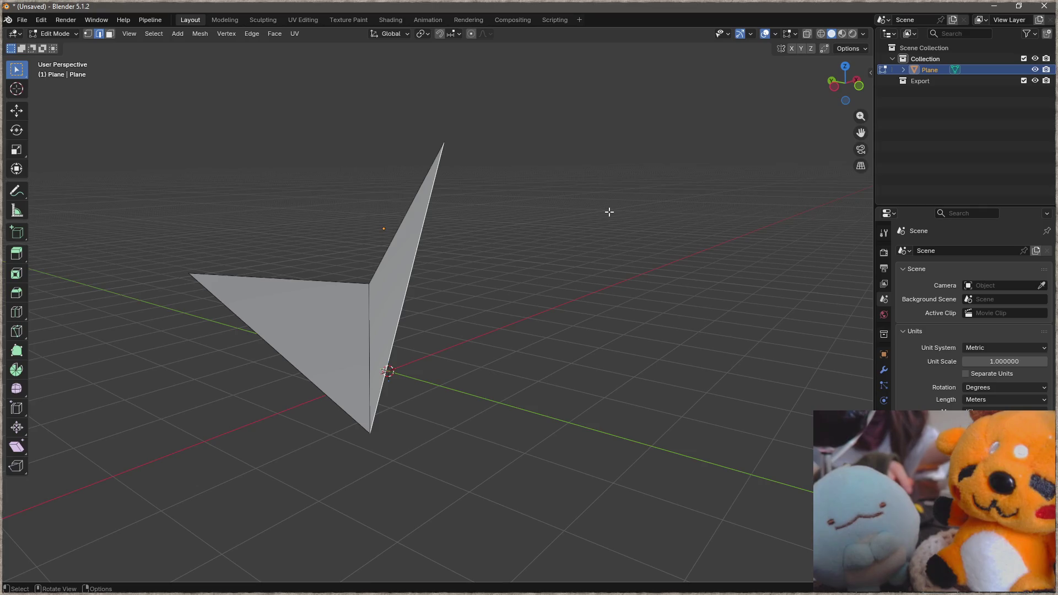
Run a command from F3 search, undo the accidental Spin and search again.
key(F3)
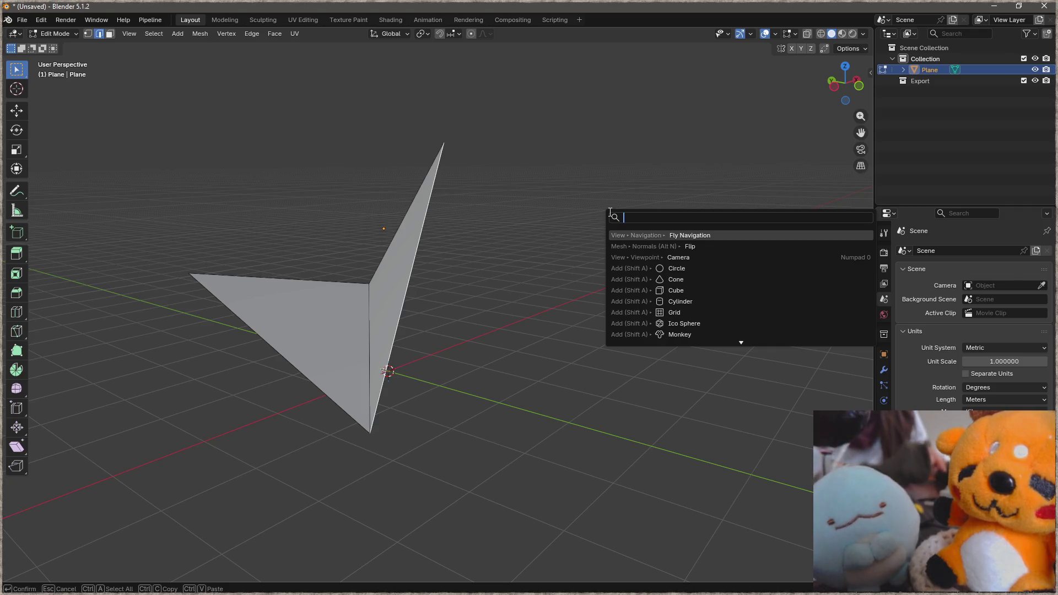
text(extr)
key(Down)
key(Down)
key(Down)
key(Return)
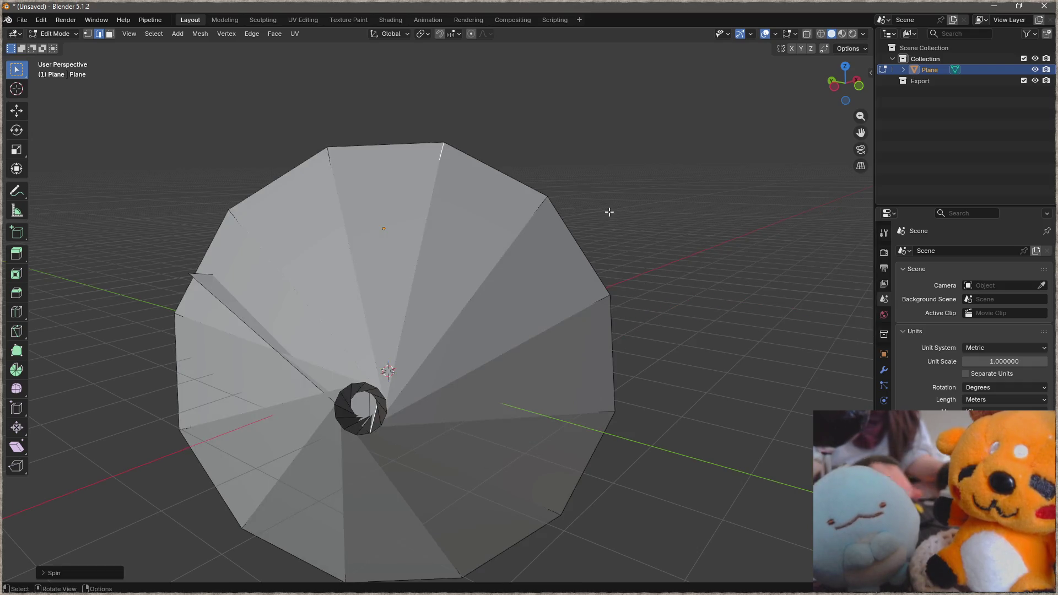
key(ctrl+z)
key(F3)
text(extr)
Extrude the selected edge outward into a new face and inspect the folded mesh from several angles.
key(Return)
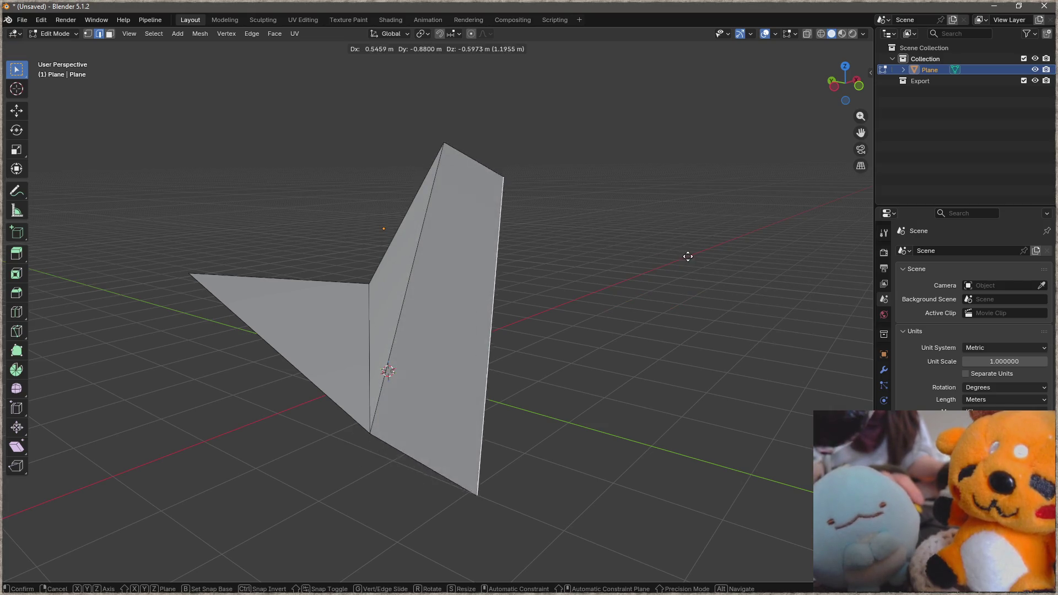
click(710, 265)
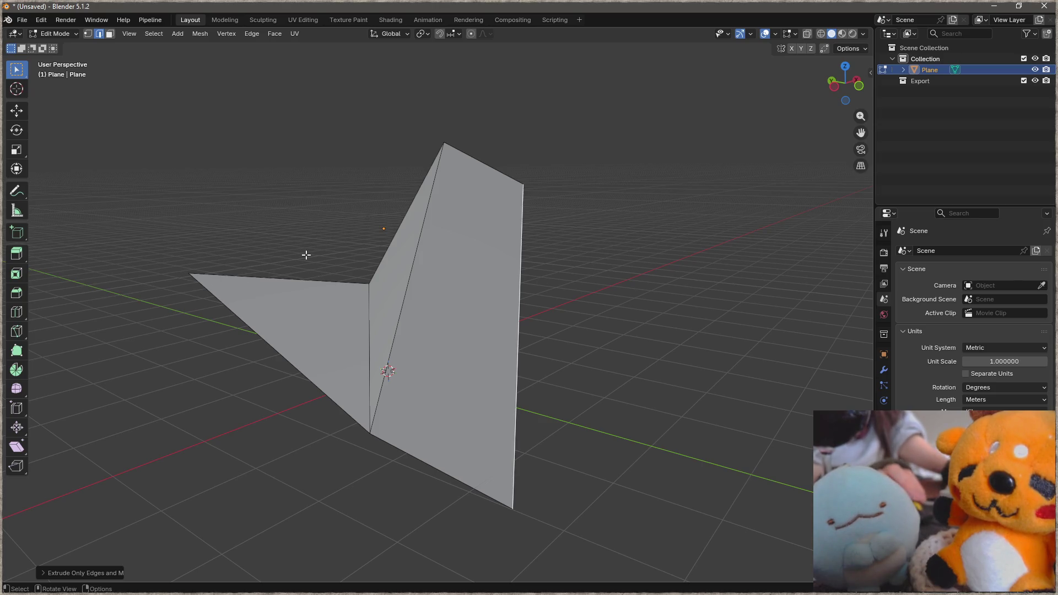
mouse_move(306, 254)
middle_down()
mouse_move(507, 333)
mouse_move(643, 358)
mouse_move(585, 307)
middle_up()
key(1)
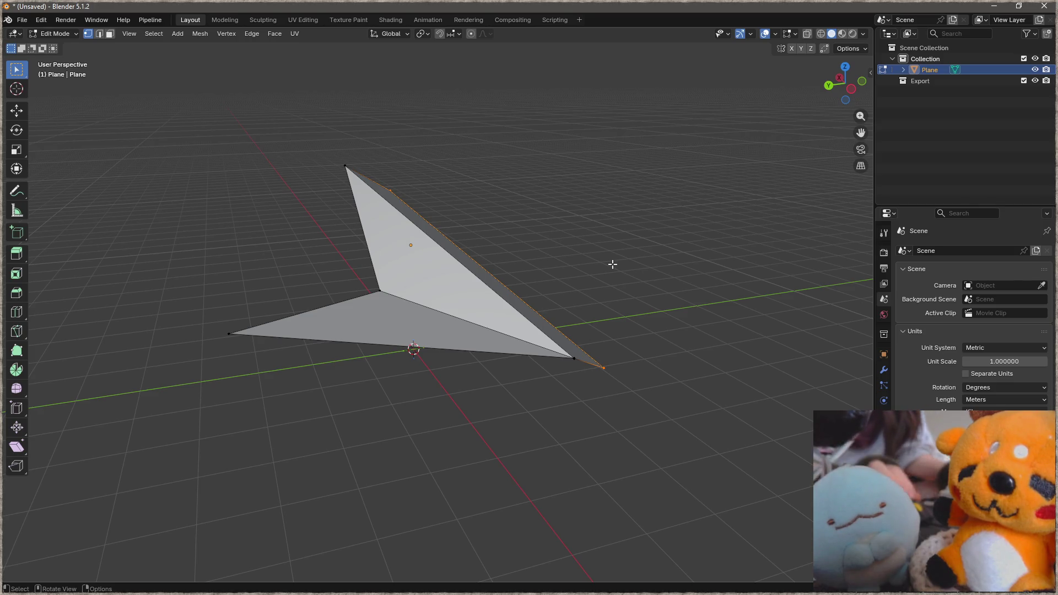
key(Tab)
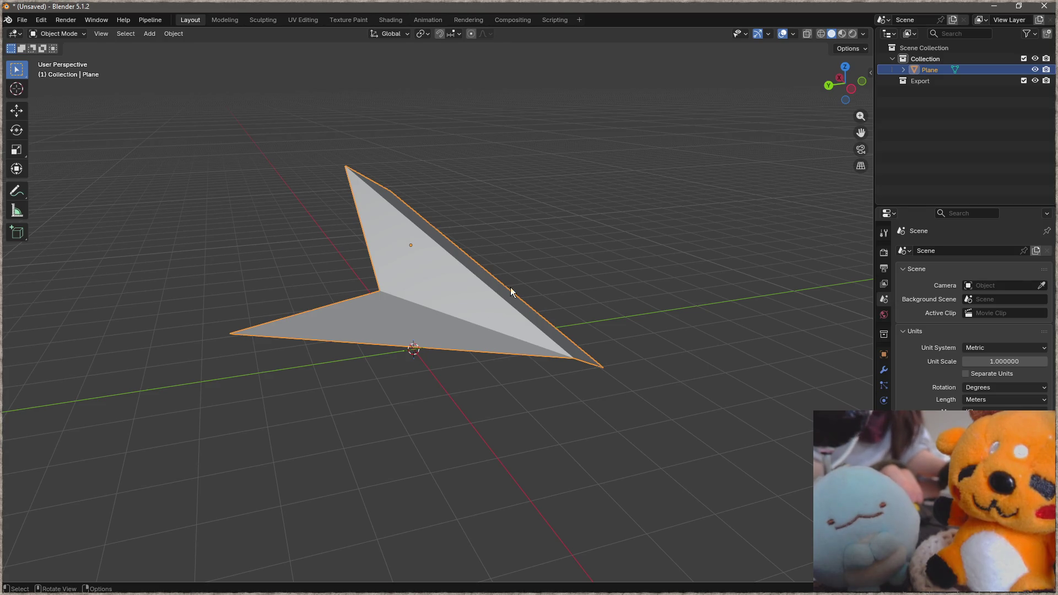
middle_drag(358, 155, 375, 274)
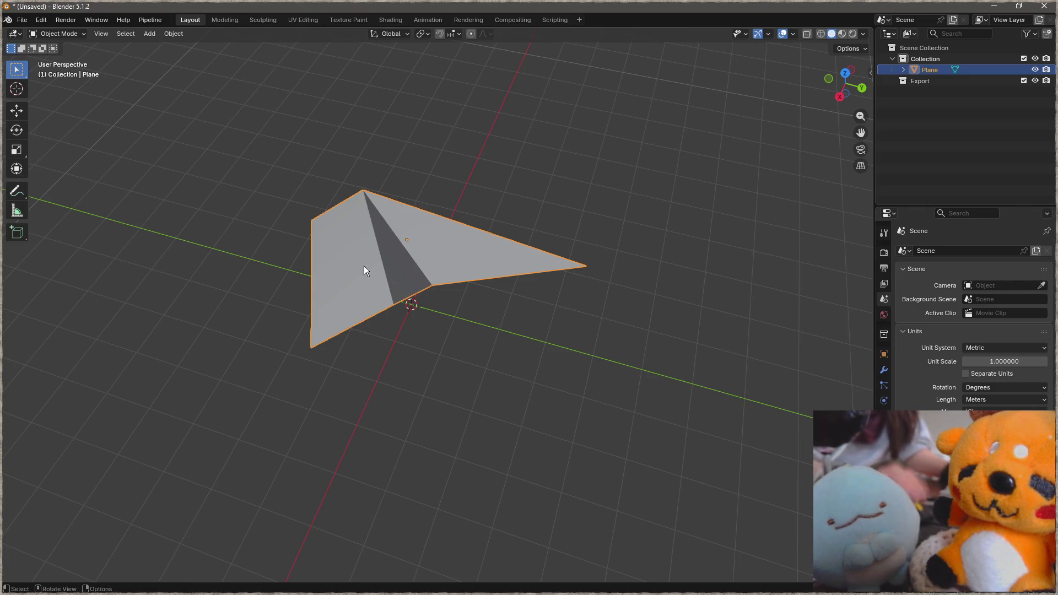
key(Tab)
mouse_move(364, 270)
middle_down()
mouse_move(507, 264)
mouse_move(411, 413)
middle_up()
Select the right face's four vertices, then only the top and bottom ones, and clear the selection.
click(395, 405)
shift+click(513, 468)
shift+click(540, 187)
shift+click(467, 148)
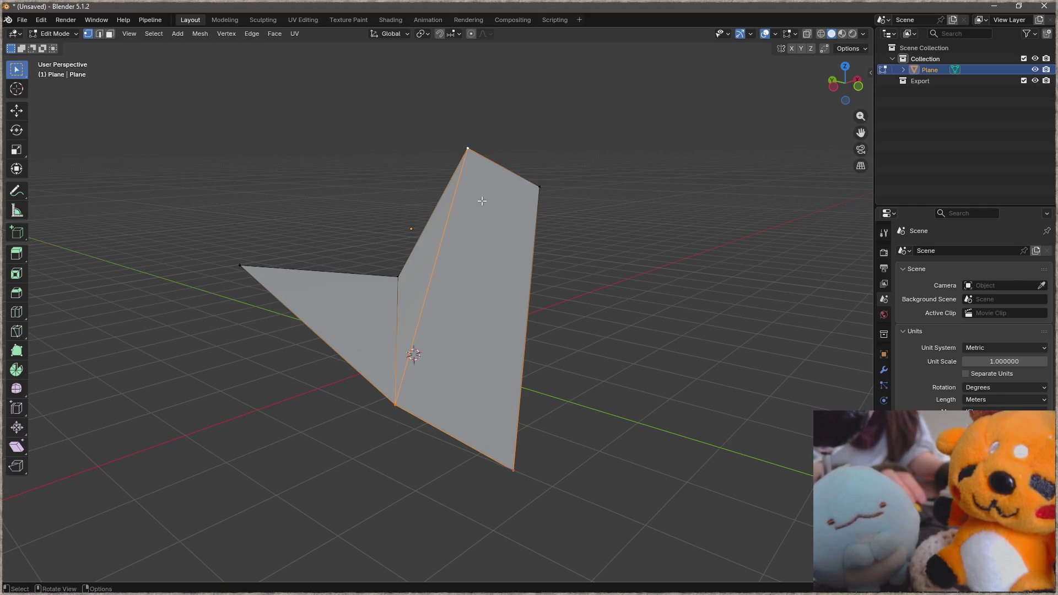
click(468, 139)
shift+click(519, 484)
middle_drag(545, 475, 517, 433)
click(517, 433)
shift+middle_drag(581, 485, 573, 425)
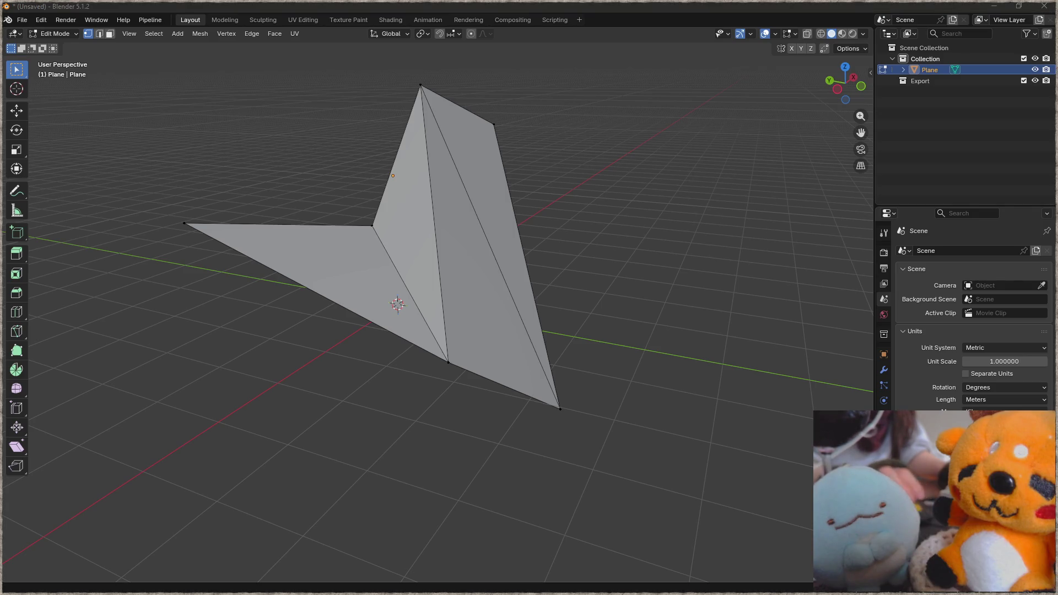
scroll(440, 266, down, 2)
Delete the entire folded plane mesh with A then X.
middle_drag(397, 249, 440, 265)
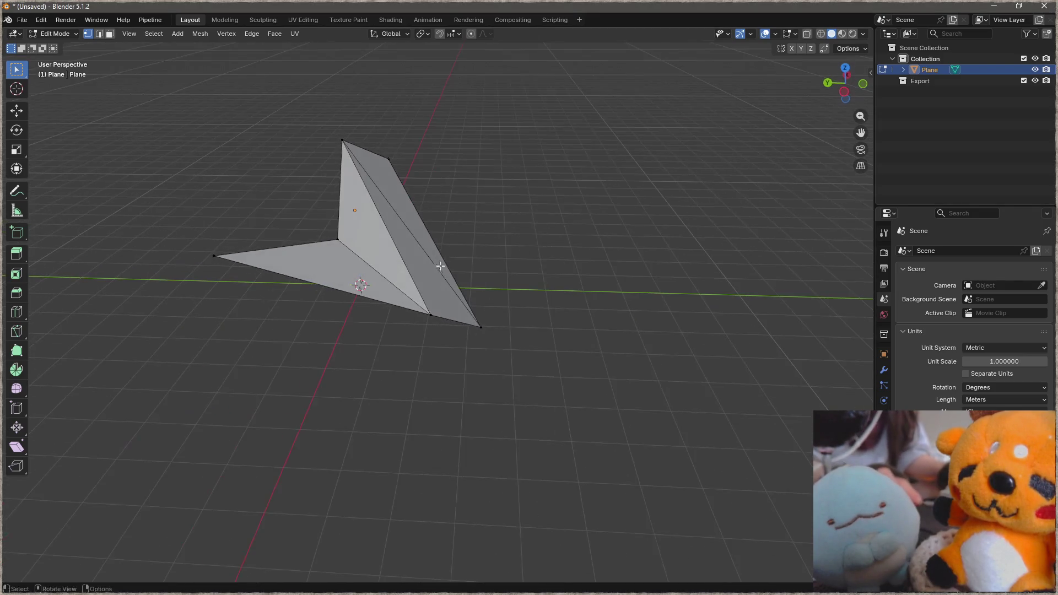
key(a)
key(x)
click(483, 298)
key(shift+a)
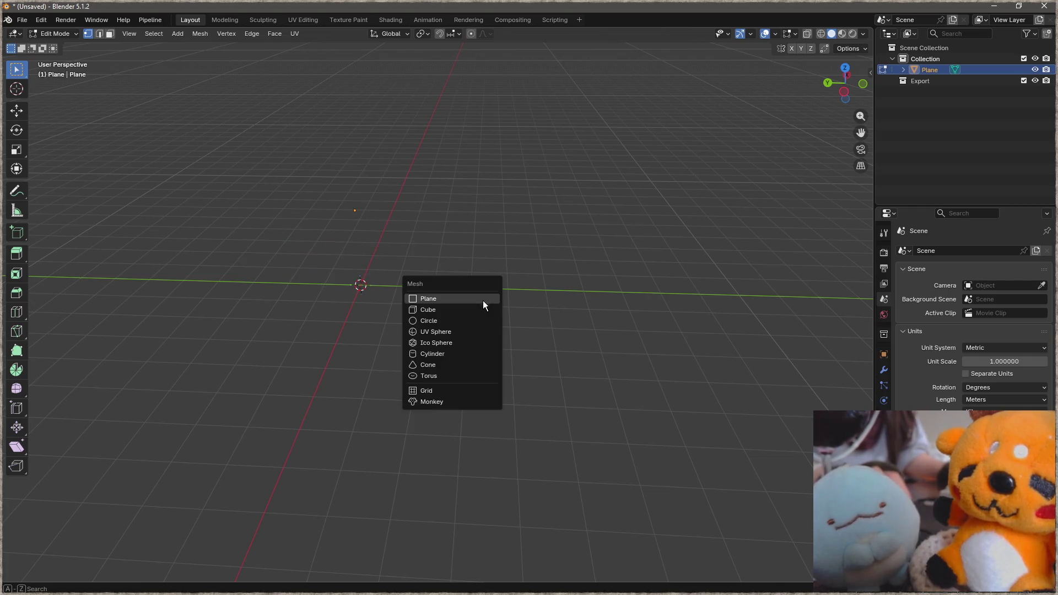
Add a cube, remove the leftover Plane object and add a fresh Cube at the origin.
click(490, 310)
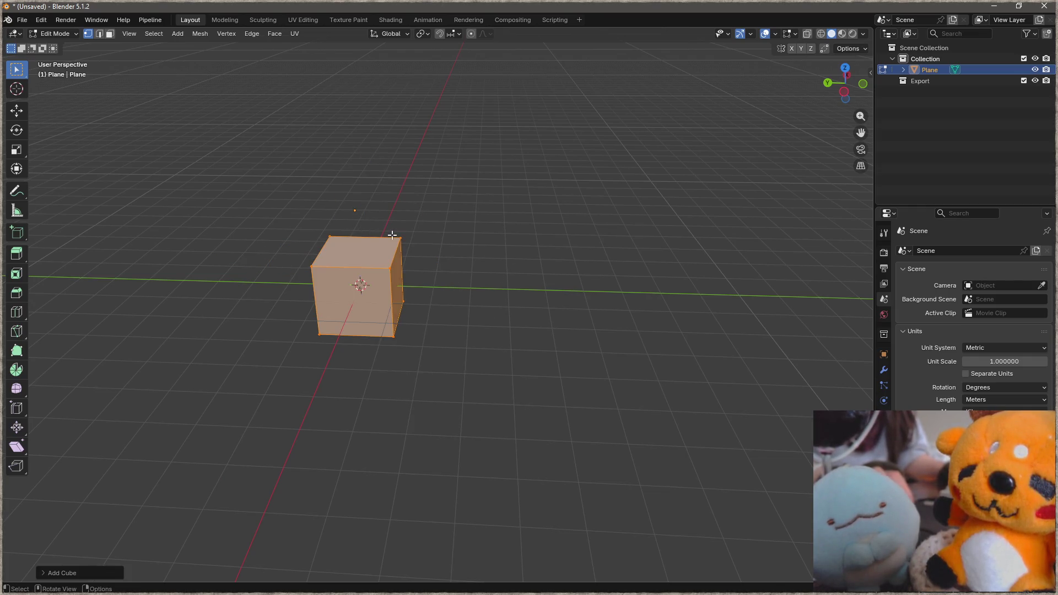
key(Tab)
key(Delete)
key(shift+a)
click(469, 247)
Enter Edit Mode on the cube, look it over and select all of its geometry.
middle_drag(469, 252, 374, 286)
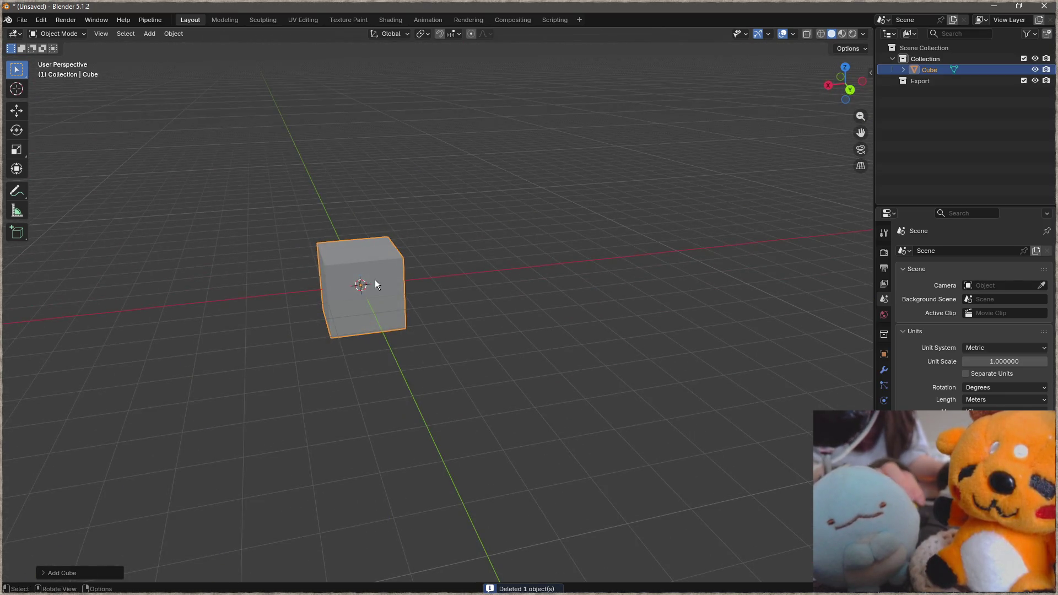
scroll(376, 280, up, 3)
key(Tab)
mouse_move(375, 280)
middle_down()
mouse_move(507, 296)
mouse_move(583, 290)
middle_up()
click(407, 258)
scroll(359, 272, up, 3)
mouse_move(359, 272)
middle_down()
mouse_move(350, 300)
mouse_move(466, 260)
mouse_move(598, 451)
middle_up()
mouse_move(498, 402)
middle_down()
mouse_move(513, 386)
mouse_move(524, 300)
mouse_move(450, 359)
mouse_move(473, 330)
mouse_move(507, 342)
middle_up()
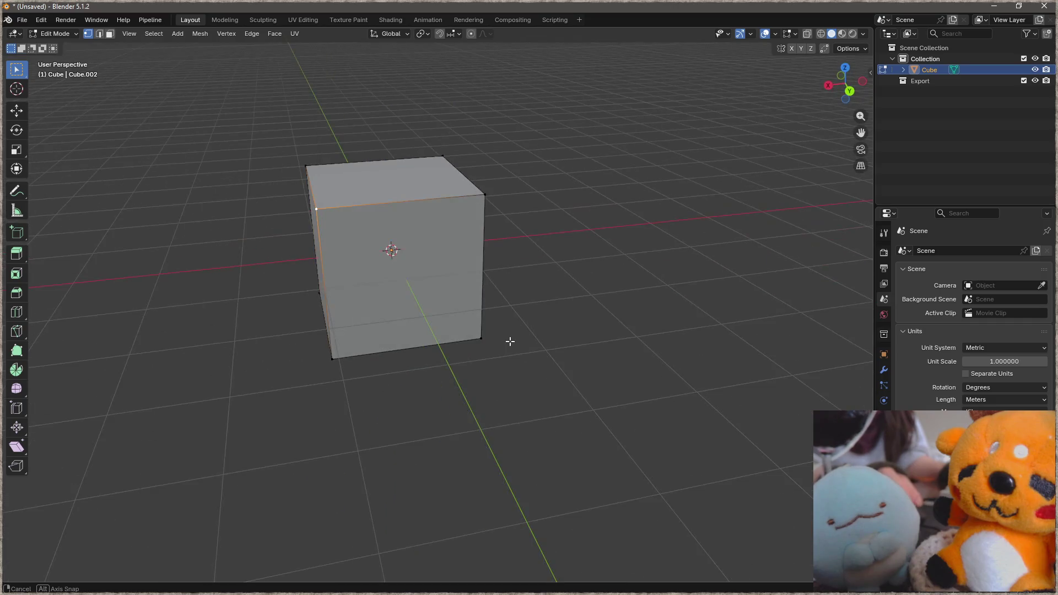
scroll(397, 258, up, 2)
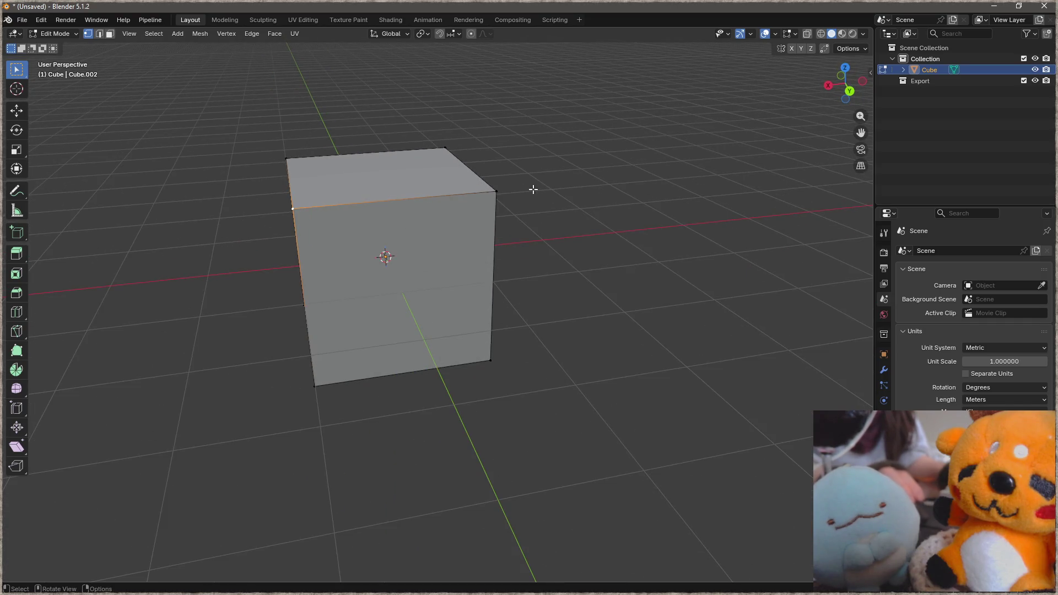
key(a)
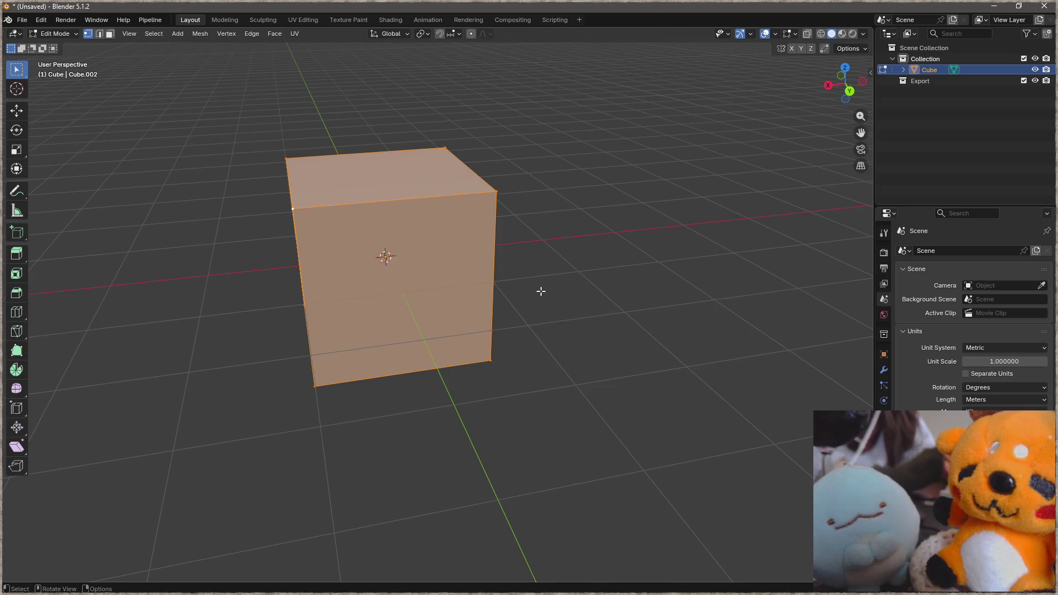
Triangulate the cube's faces via F3 search and deselect everything.
key(F3)
text(triangle)
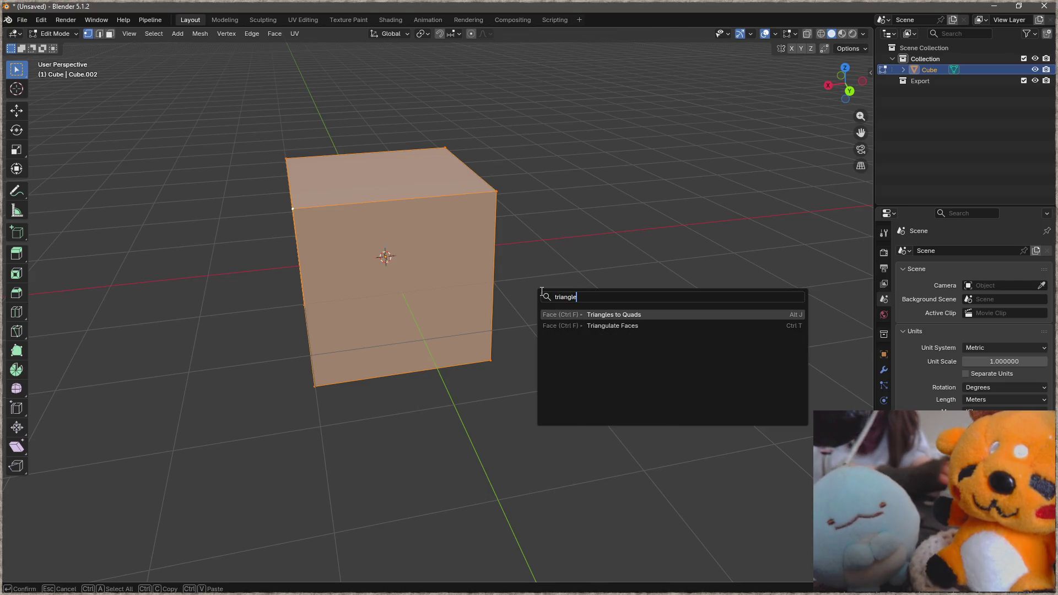
key(Down)
key(Return)
key(alt+a)
middle_drag(452, 287, 376, 260)
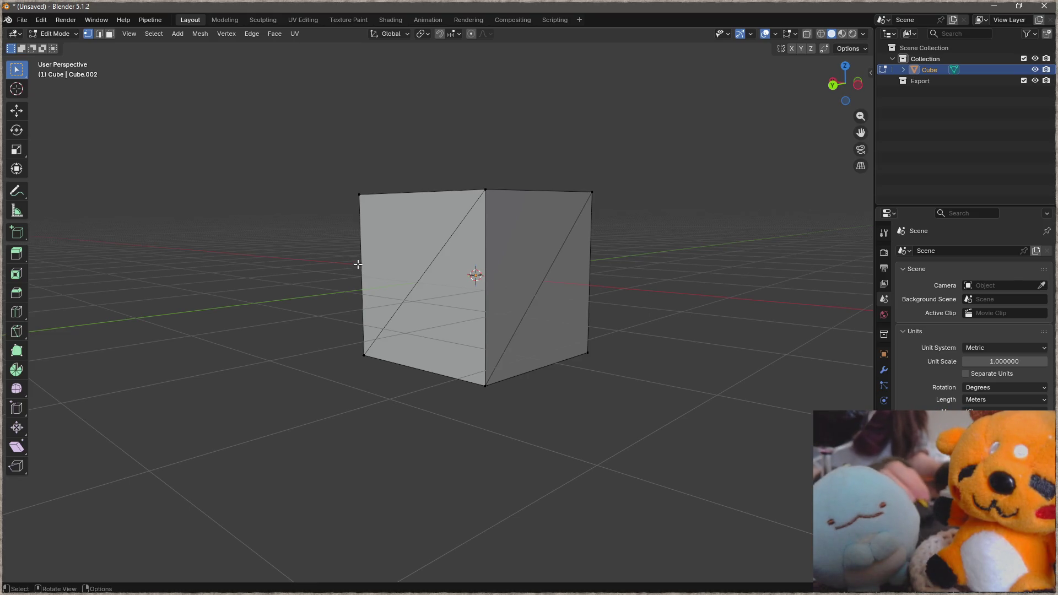
Delete one triangular face by its three vertices, inspect the hole, undo it and return to Object Mode.
click(495, 188)
shift+click(489, 390)
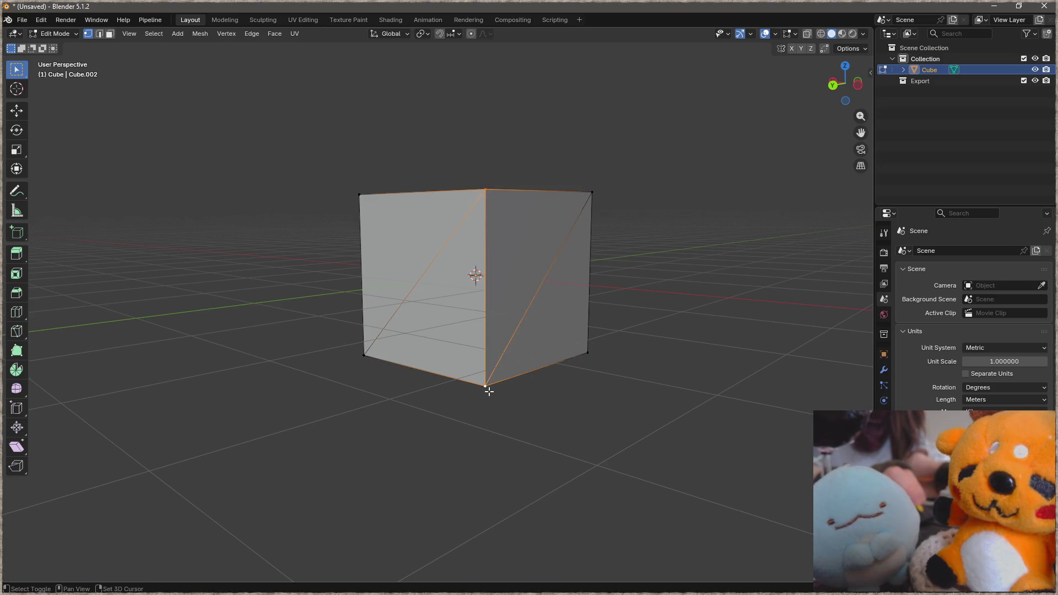
shift+click(365, 368)
mouse_move(366, 368)
middle_down()
mouse_move(525, 366)
mouse_move(498, 180)
mouse_move(493, 293)
middle_up()
key(x)
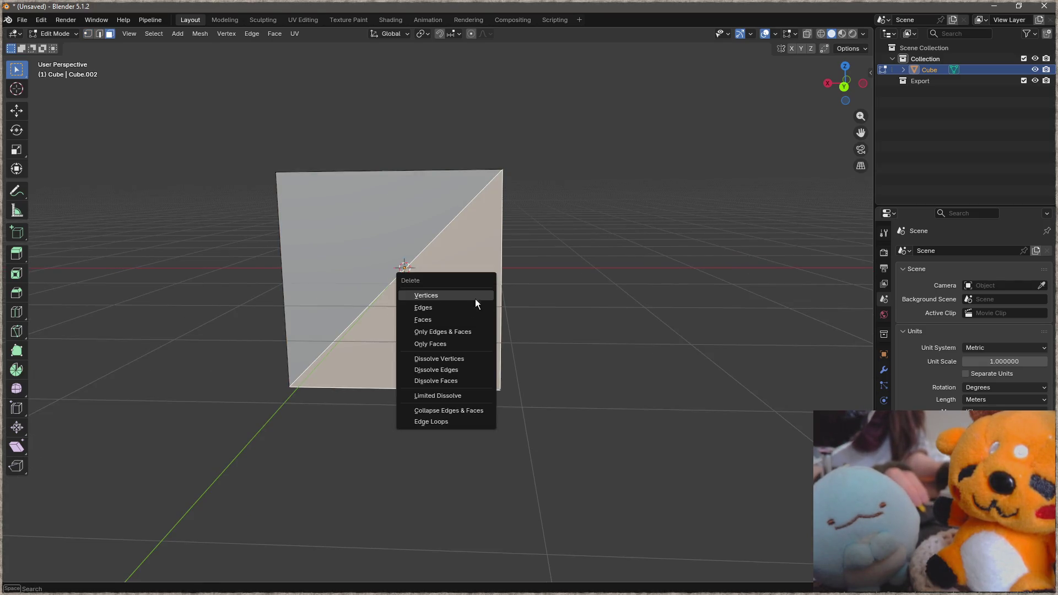
click(467, 317)
mouse_move(467, 316)
middle_down()
mouse_move(419, 294)
mouse_move(289, 299)
middle_up()
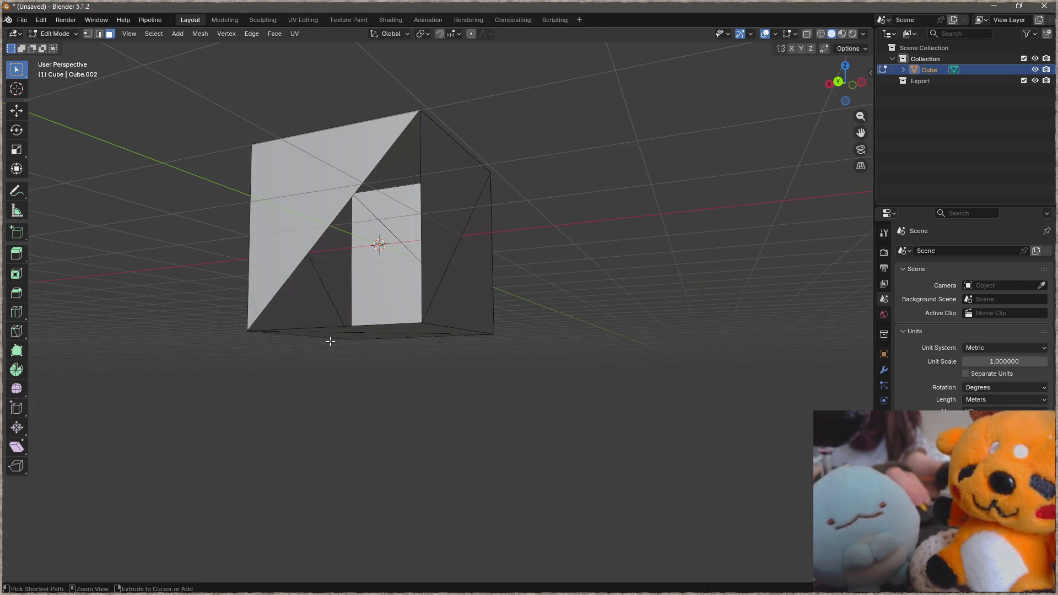
key(ctrl+z)
key(Tab)
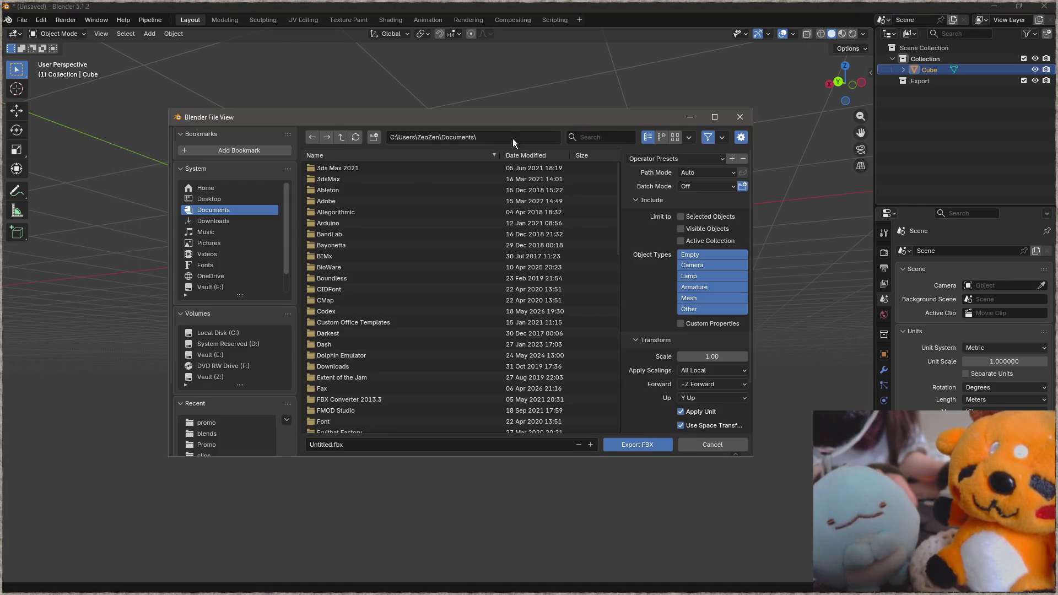
Point the FBX export at the Desktop, then cancel it.
click(233, 200)
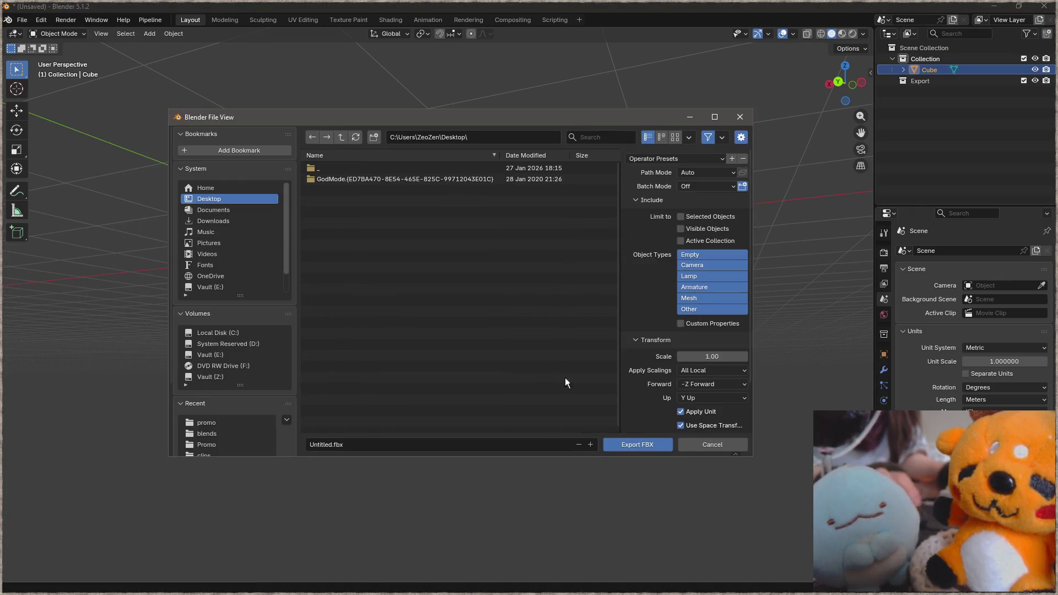
click(400, 447)
text(cube)
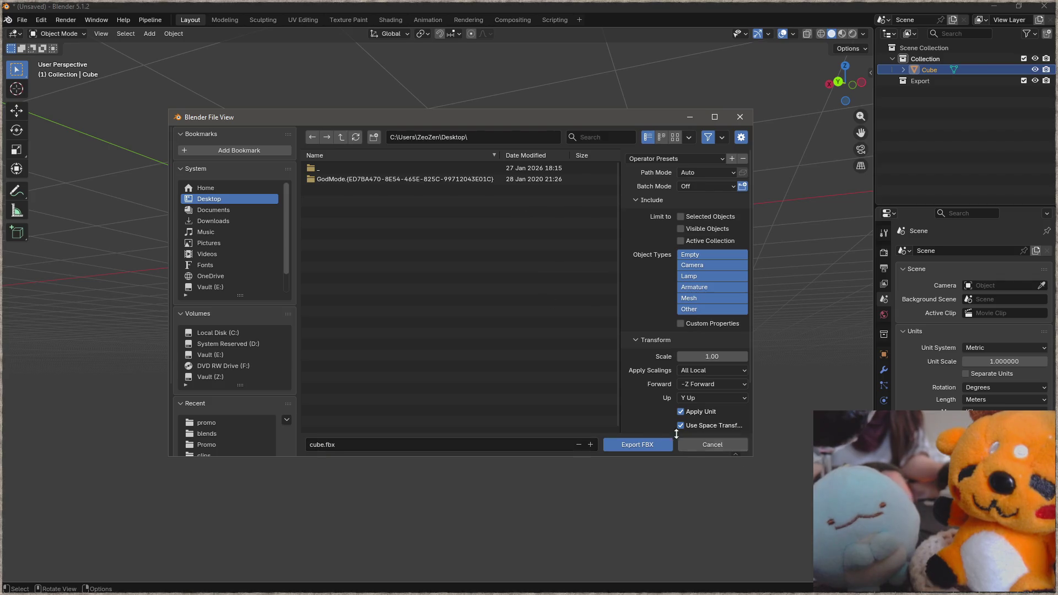
click(732, 449)
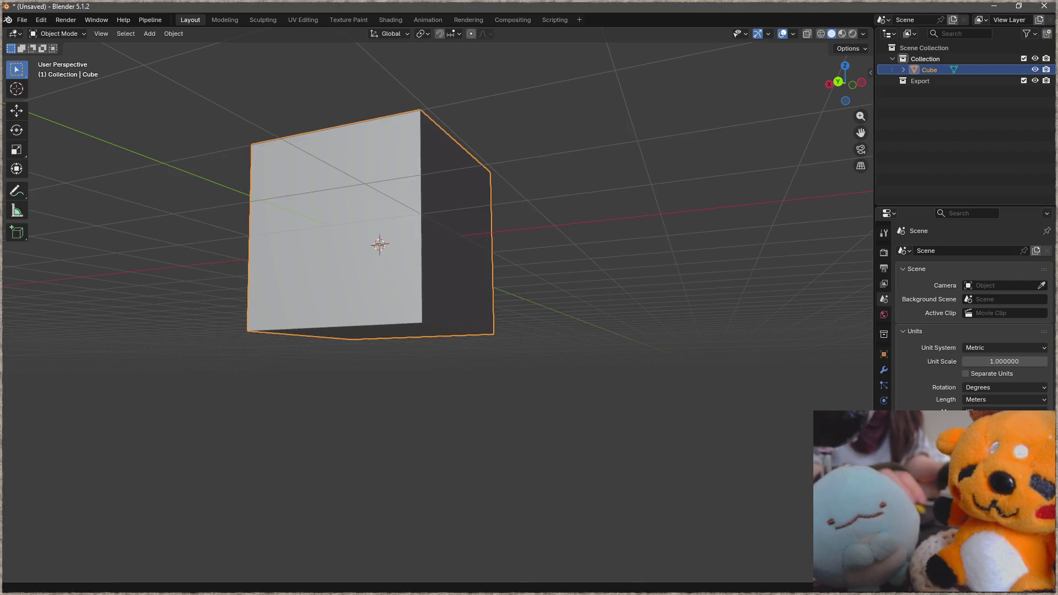
Export the cube as Wavefront OBJ named cub to the Desktop.
click(22, 19)
mouse_move(39, 187)
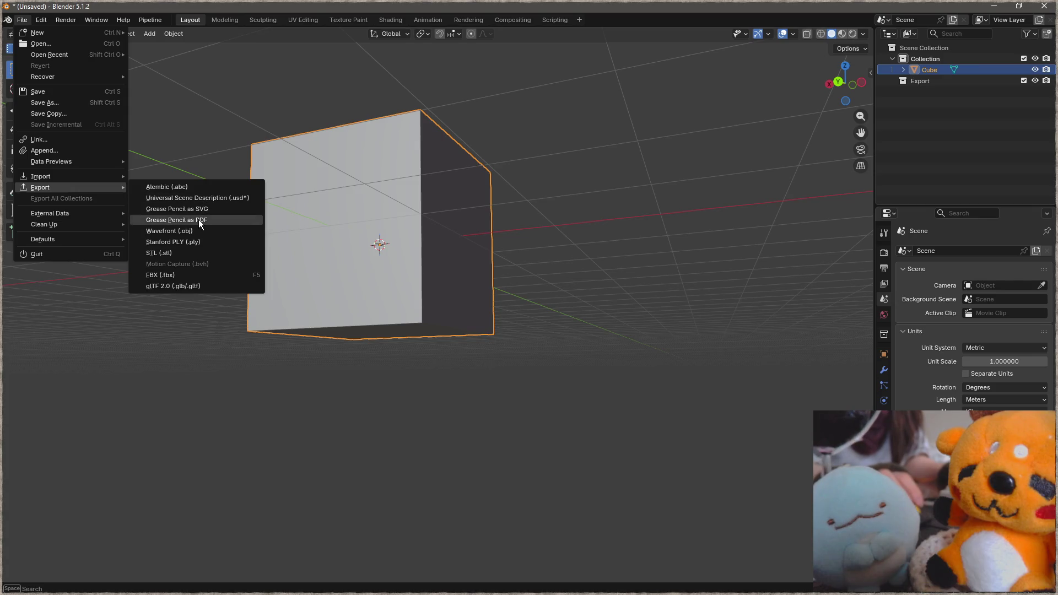
click(198, 230)
click(209, 198)
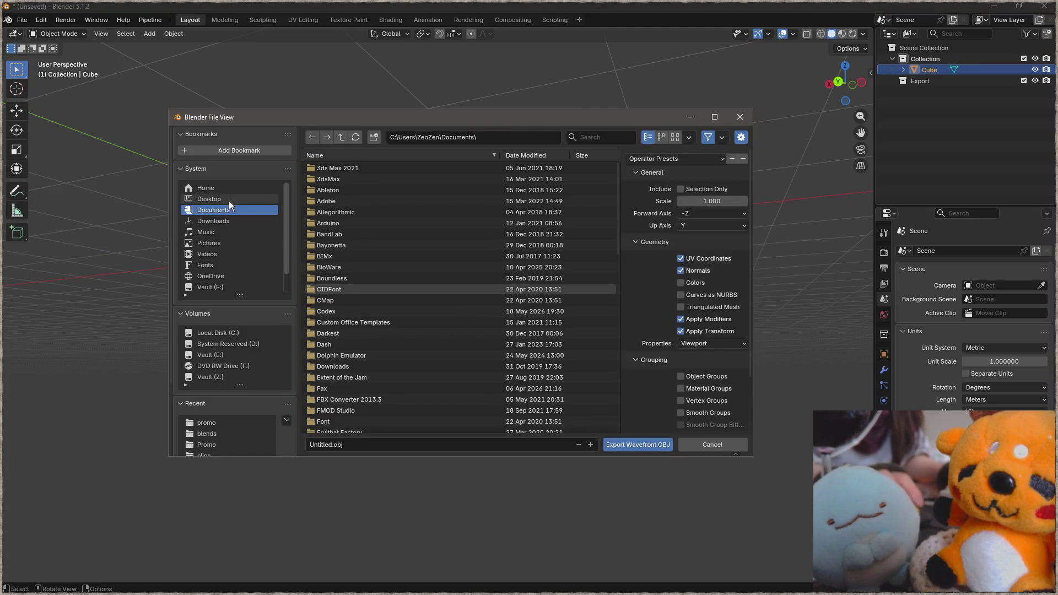
click(373, 444)
text(c)
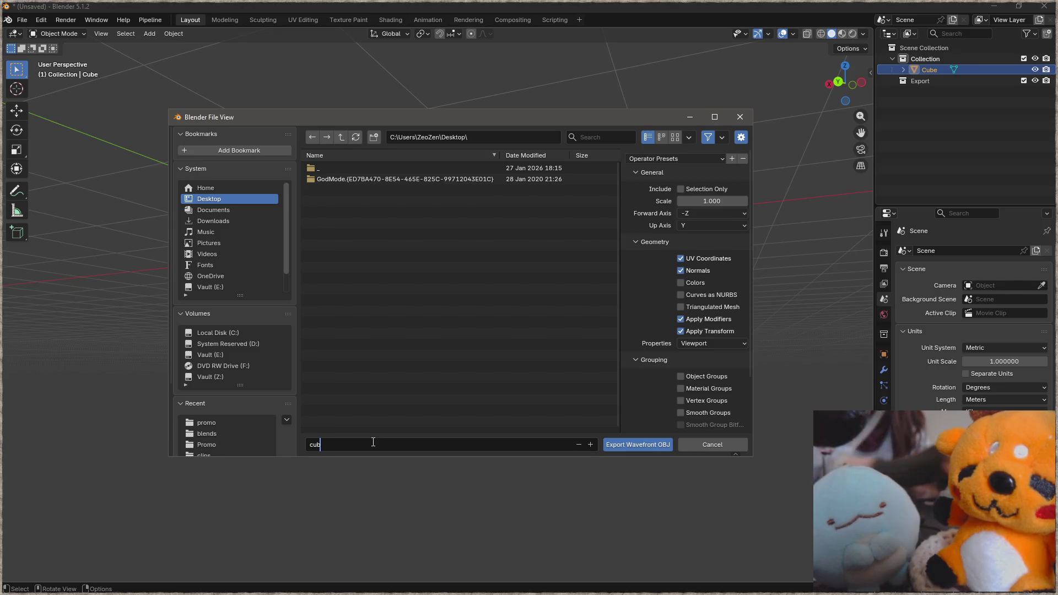
text(ub)
click(619, 447)
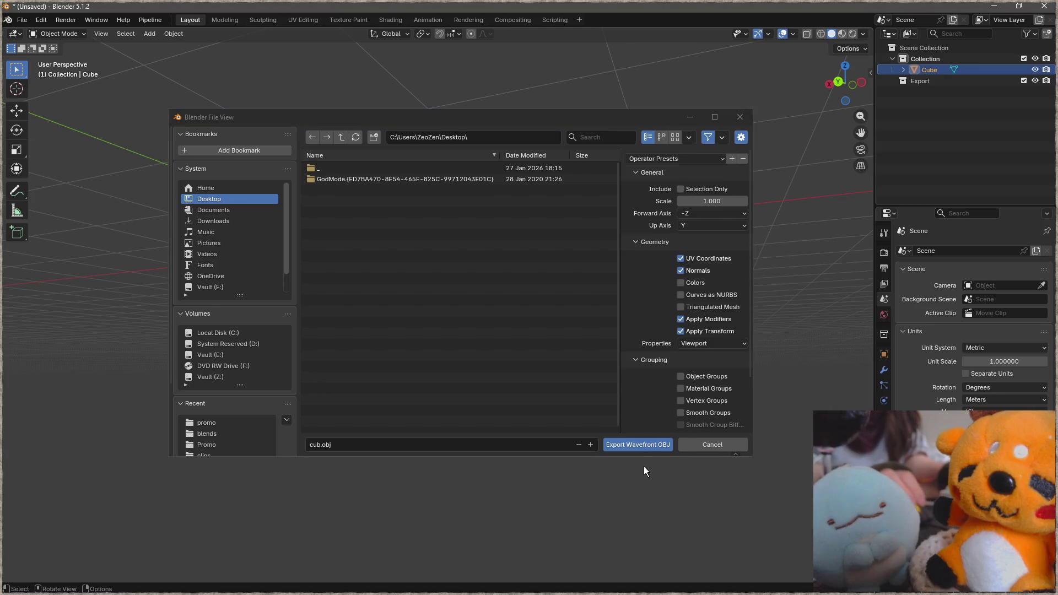
click(642, 443)
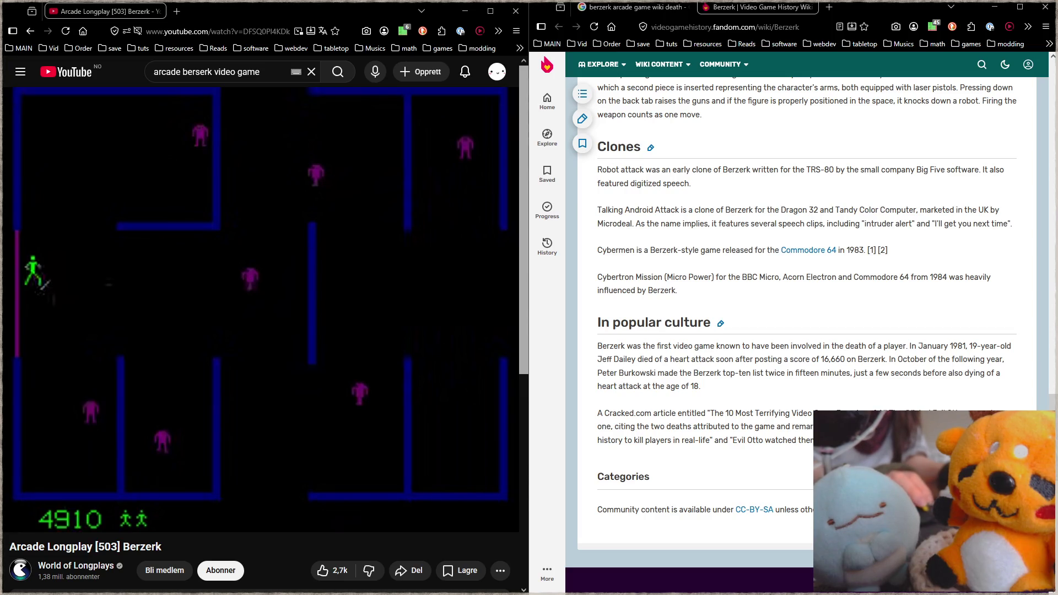
key(super+e)
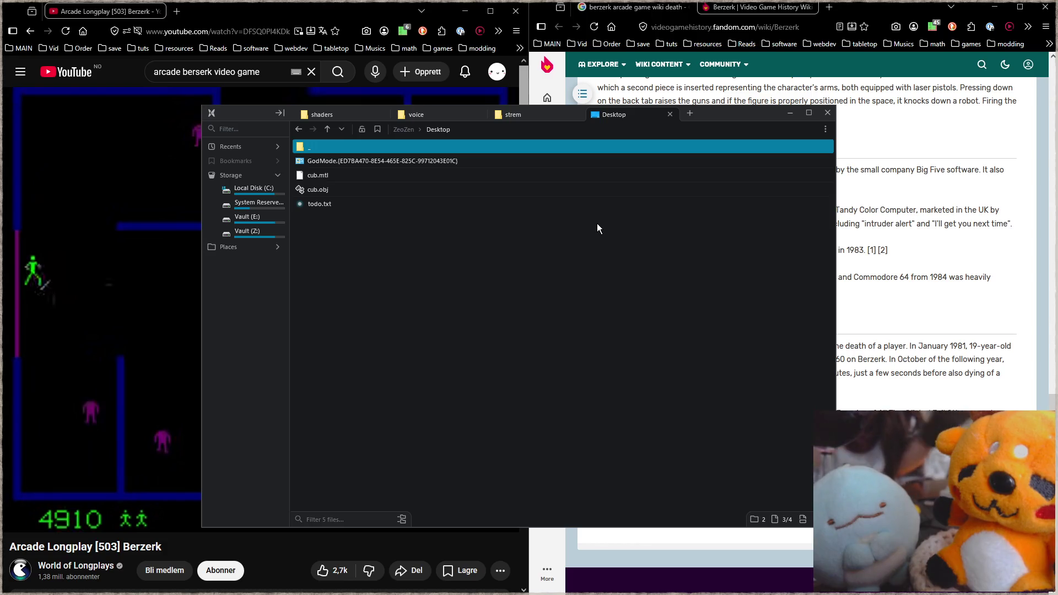
Open cub.obj from the Desktop folder with Visual Studio Code.
click(334, 192)
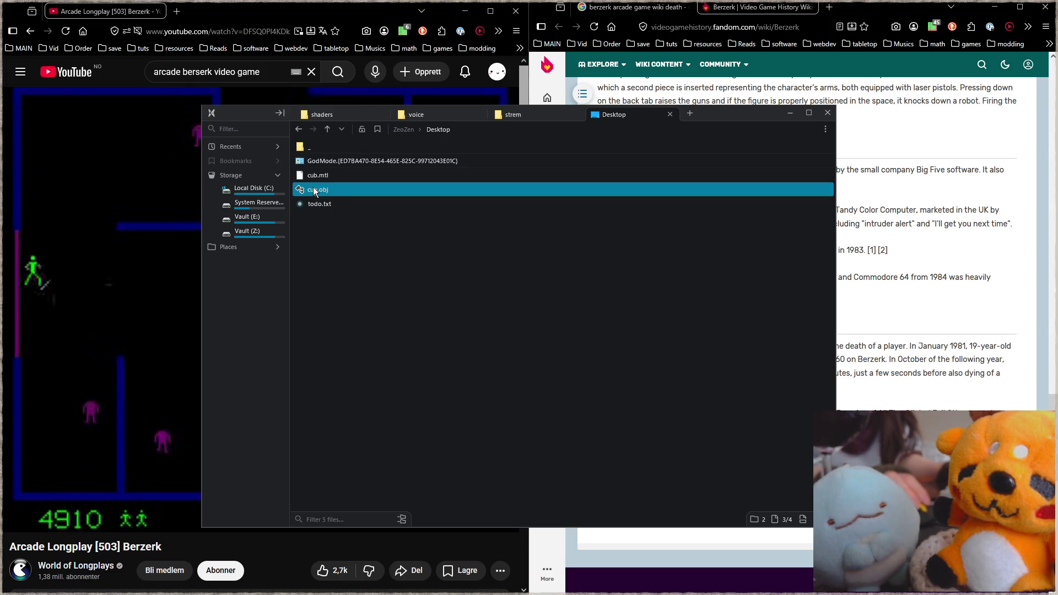
right_click(316, 191)
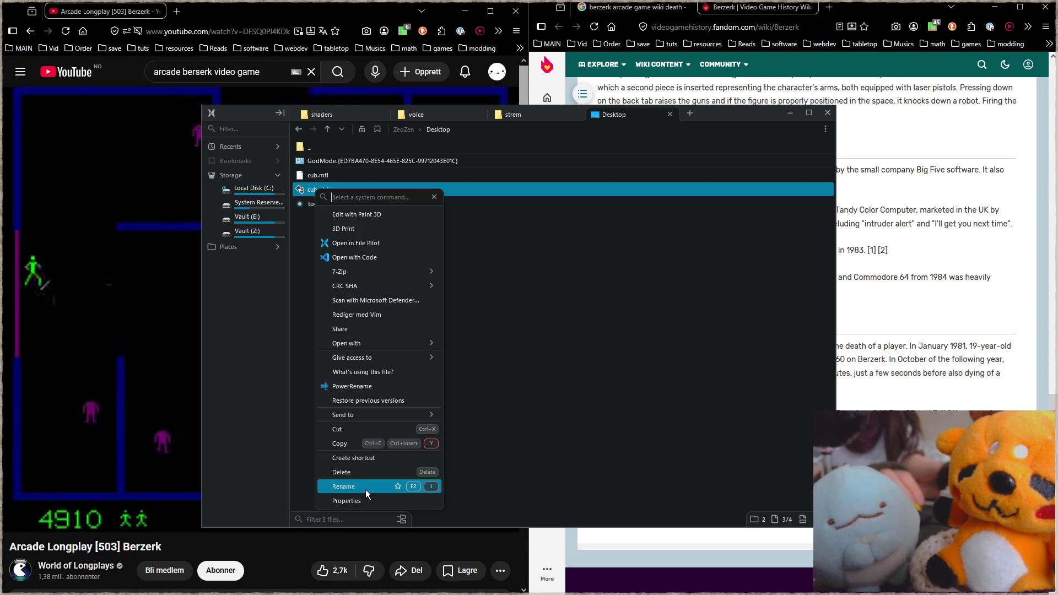
click(390, 259)
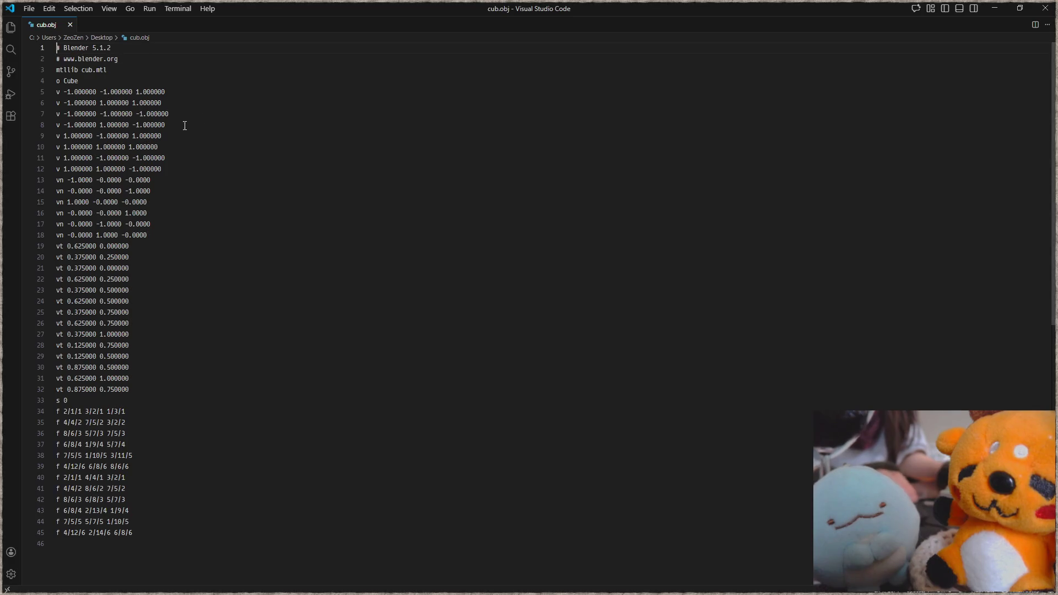
scroll(190, 517, down, 2)
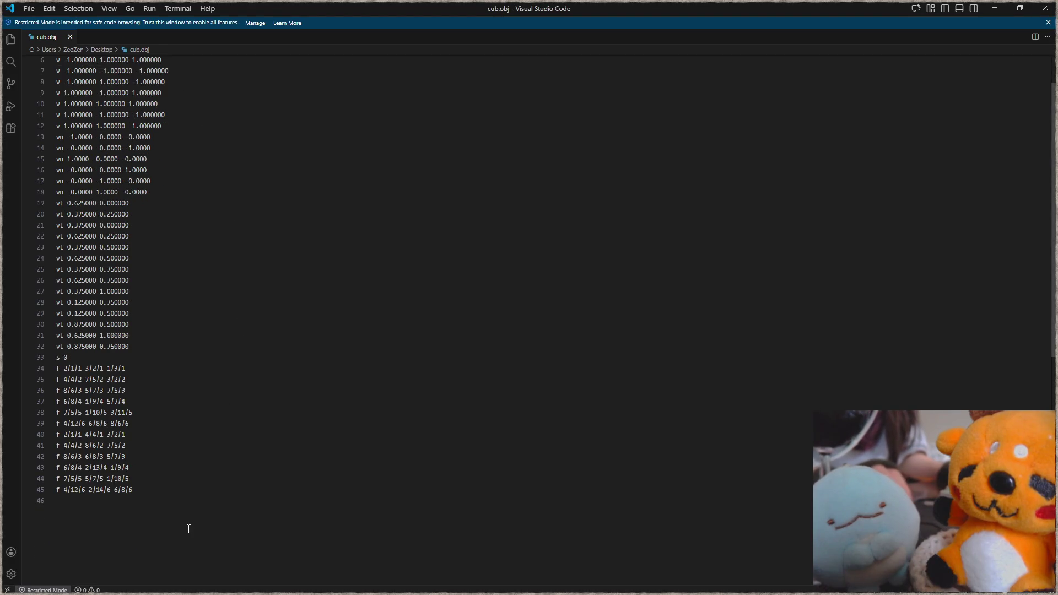
scroll(197, 528, up, 2)
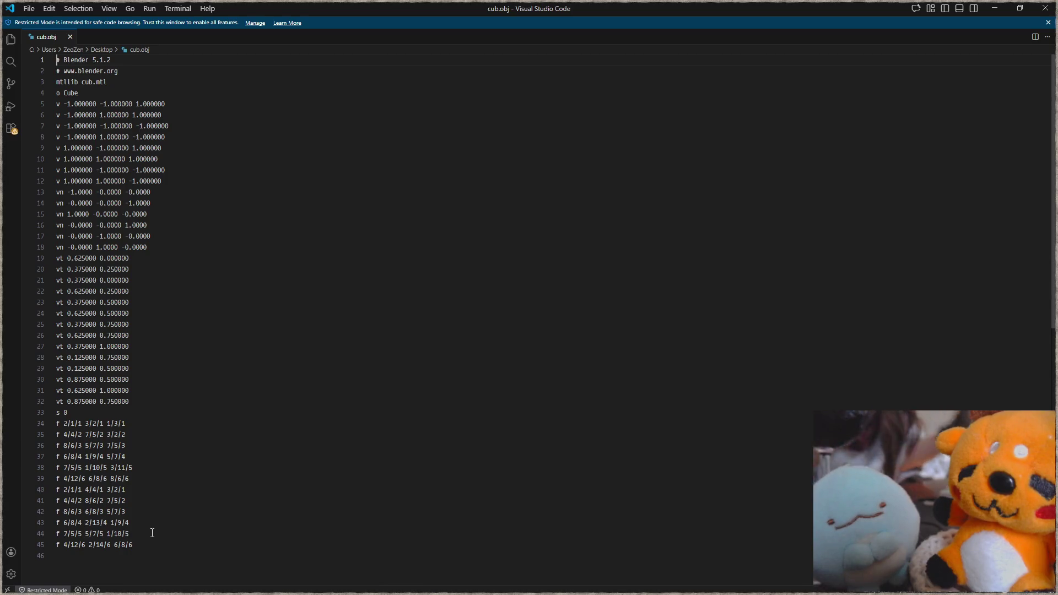
Look over cub.obj by selecting all text, the object name Cube and the two header comment lines.
drag(136, 544, 14, 13)
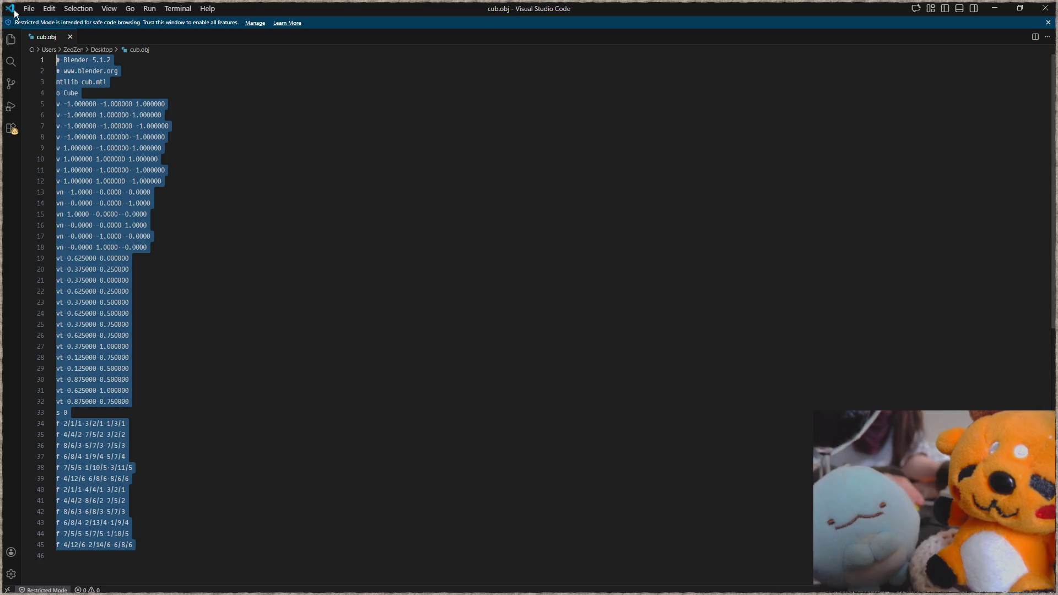
click(289, 258)
double_click(70, 93)
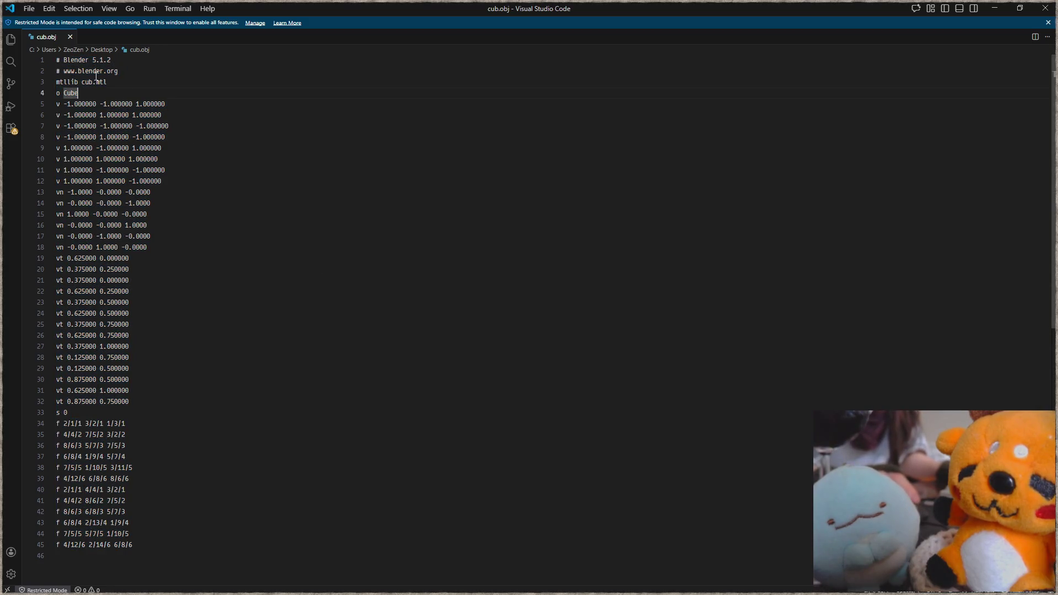
drag(127, 70, 19, 58)
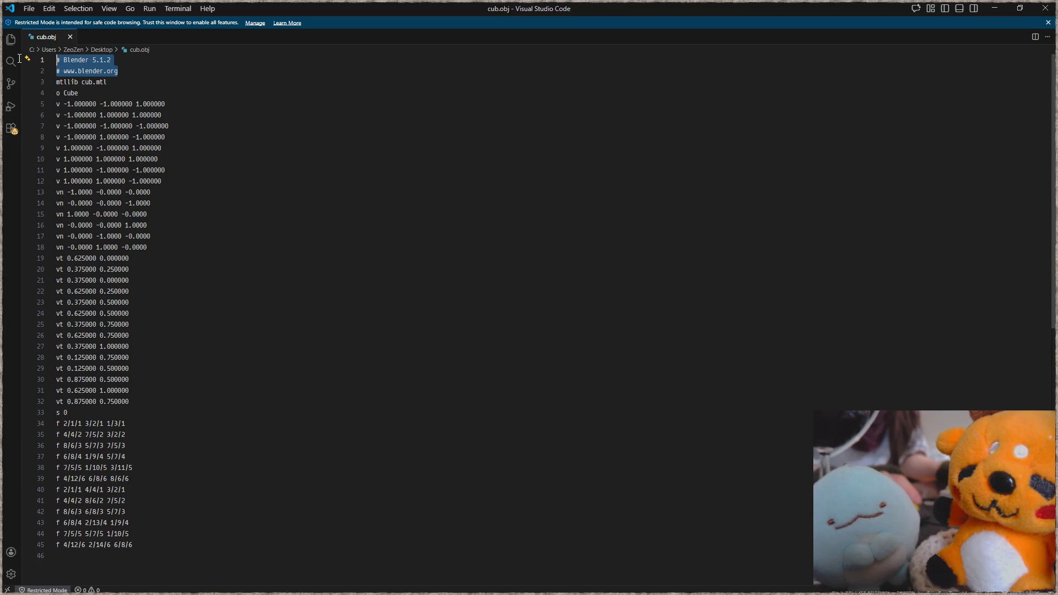
click(130, 70)
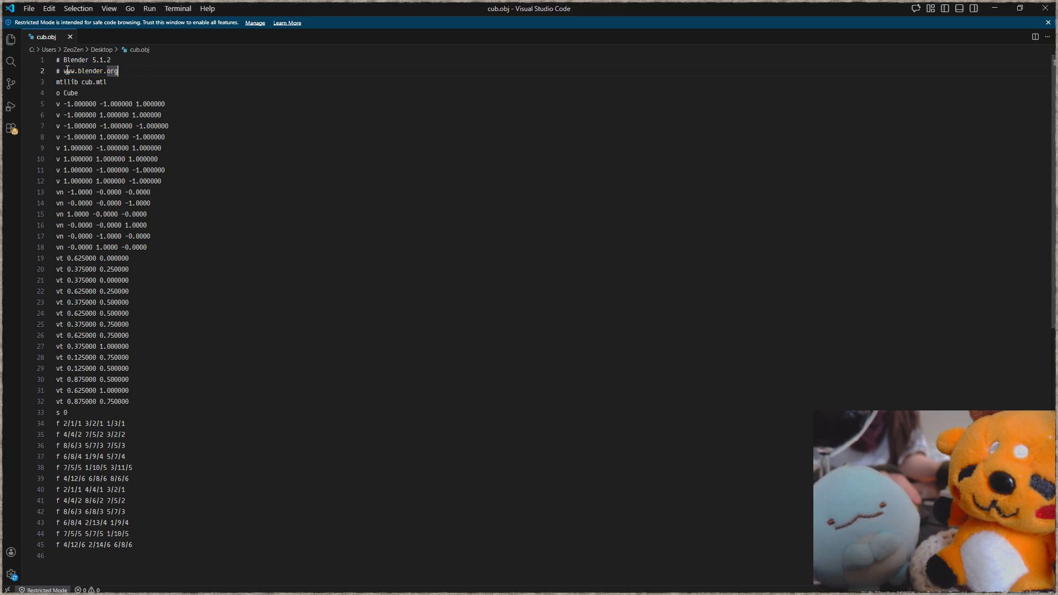
Examine the Blender 5.1.2 version text, then delete the header and mtllib cub.mtl lines.
drag(64, 59, 111, 59)
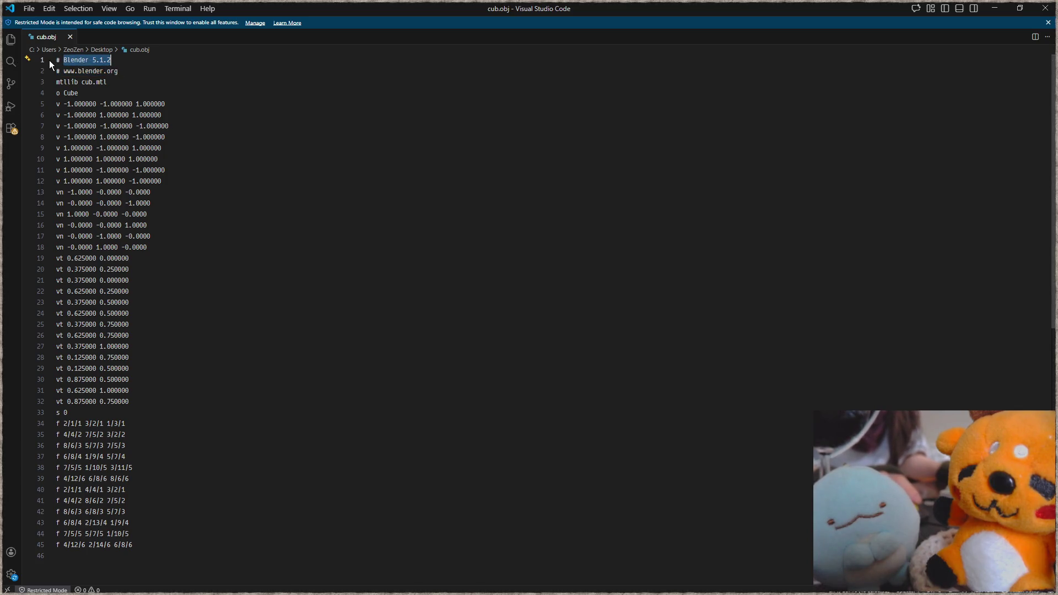
key(Right)
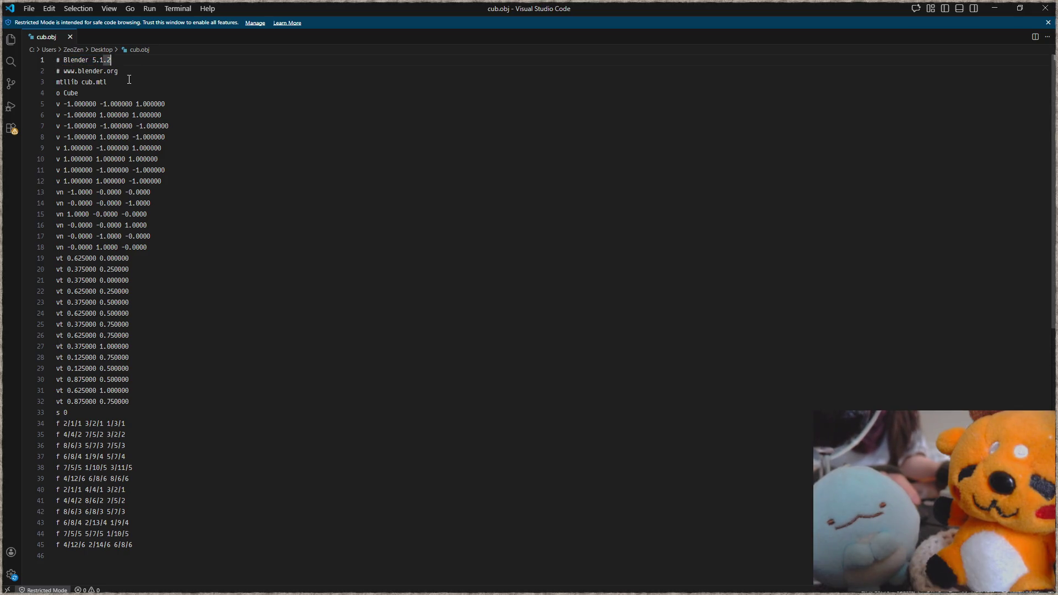
drag(129, 79, 56, 81)
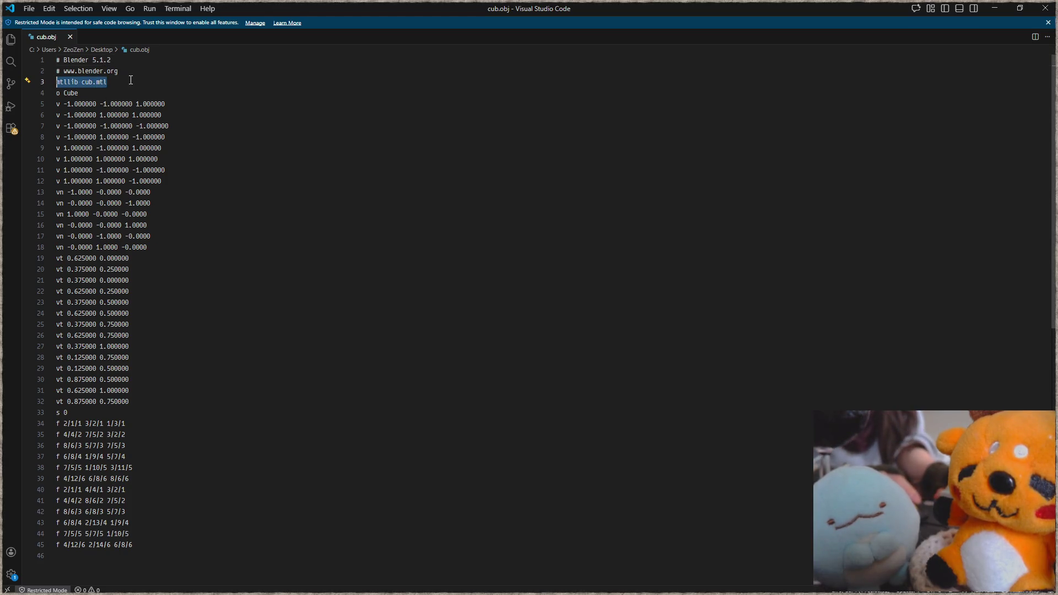
key(BackSpace)
Remove the remaining header text and leftover blank lines so the file starts at o Cube.
key(ctrl+shift+Home)
key(BackSpace)
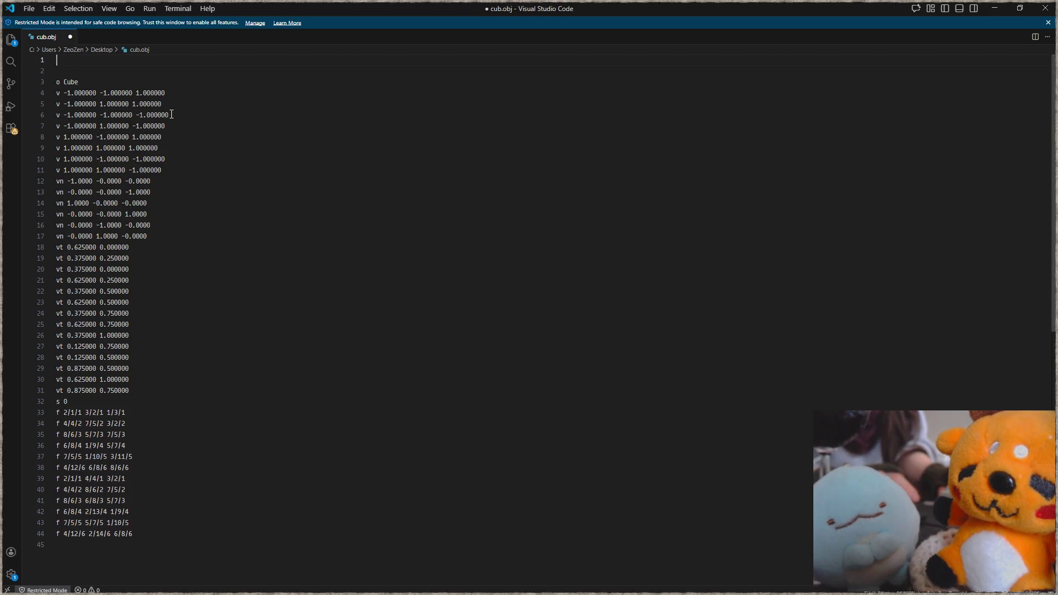
key(Delete)
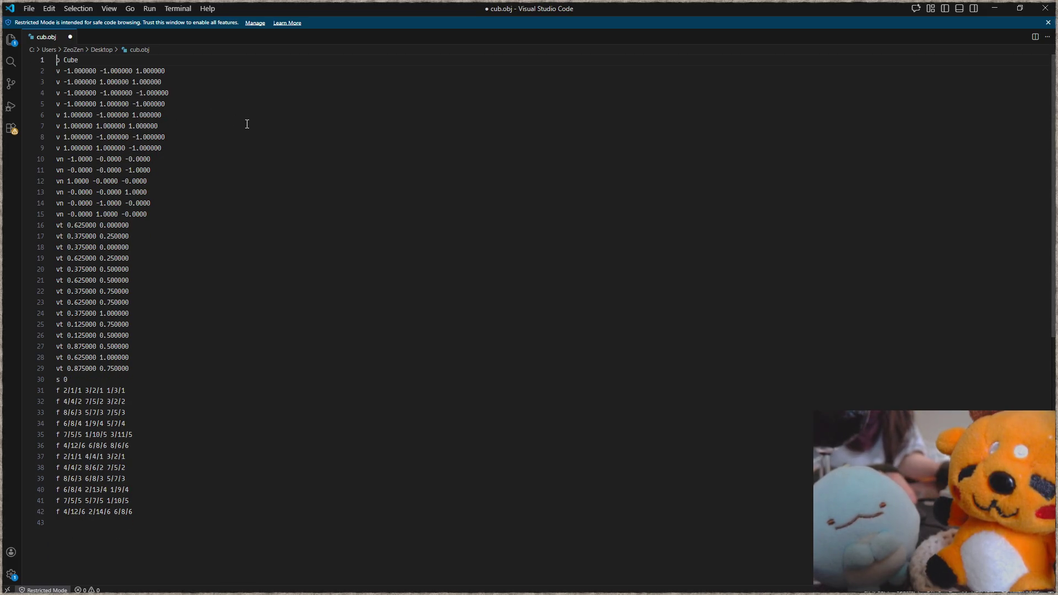
Review the Cube name, the 1.000000 values and eight vertex lines, select the whole file and minimize the editor.
double_click(70, 59)
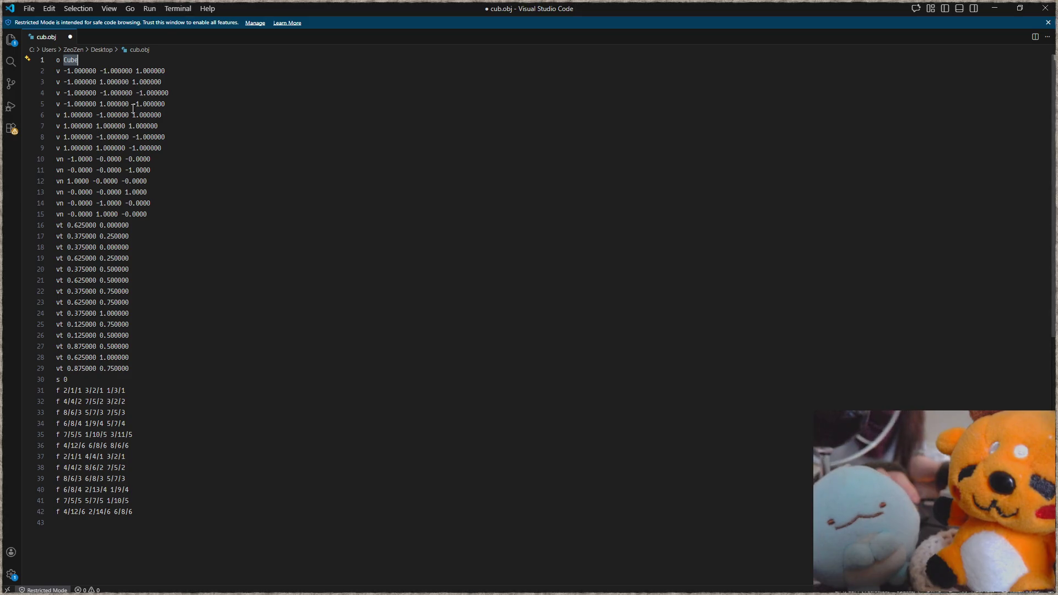
click(162, 82)
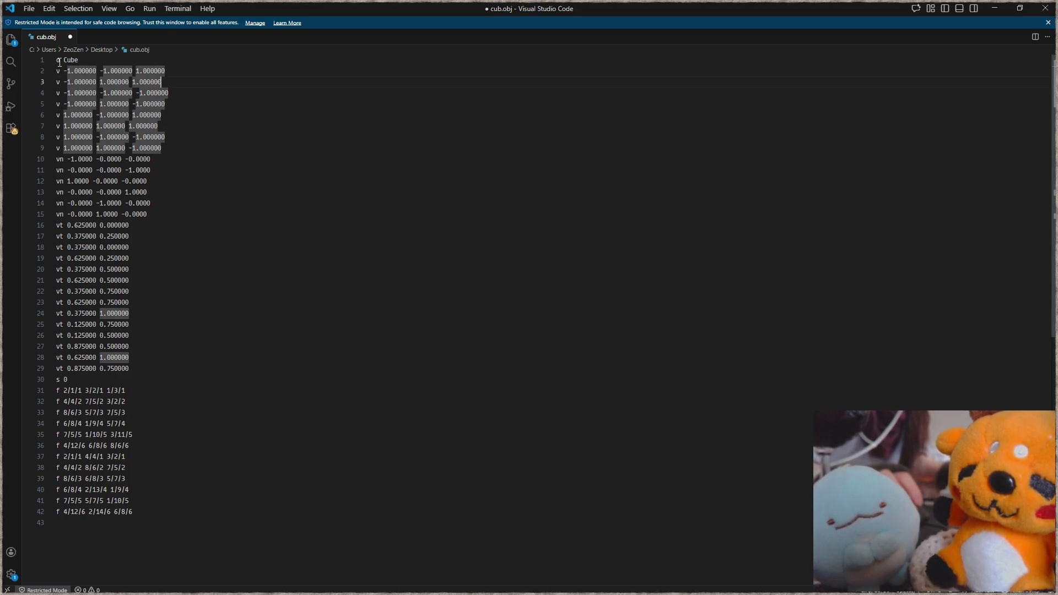
double_click(67, 60)
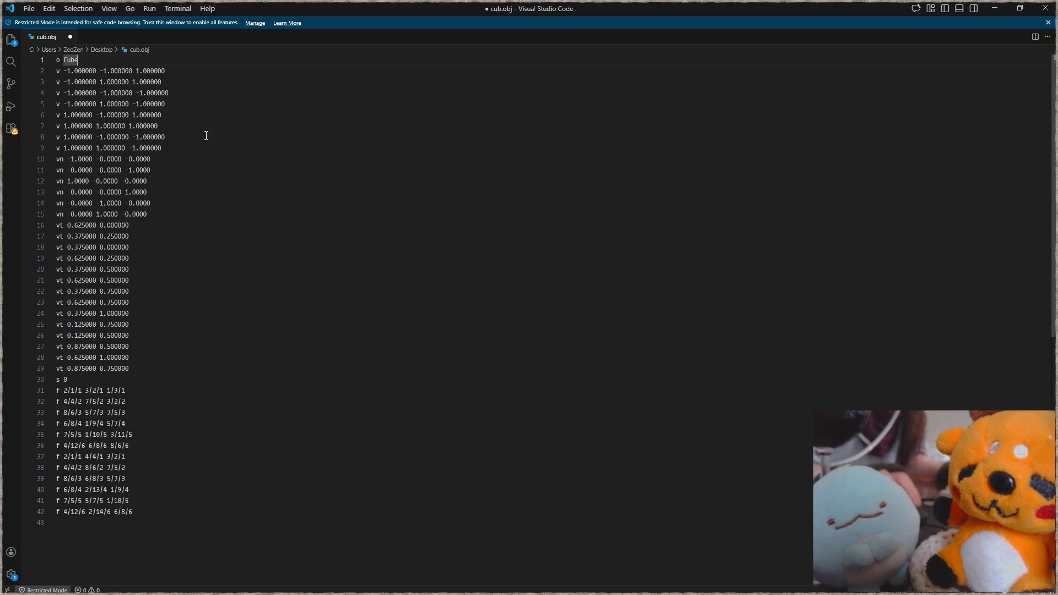
click(201, 89)
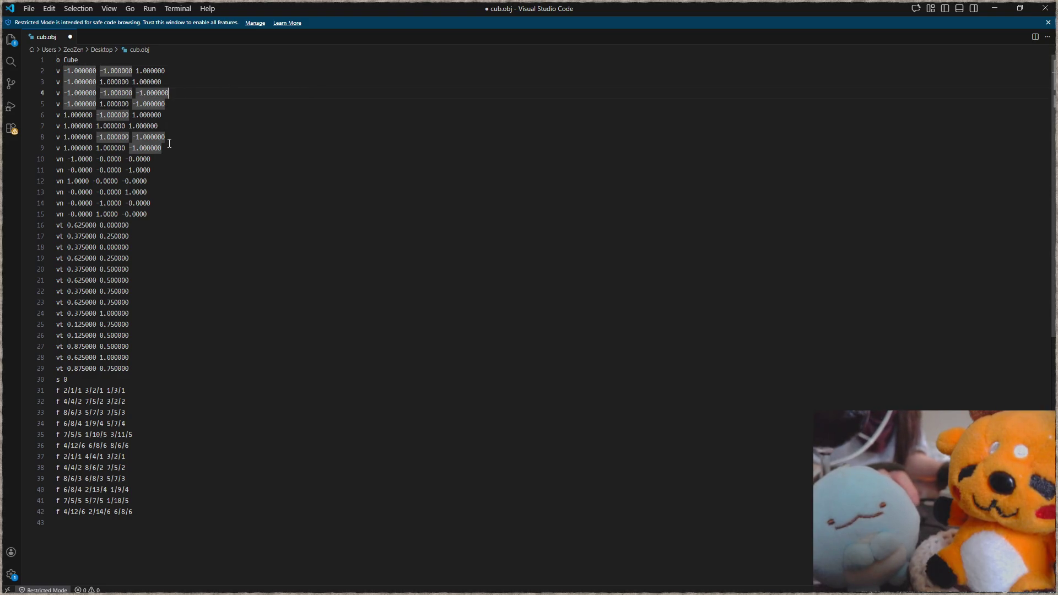
drag(168, 144, 55, 73)
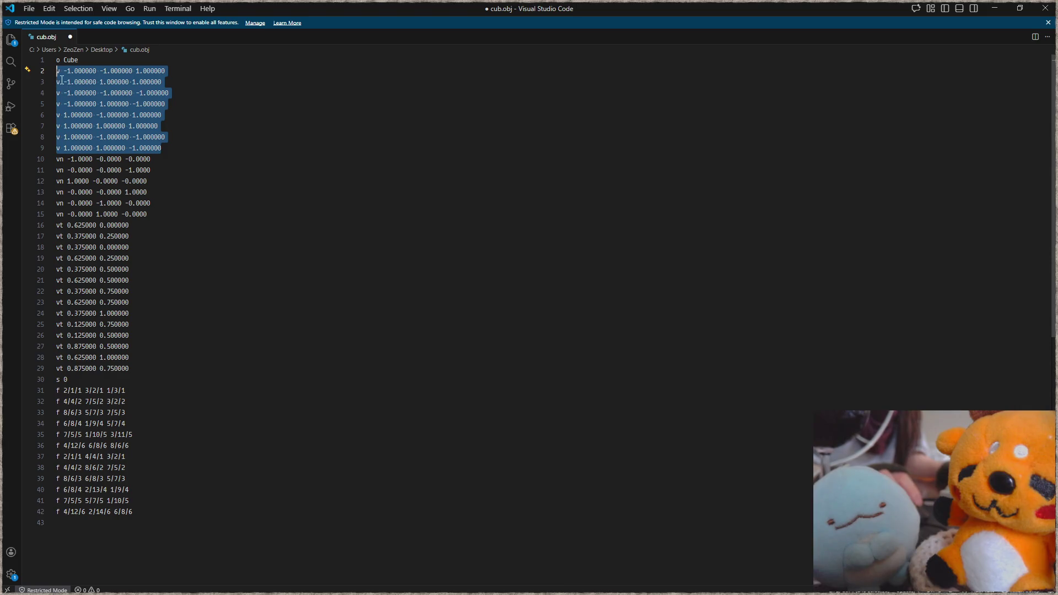
click(257, 205)
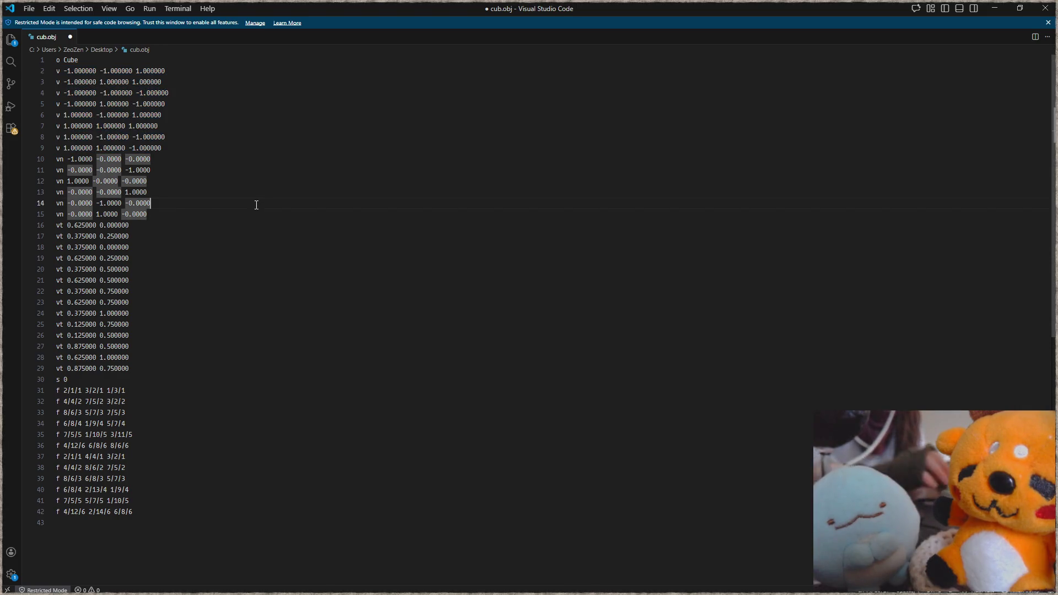
key(ctrl+a)
key(ctrl+c)
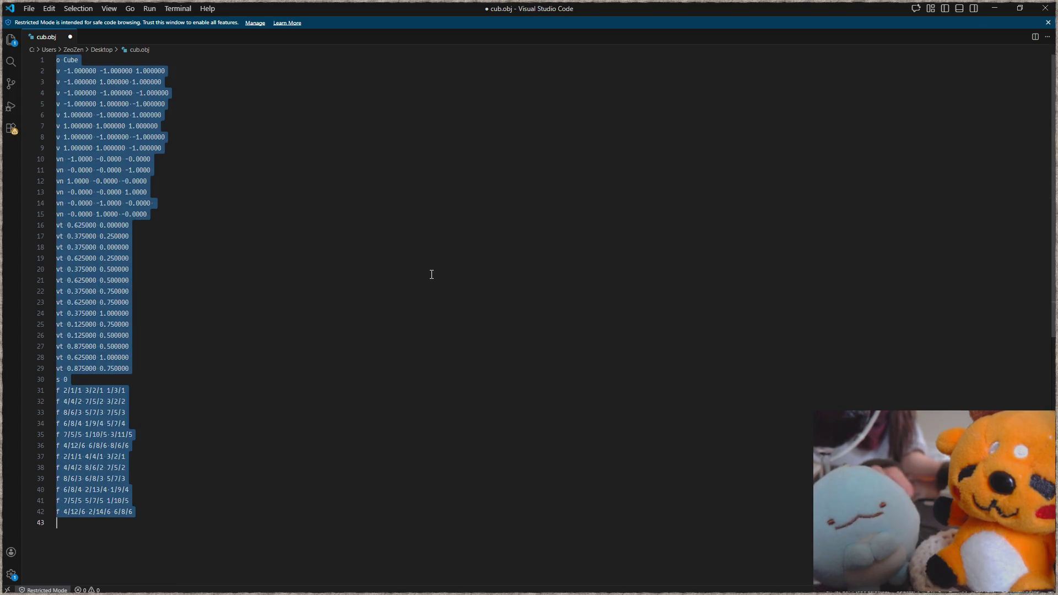
click(994, 10)
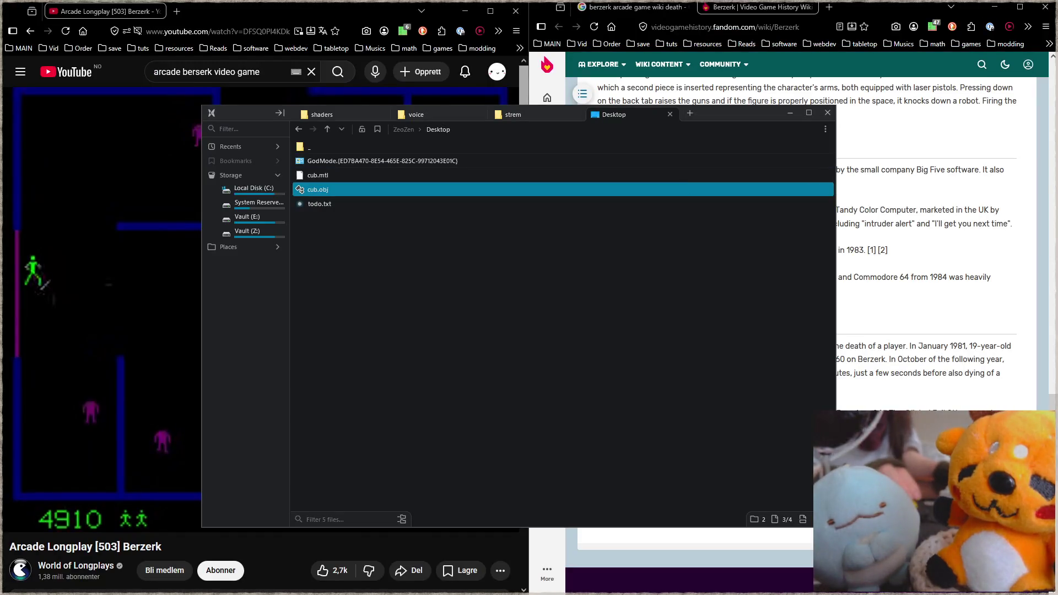
Paste the cub.obj text into a new Focus buffer, maximize the window and enlarge the text.
key(alt+Tab)
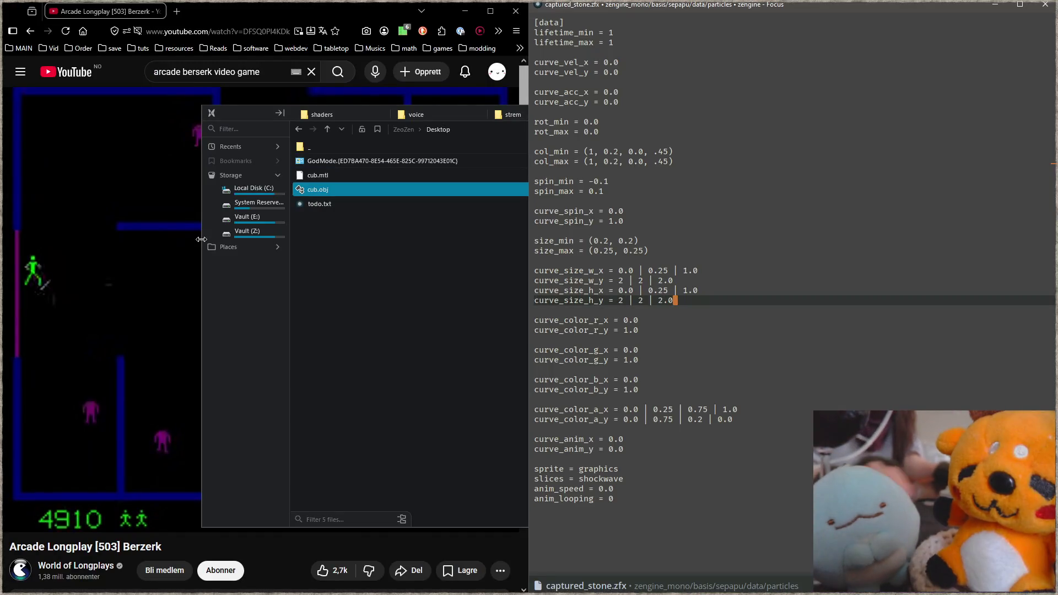
key(ctrl+n)
key(ctrl+v)
scroll(728, 166, up, 2)
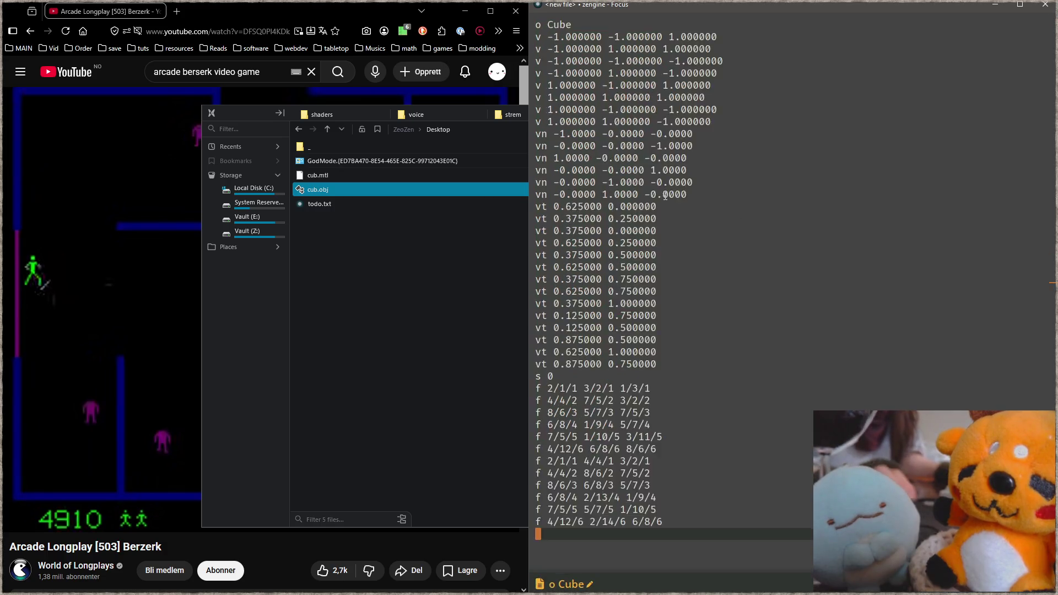
double_click(765, 12)
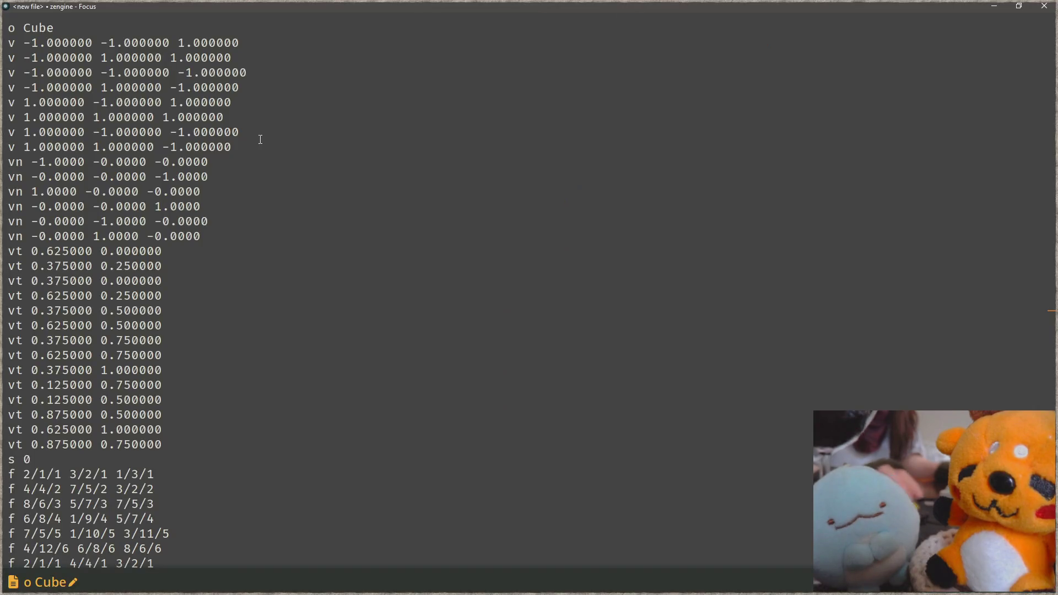
click(244, 194)
key(ctrl+equal)
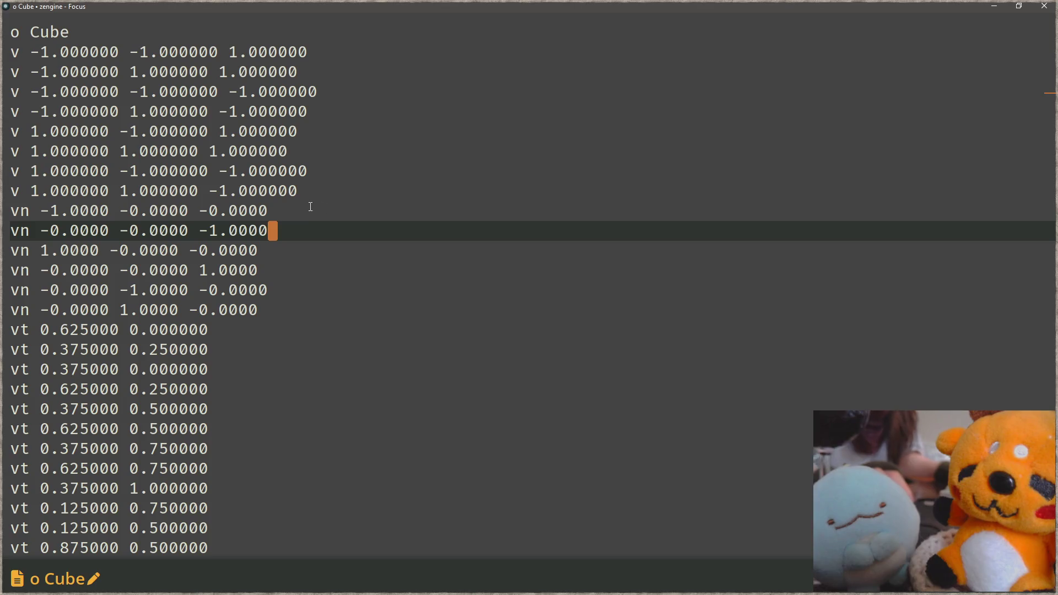
Select the eight vertex lines, then pick apart the first vertex's v token and coordinates.
drag(401, 191, 14, 52)
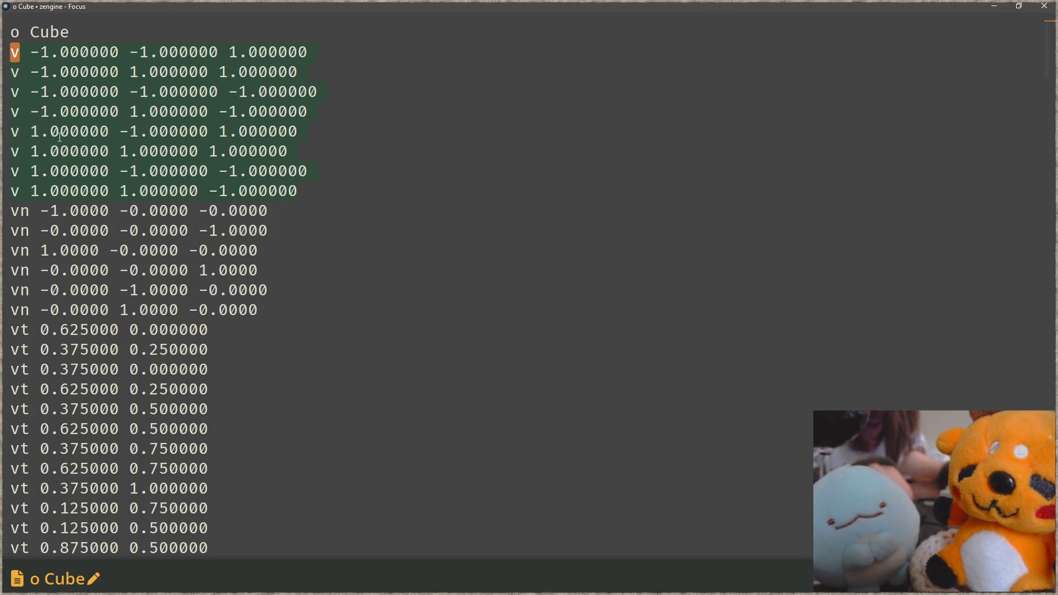
click(52, 72)
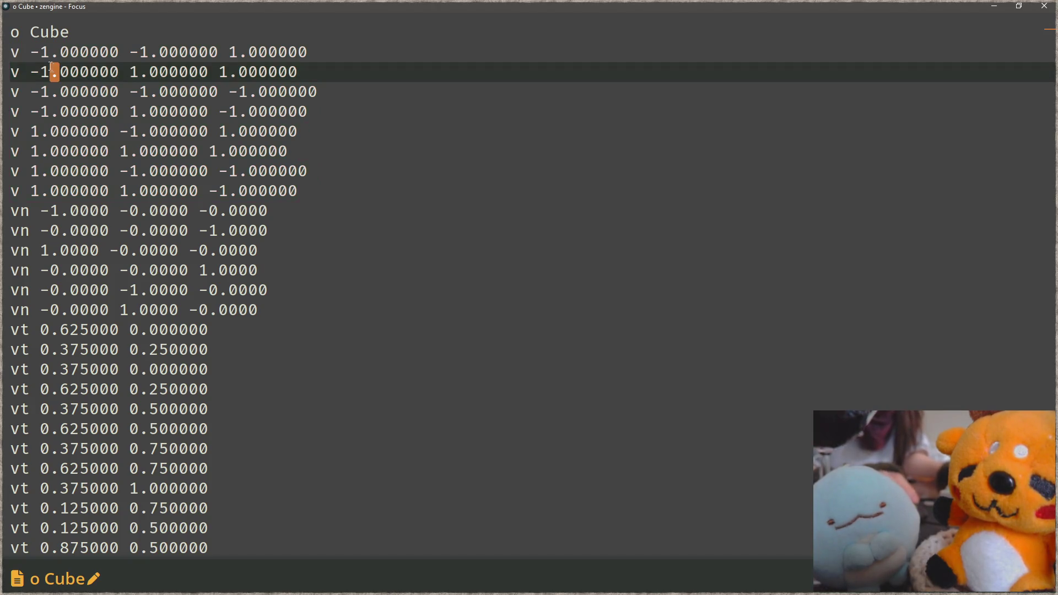
drag(13, 52, 52, 52)
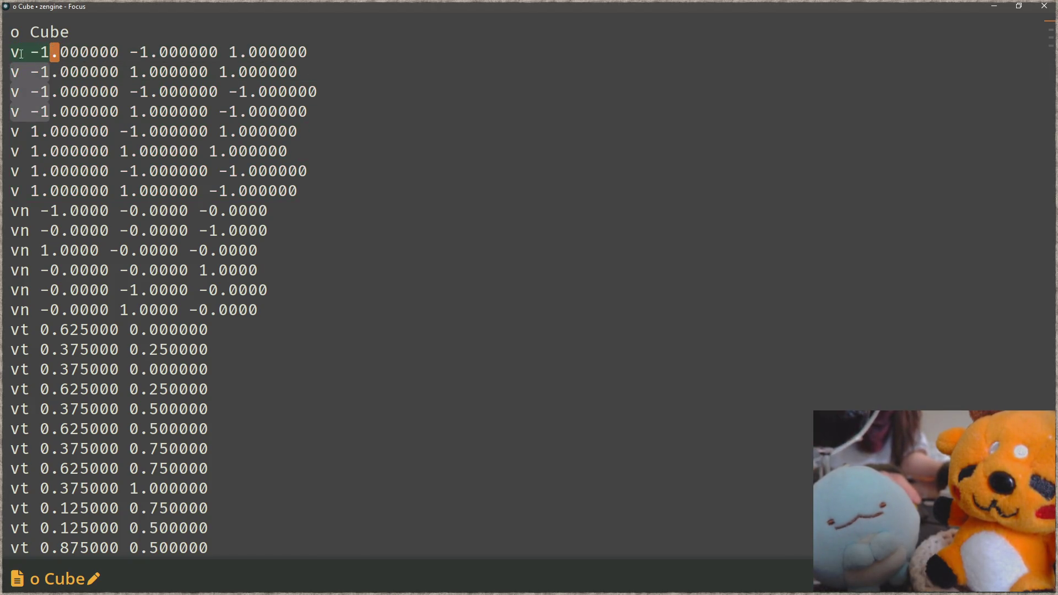
click(32, 51)
key(shift+Right)
key(shift+Right)
key(shift+Right)
key(shift+Right)
key(shift+Right)
key(shift+Right)
key(shift+Right)
drag(234, 51, 306, 52)
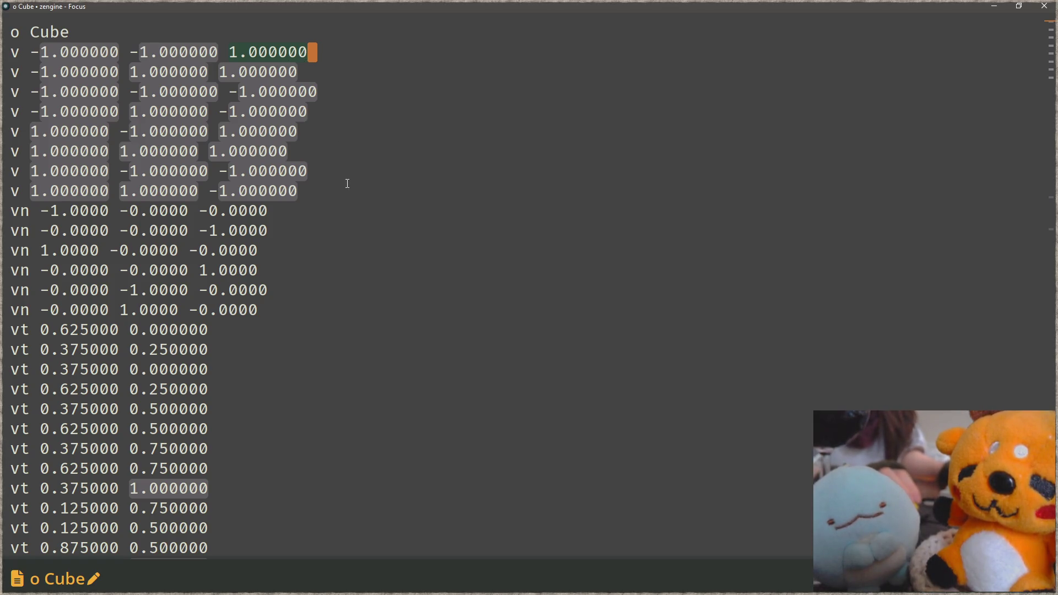
click(322, 195)
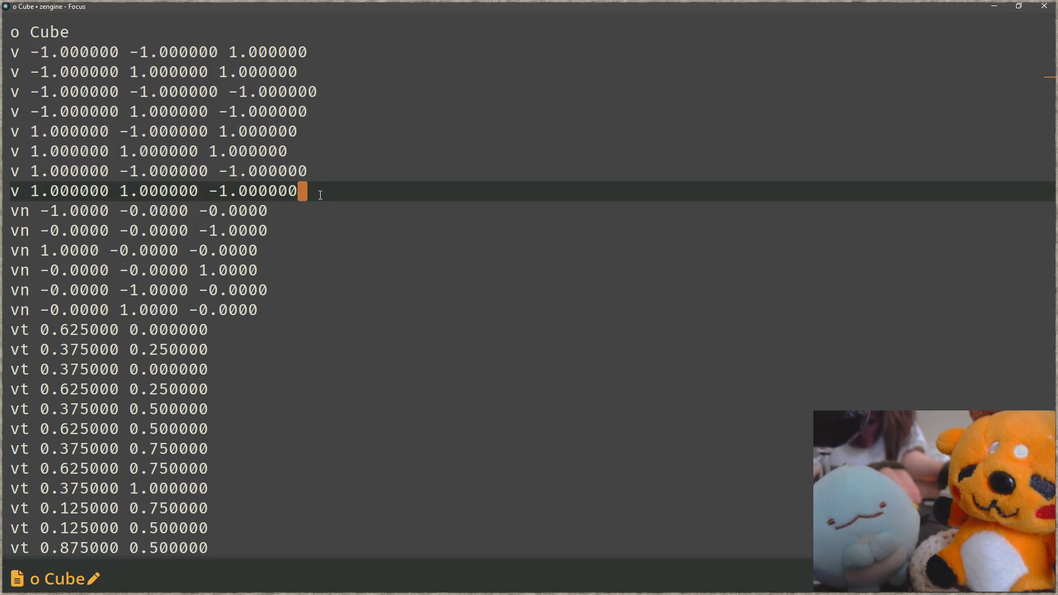
scroll(336, 208, down, 2)
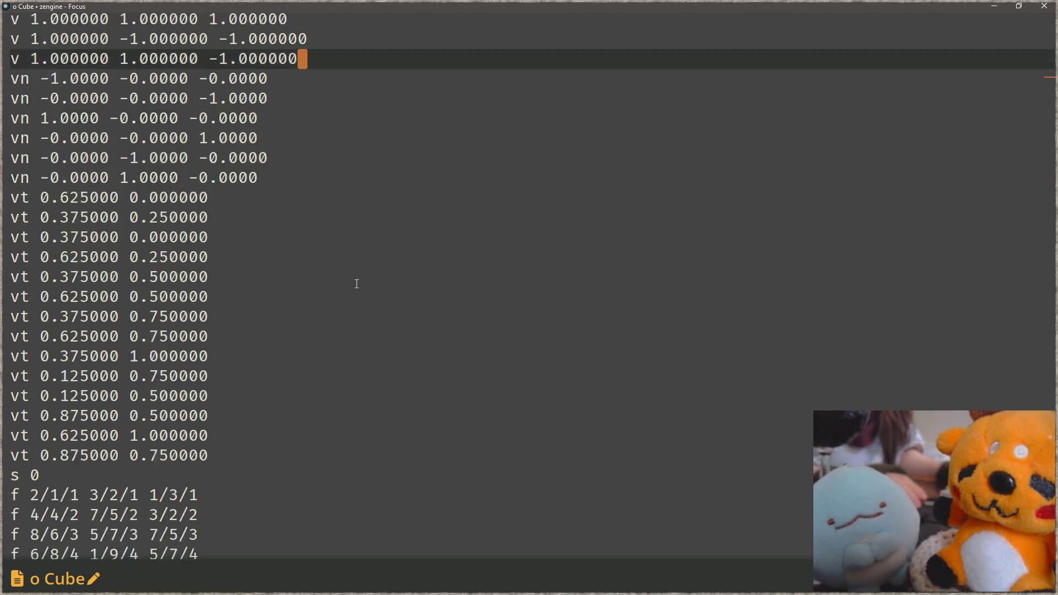
scroll(353, 284, down, 3)
scroll(387, 311, up, 2)
scroll(386, 306, up, 3)
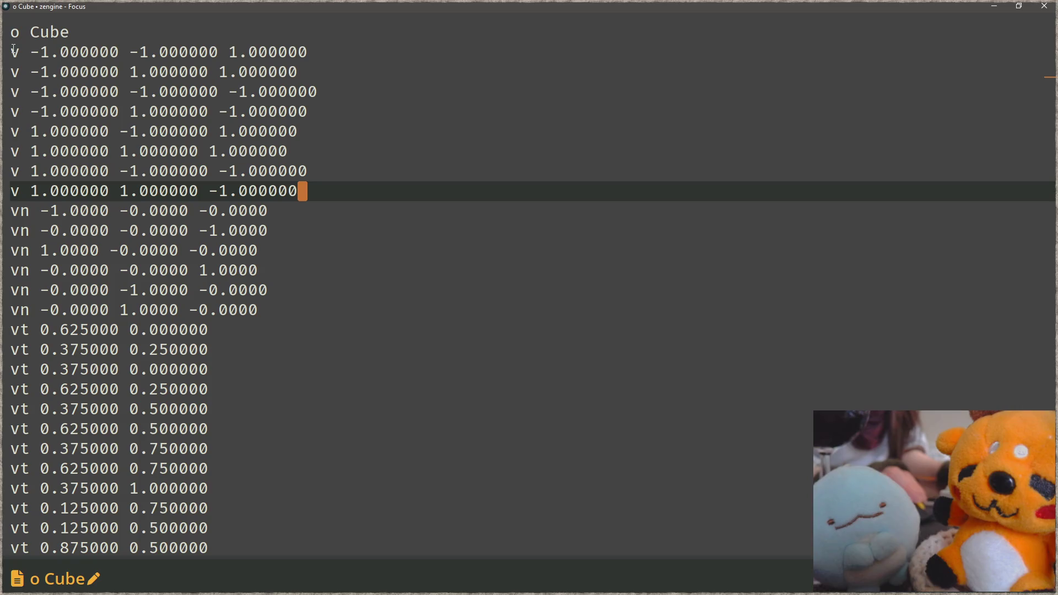
Highlight the first and second vertices' coordinates, then the whole vertex block again.
click(23, 52)
drag(32, 52, 345, 48)
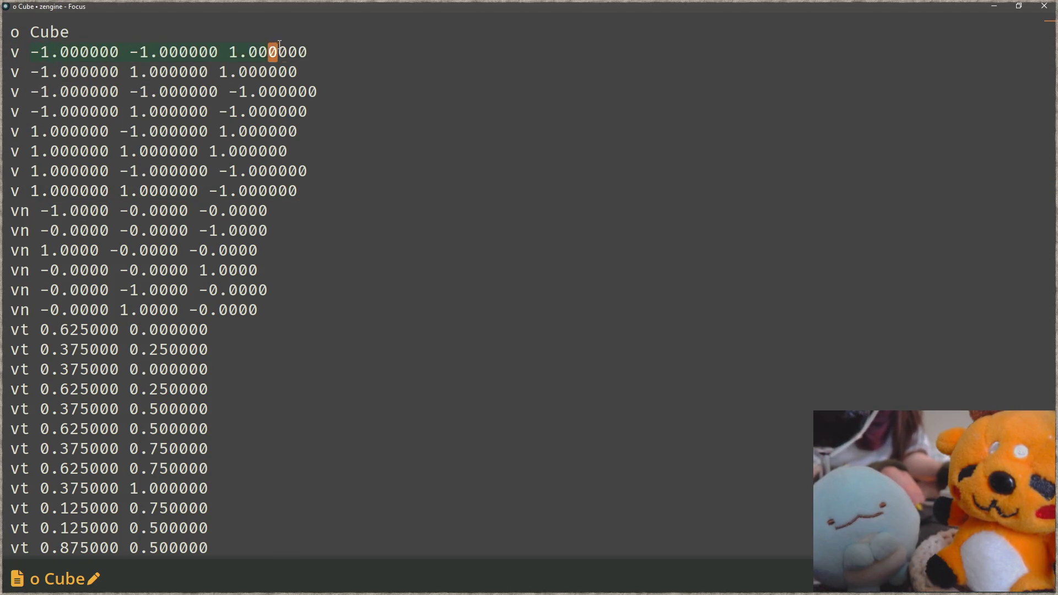
click(23, 73)
drag(39, 72, 342, 63)
drag(298, 191, 12, 51)
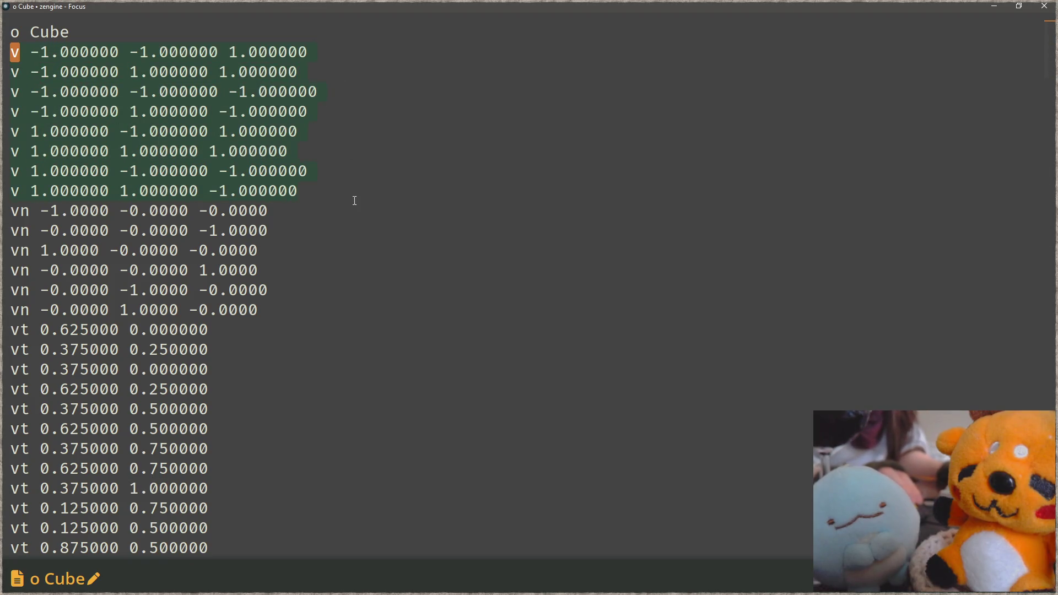
Review the six normal lines, then select the whole texture-coordinate block.
key(Down)
key(Down)
key(Down)
key(Up)
scroll(368, 245, down, 1)
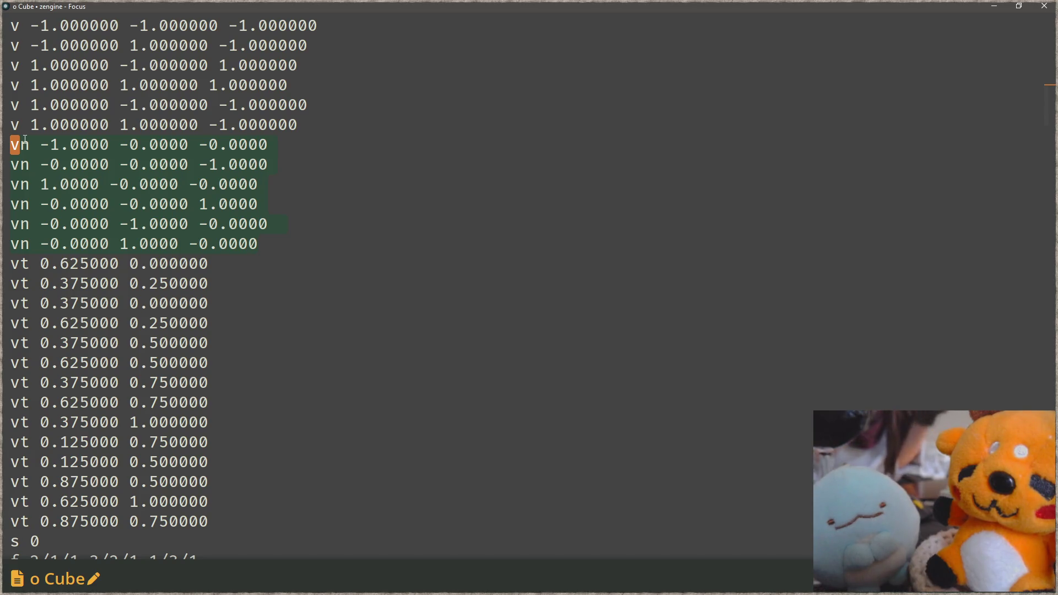
key(Down)
key(Up)
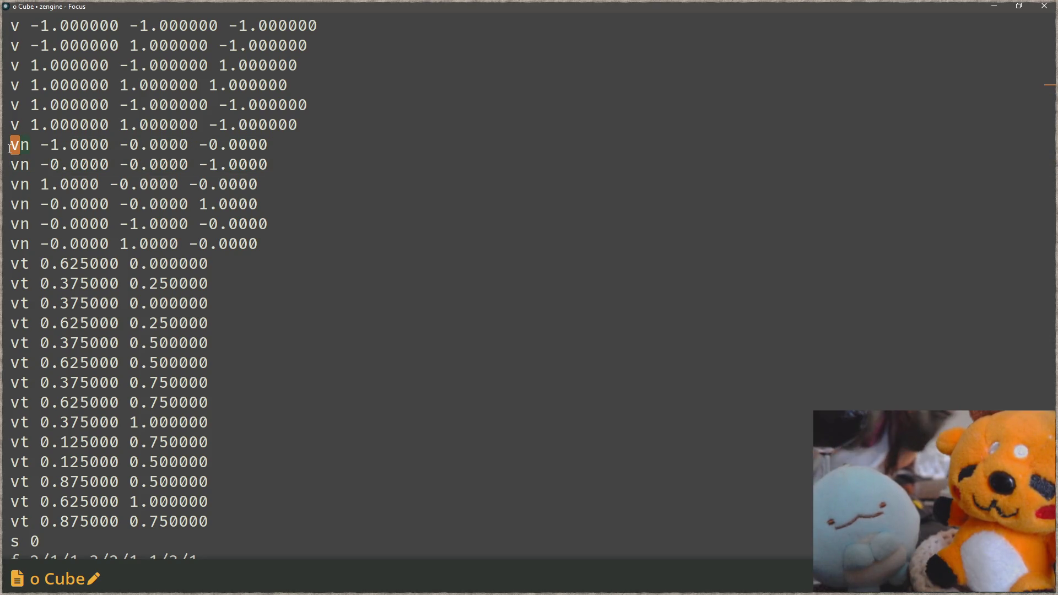
click(34, 146)
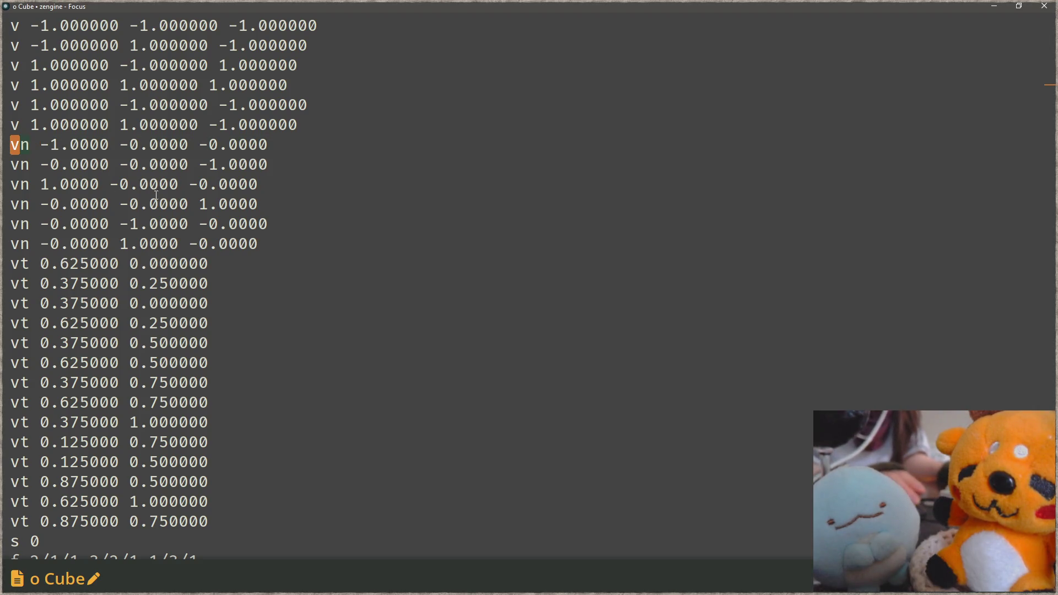
scroll(119, 193, down, 2)
scroll(187, 205, down, 2)
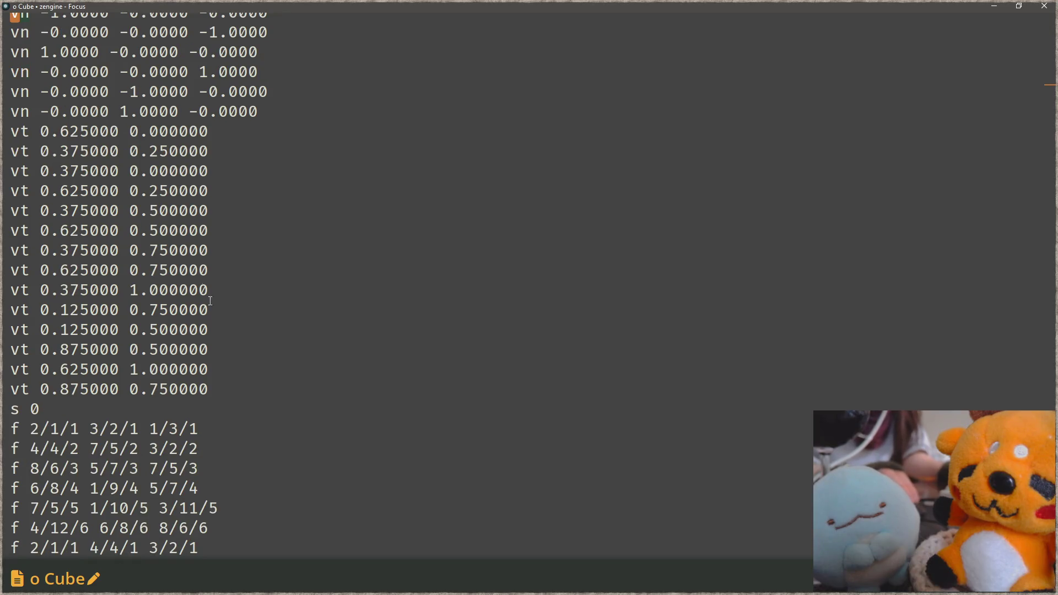
drag(233, 388, 12, 133)
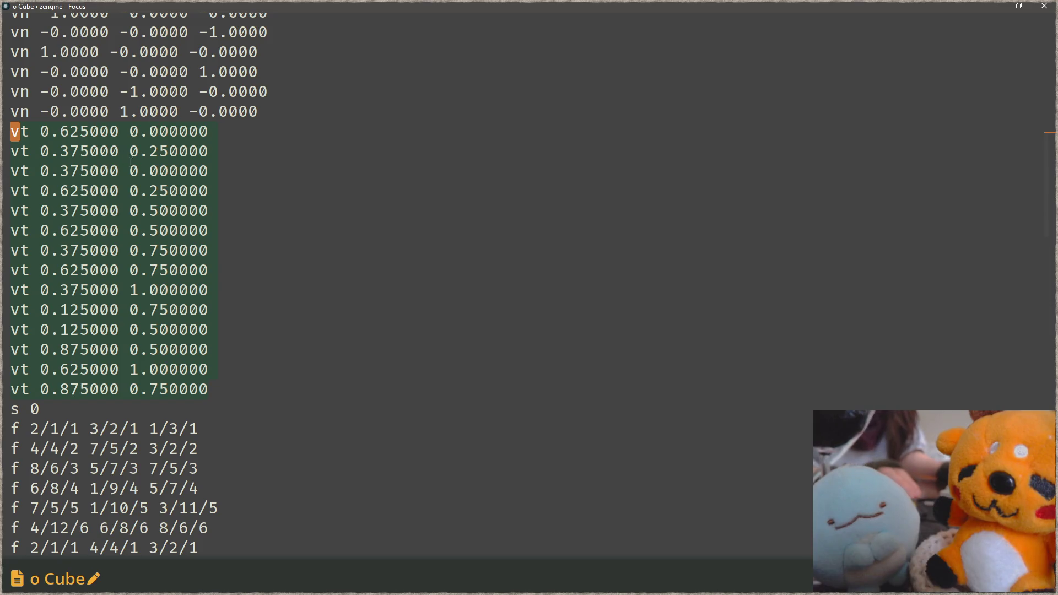
key(Right)
key(shift+Up)
key(shift+Up)
key(shift+Up)
key(shift+Up)
key(shift+Up)
key(shift+Up)
key(shift+Home)
key(shift+Up)
scroll(395, 270, down, 2)
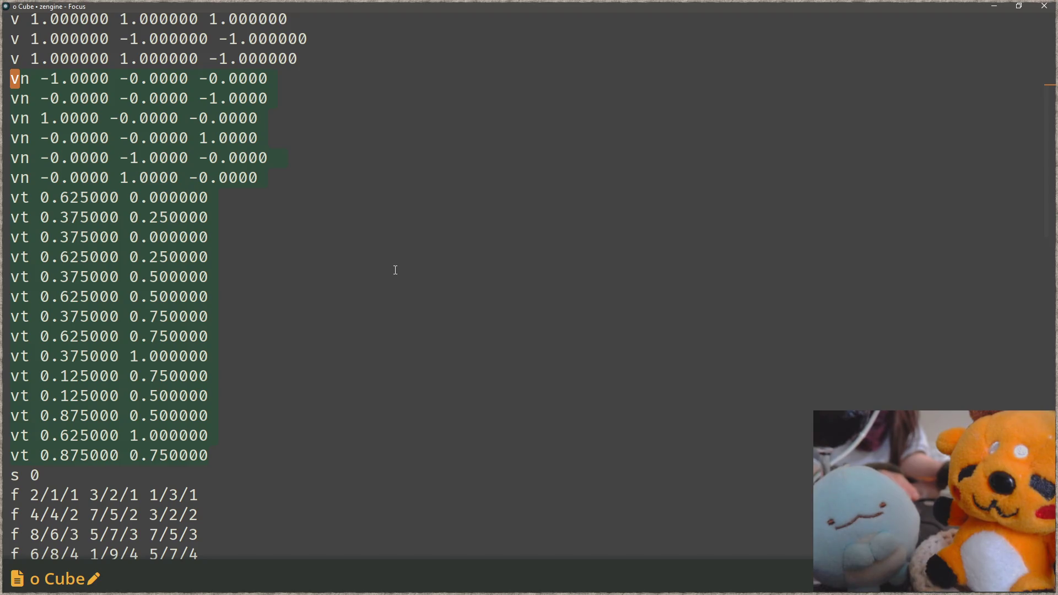
key(BackSpace)
key(BackSpace)
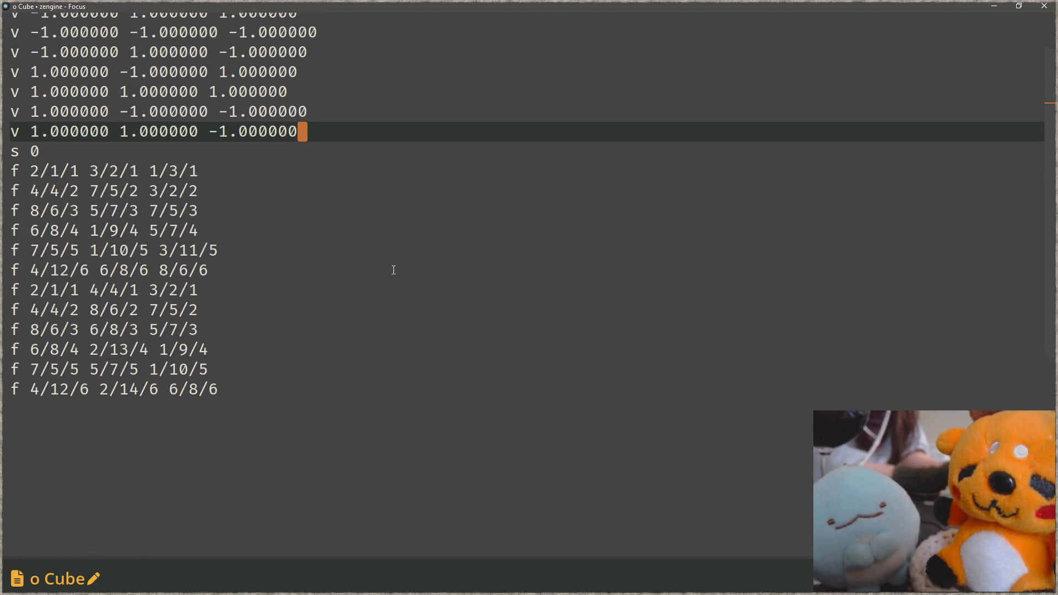
key(Down)
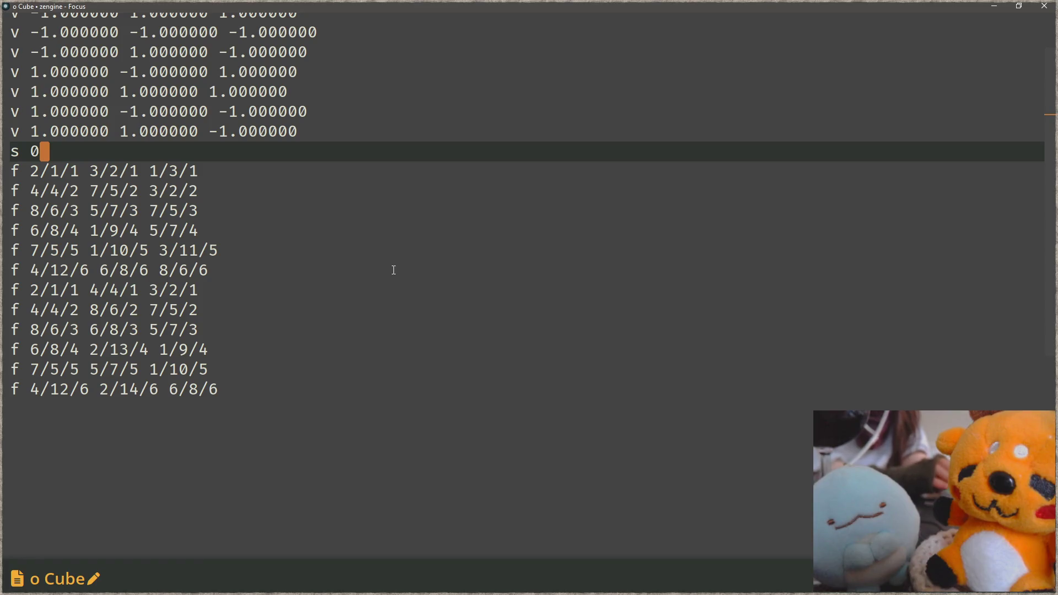
drag(15, 153, 35, 152)
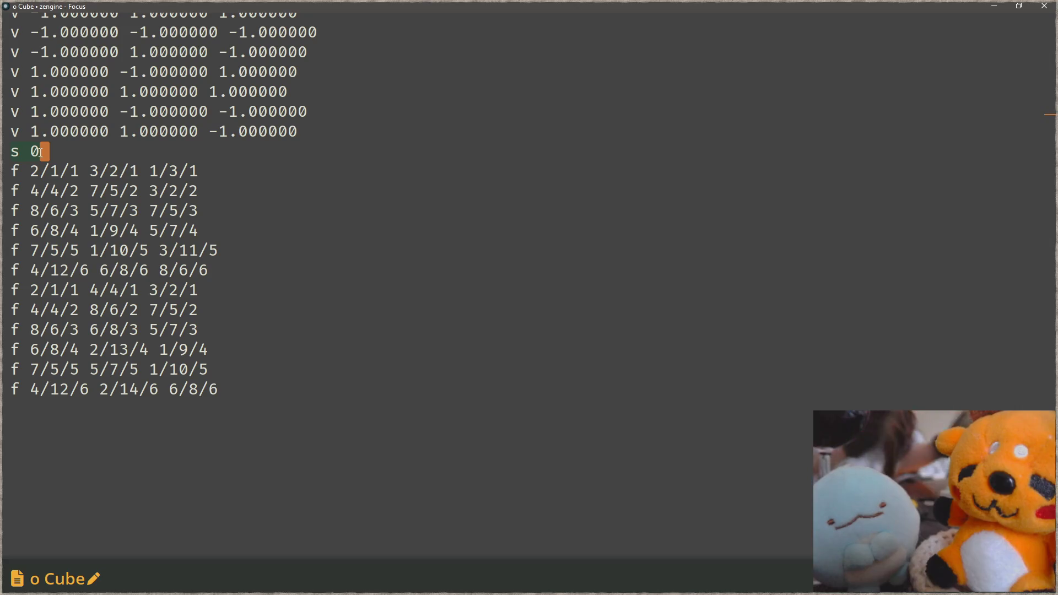
key(BackSpace)
key(BackSpace)
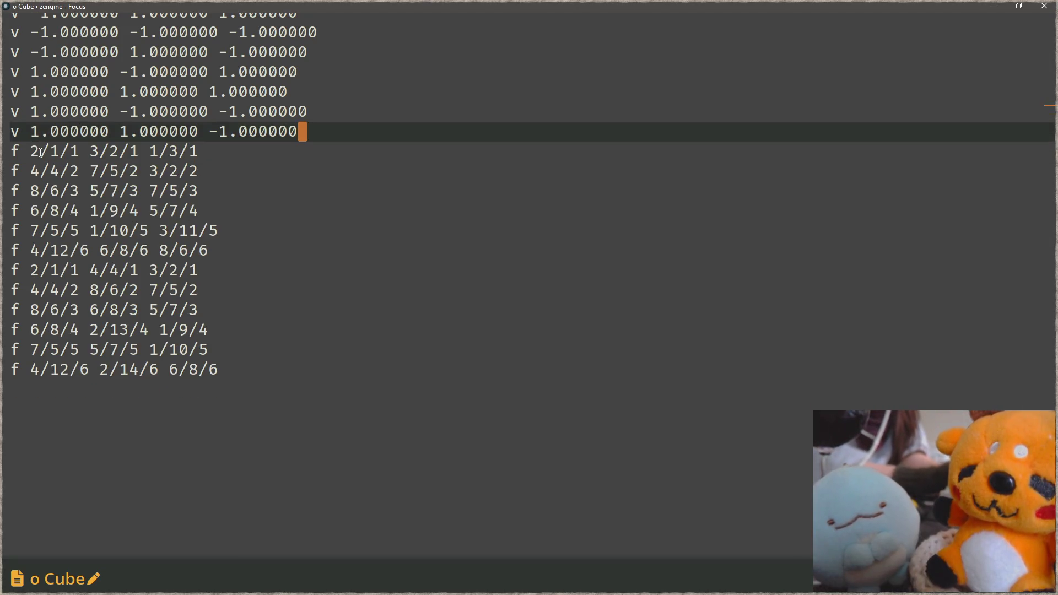
scroll(306, 295, up, 2)
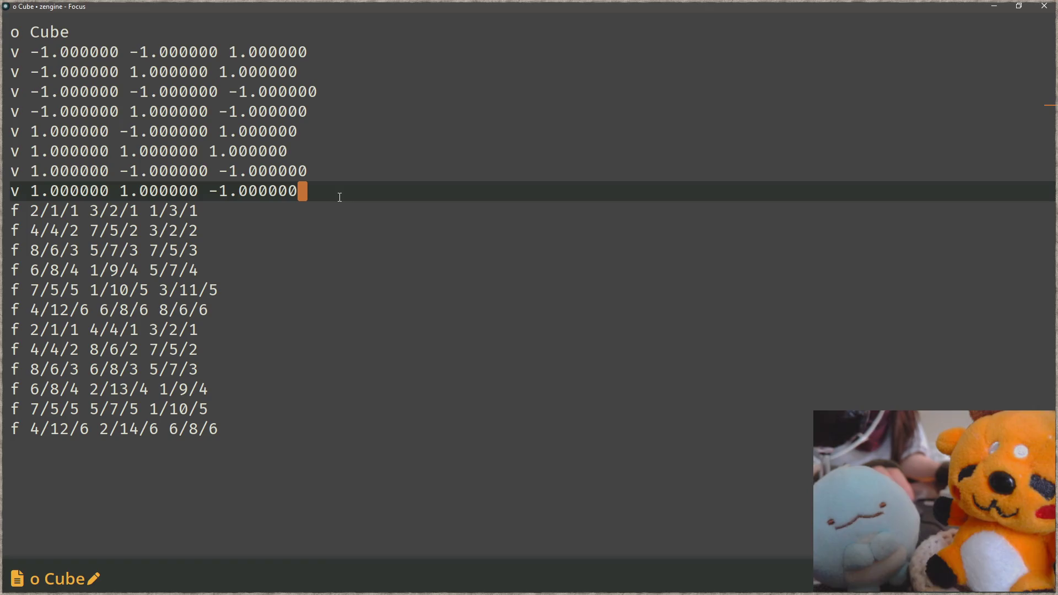
key(shift+Home)
key(shift+Up)
key(shift+Up)
key(shift+Up)
key(shift+Up)
drag(279, 426, 12, 210)
click(248, 230)
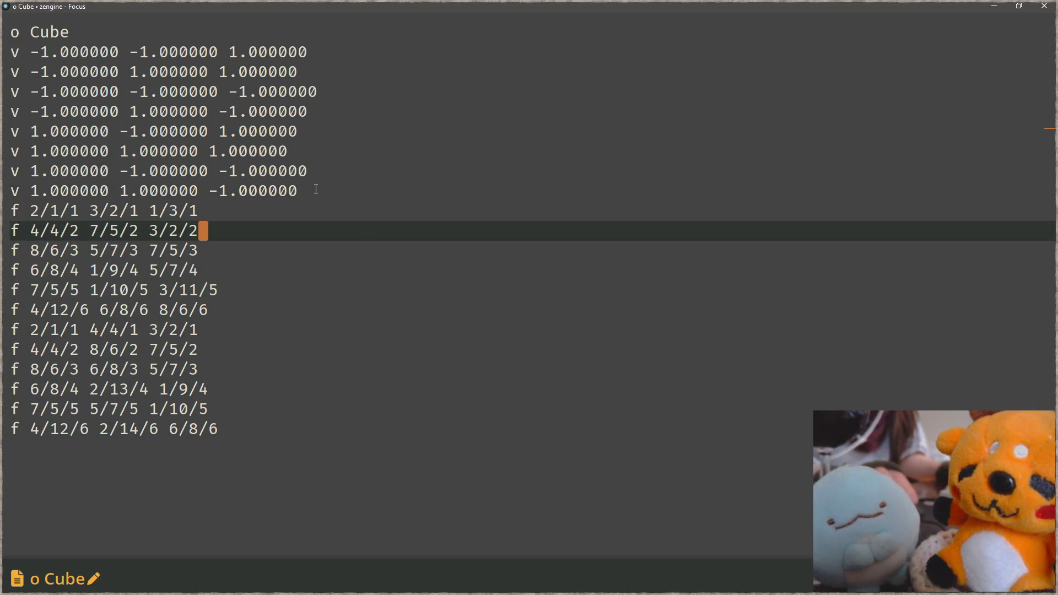
click(315, 190)
key(shift+Home)
key(shift+Up)
key(shift+Up)
key(shift+Up)
key(shift+Up)
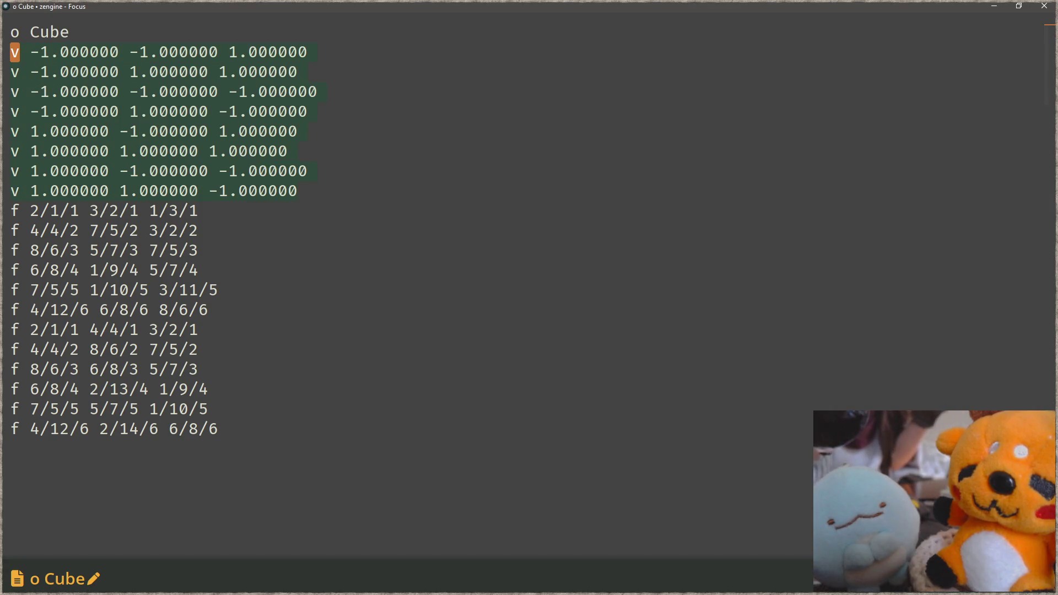
drag(14, 210, 25, 210)
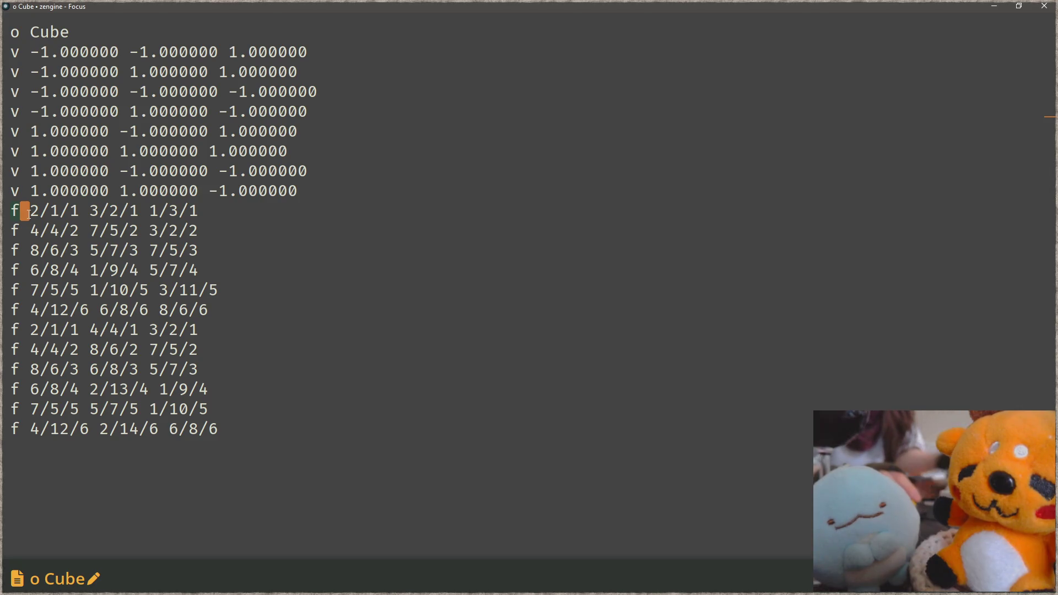
click(80, 210)
drag(30, 210, 74, 210)
key(shift+Right)
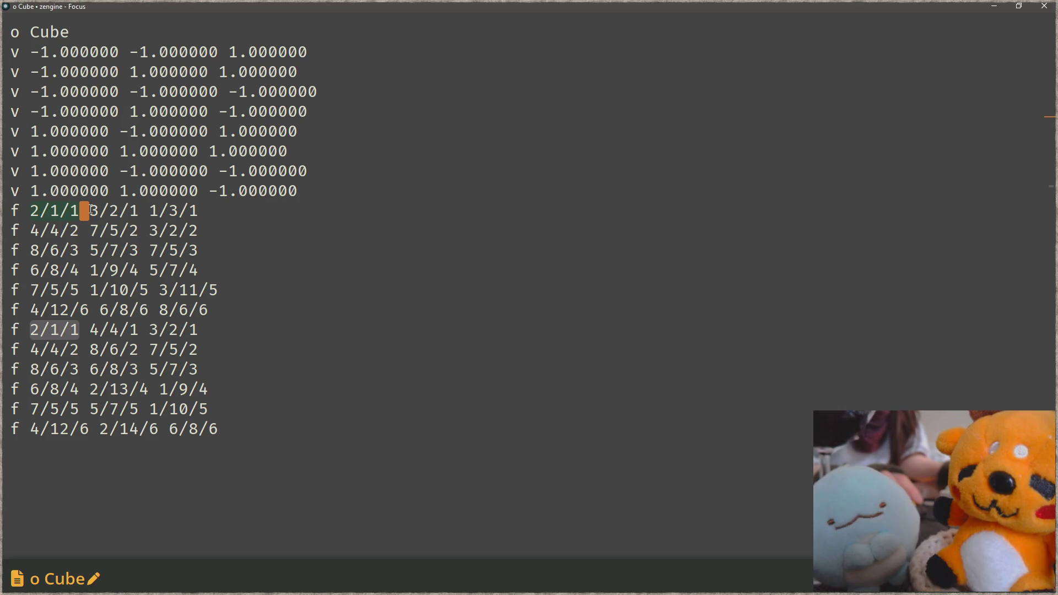
key(shift+Left)
key(shift+Left)
key(shift+Left)
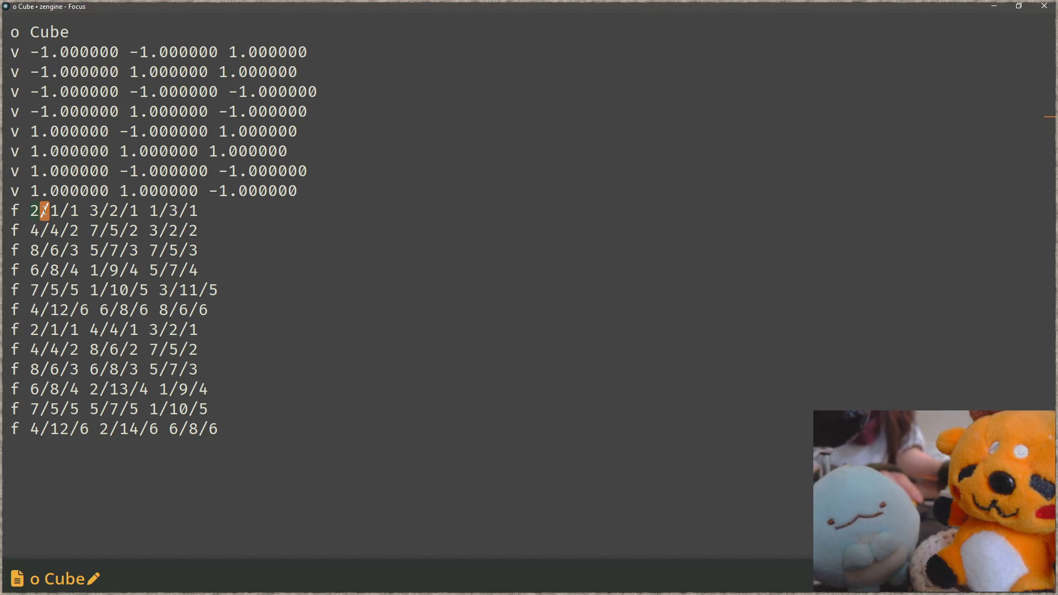
click(414, 44)
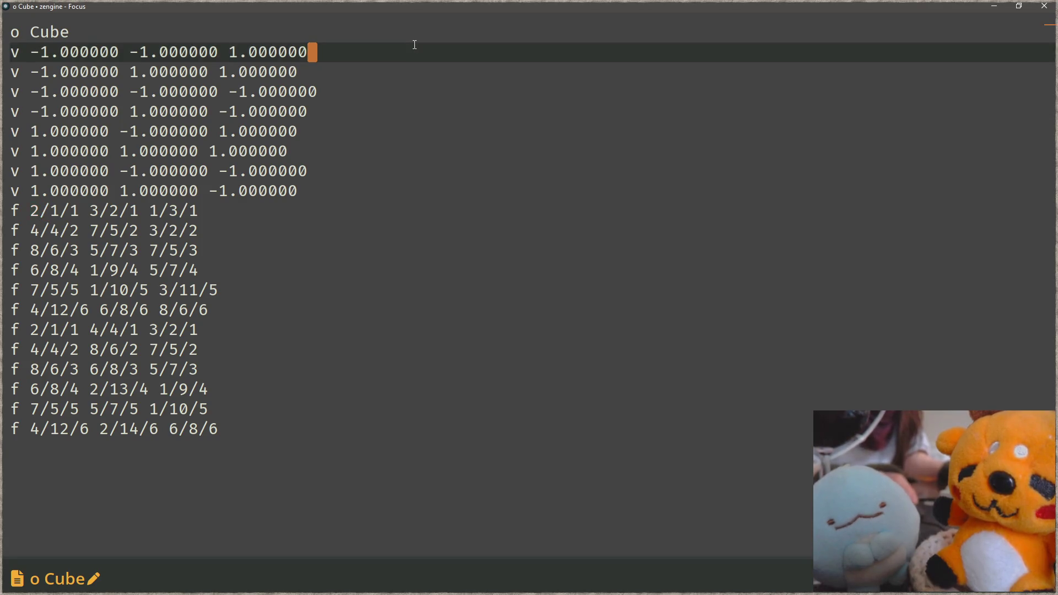
Walk the caret down the vertex lines from the first to the last to number them.
key(Home)
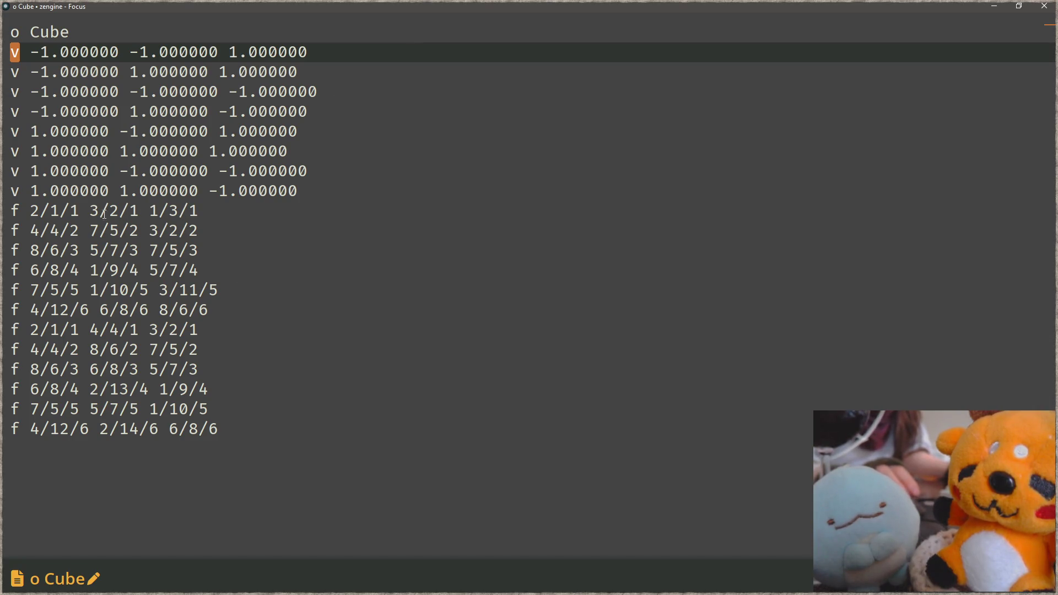
text(1)
key(Down)
key(Left)
text(2)
key(Down)
key(Left)
text(3)
key(Down)
key(Left)
text(4)
key(Left)
text(7)
key(Down)
key(Left)
text(8)
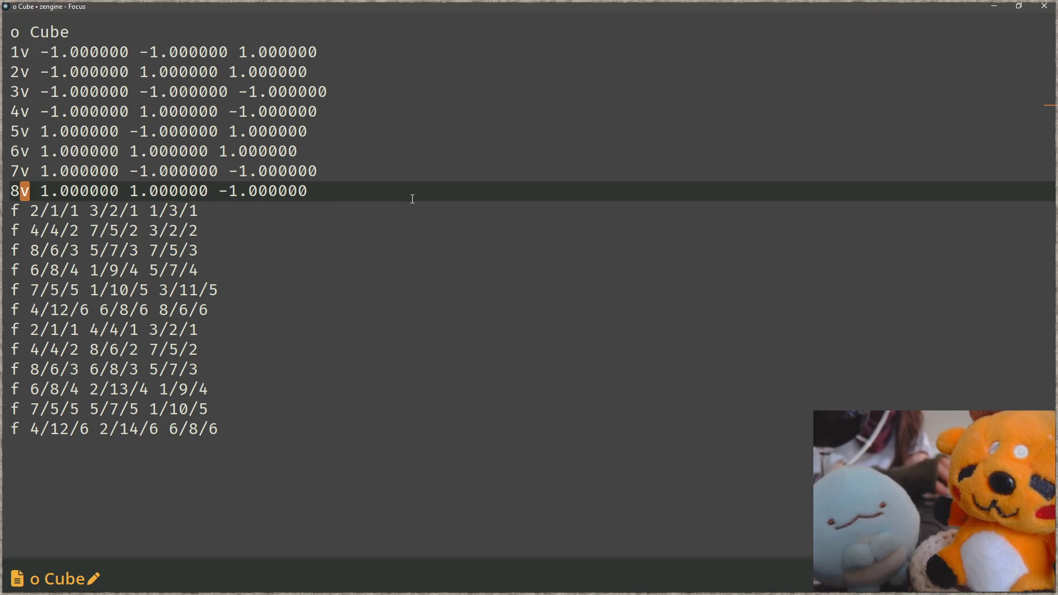
Inspect the 1/10/5 face entry, undo the numbering, and close Focus discarding changes.
drag(171, 408, 196, 408)
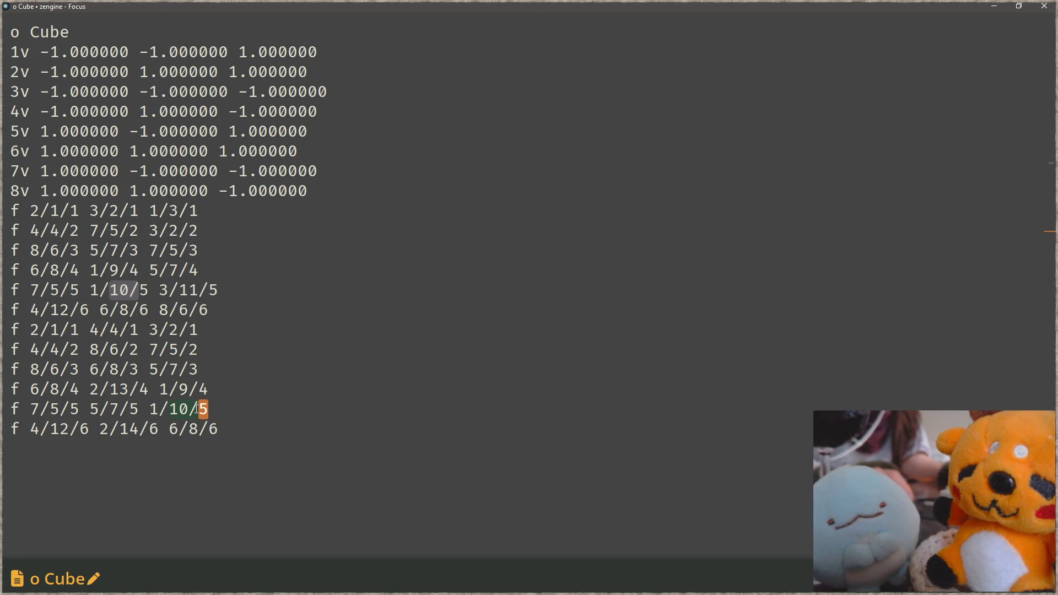
key(u)
key(u)
key(u)
key(u)
key(u)
key(u)
key(u)
key(u)
key(u)
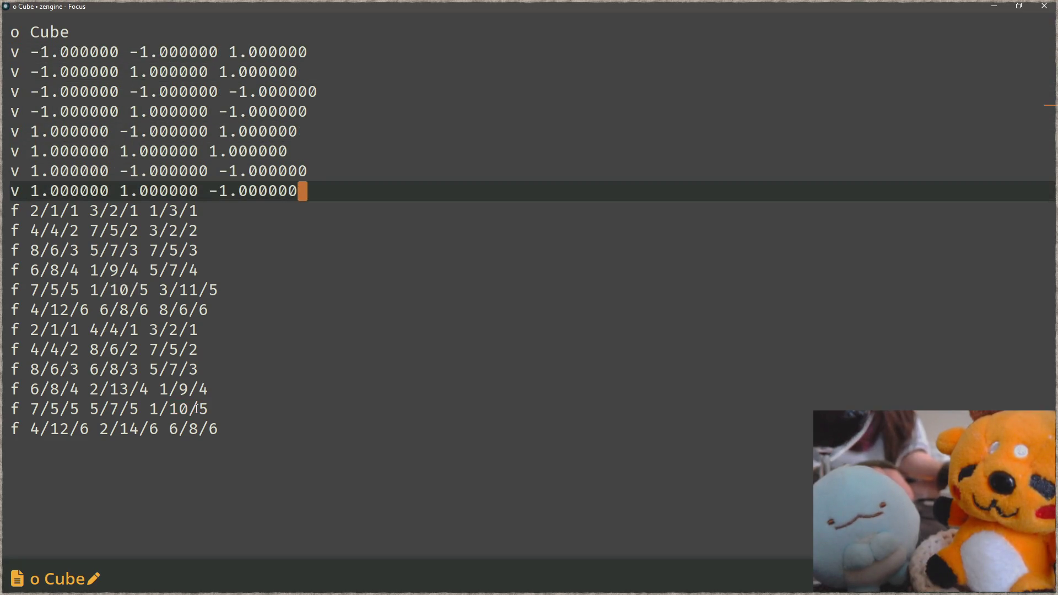
click(489, 329)
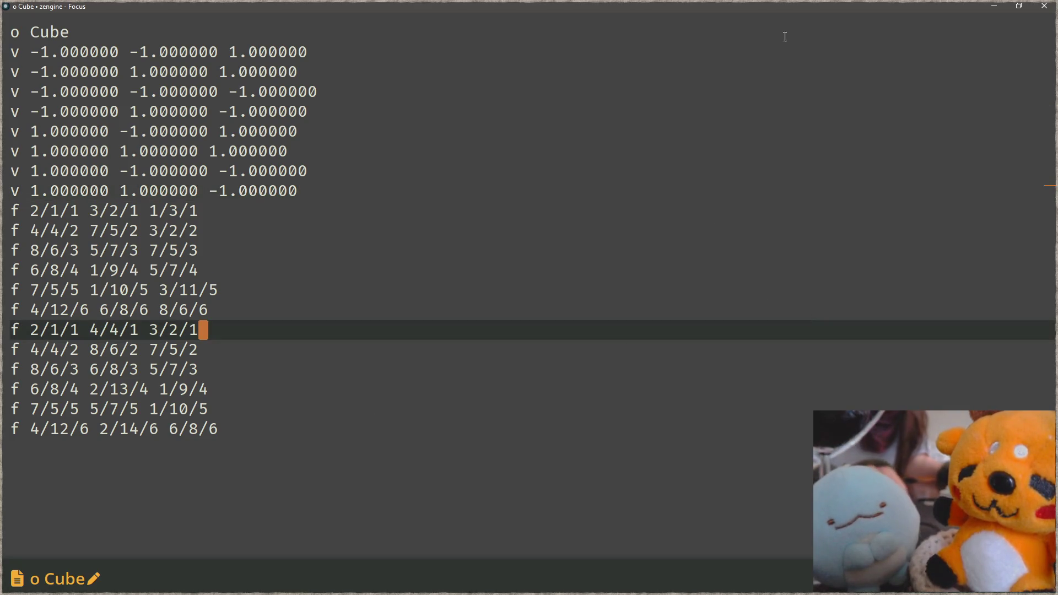
key(alt+F4)
key(Return)
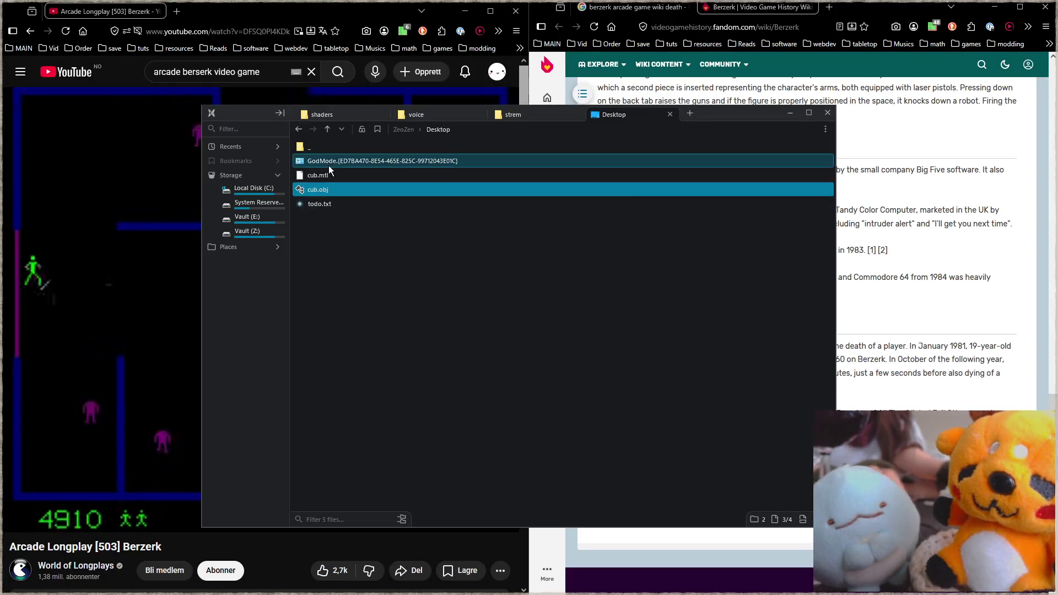
Switch to Blender and delete the cube, leaving the scene empty.
key(alt+Tab)
mouse_move(403, 228)
middle_down()
mouse_move(462, 262)
mouse_move(428, 187)
middle_up()
key(Delete)
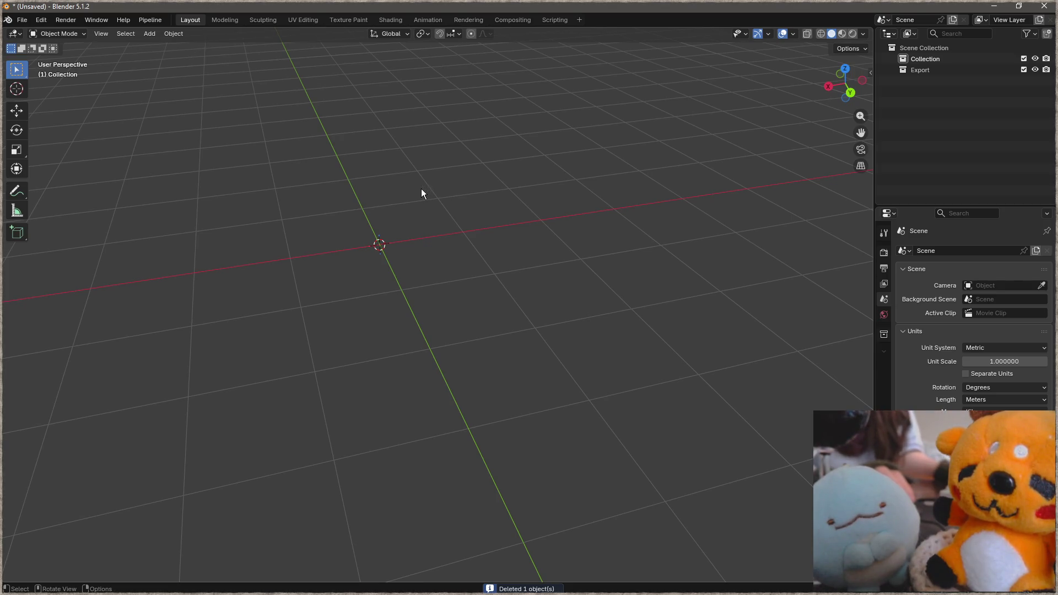
Bring up the Add menu in the empty scene, then switch to the browser's 'mesh' image results.
mouse_move(455, 235)
middle_down()
mouse_move(414, 243)
mouse_move(417, 254)
middle_up()
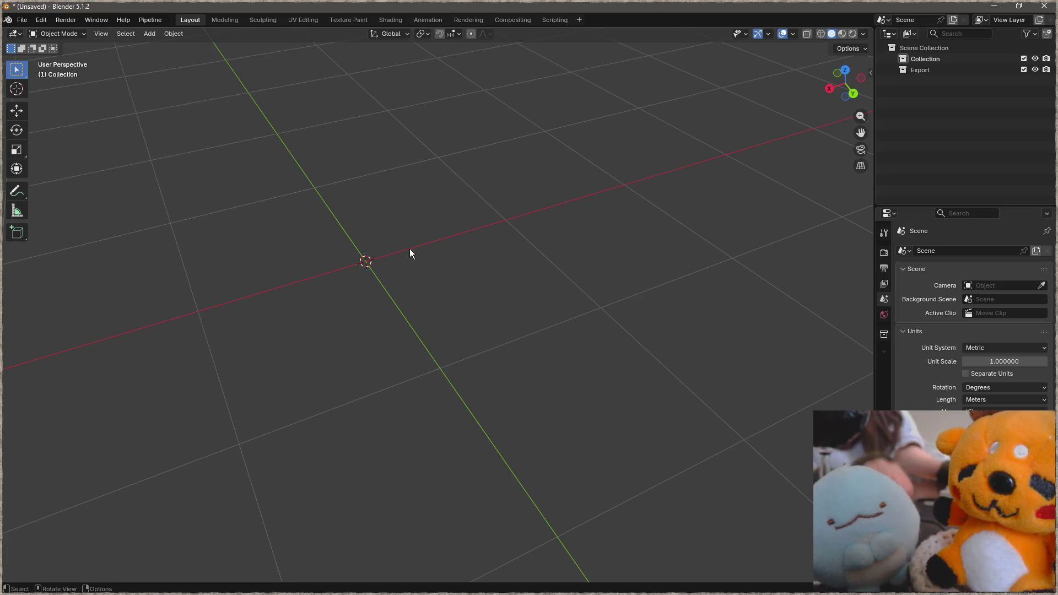
key(shift+a)
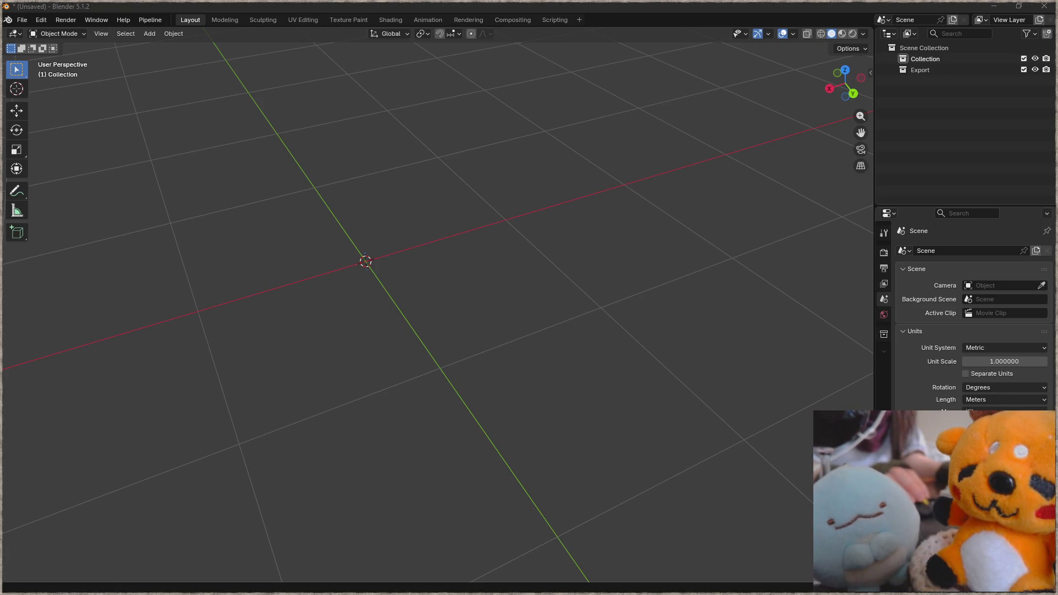
key(alt+Tab)
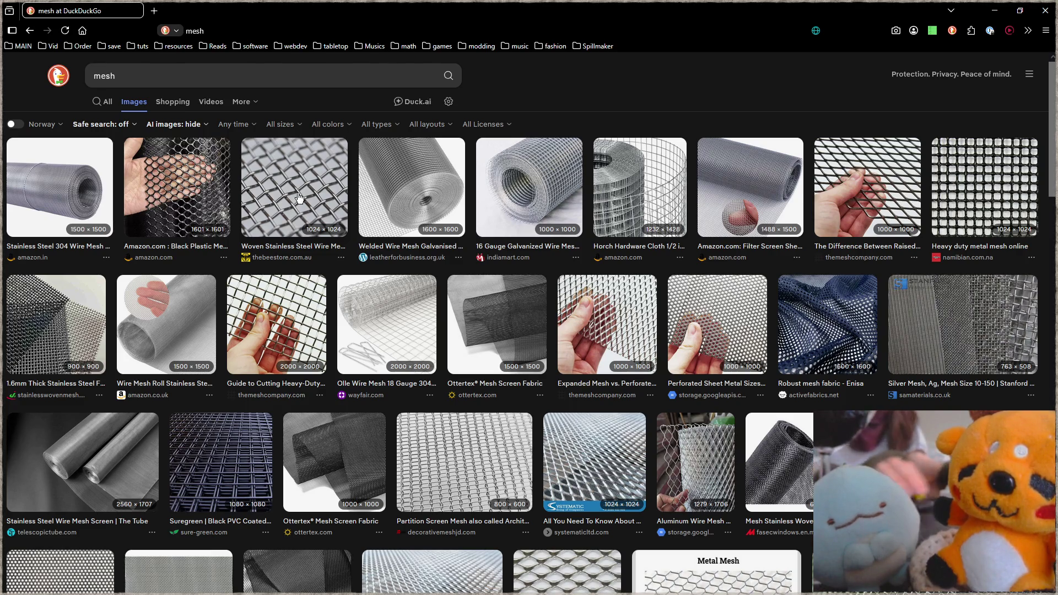
Switch back from the DuckDuckGo results to Blender's empty scene.
key(alt+Tab)
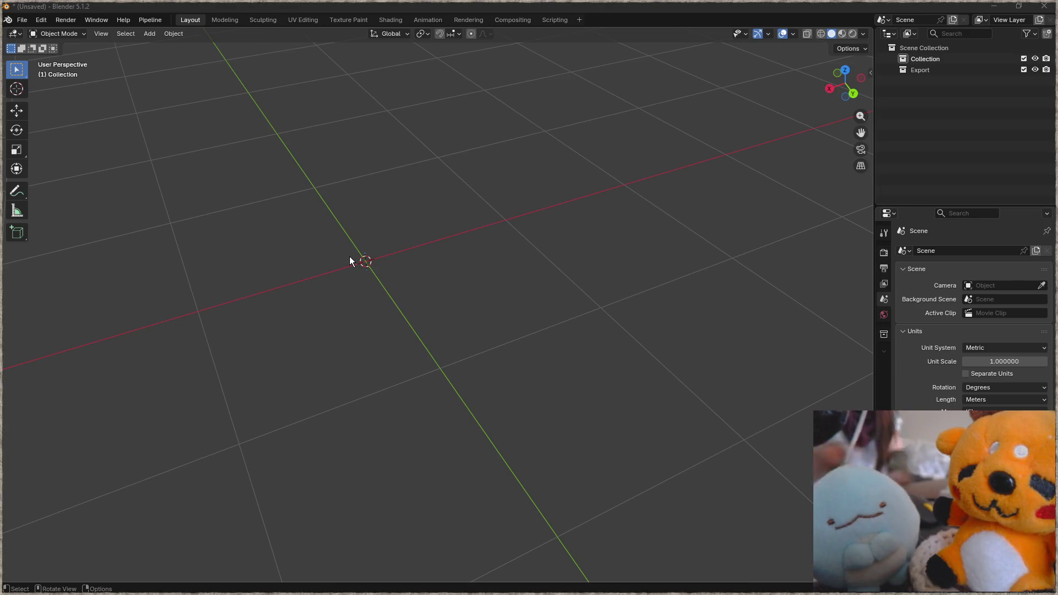
Add a plane and merge its two left vertices at center to form a triangle.
key(shift+a)
click(454, 246)
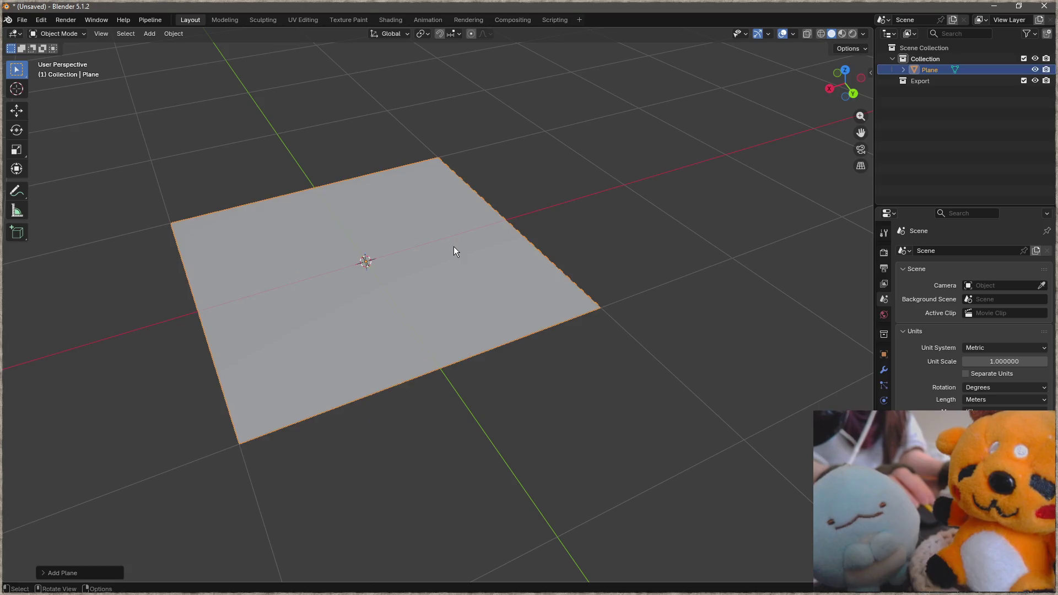
key(Tab)
click(172, 224)
shift+click(239, 440)
key(m)
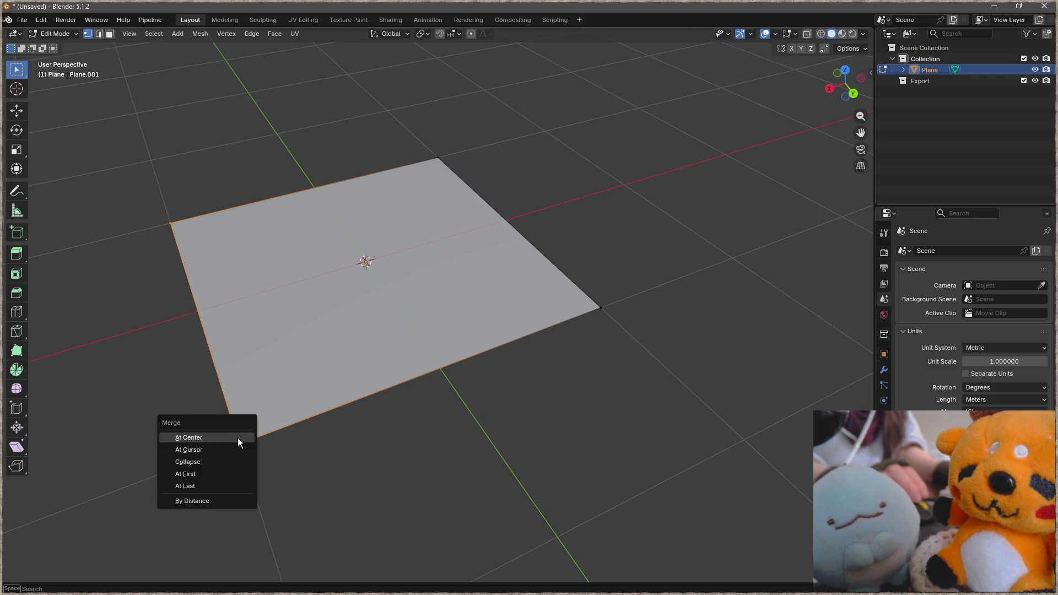
click(237, 438)
Return to Object Mode with the triangle and bring up the FBX export dialog.
mouse_move(512, 295)
middle_down()
mouse_move(362, 303)
mouse_move(174, 435)
mouse_move(488, 324)
middle_up()
scroll(490, 326, down, 4)
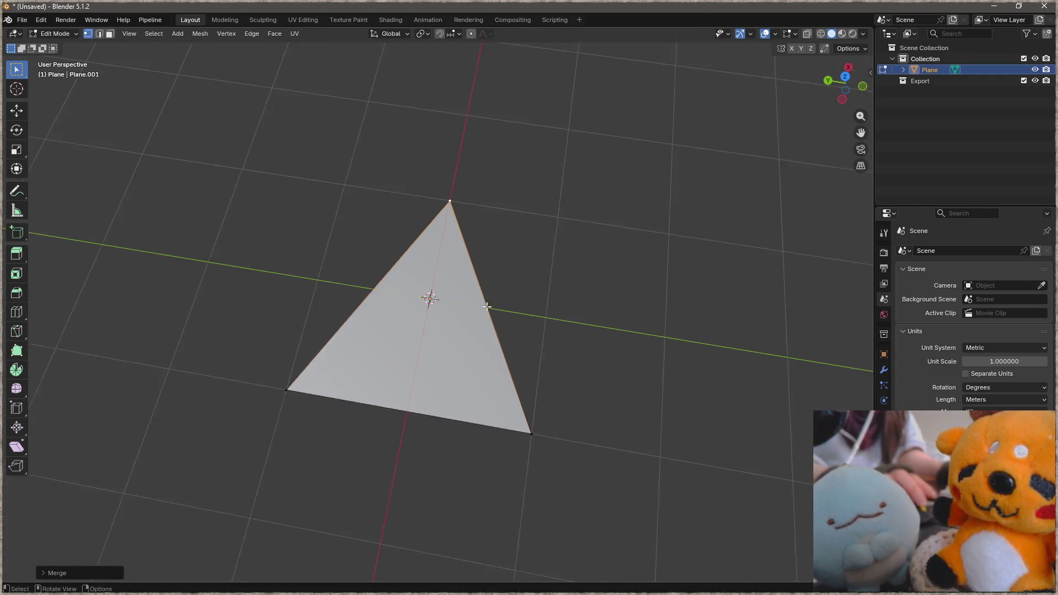
key(Tab)
key(ctrl+e)
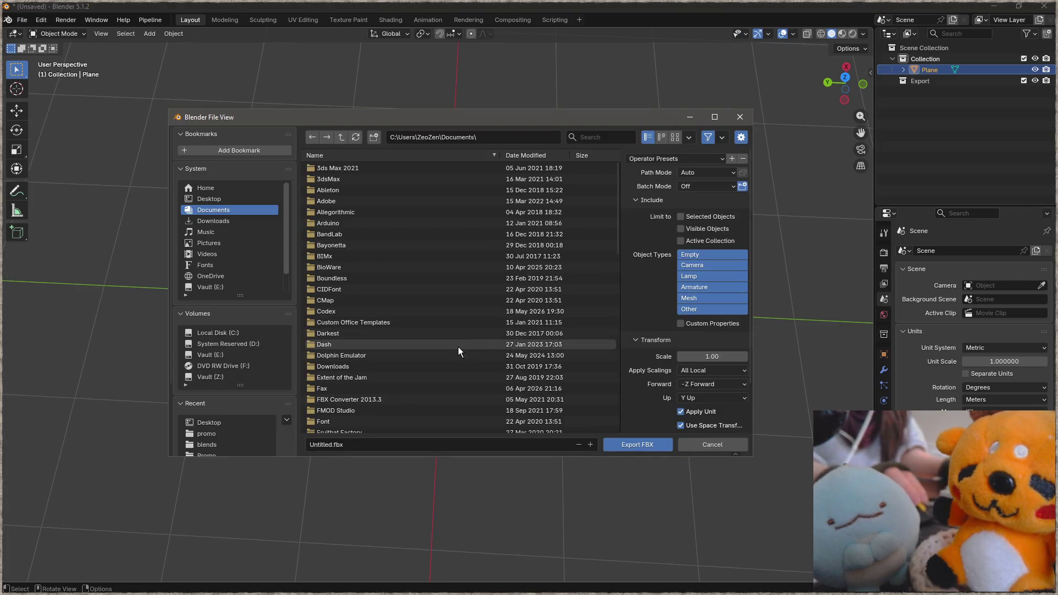
Browse to Desktop in the FBX dialog, then cancel the FBX export.
click(209, 200)
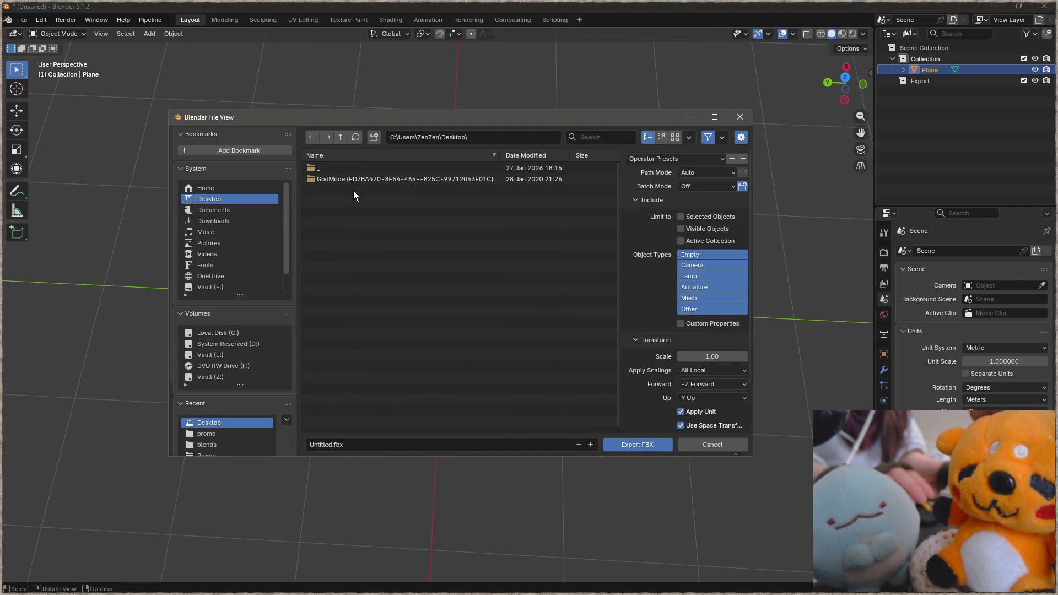
click(413, 444)
text(tris)
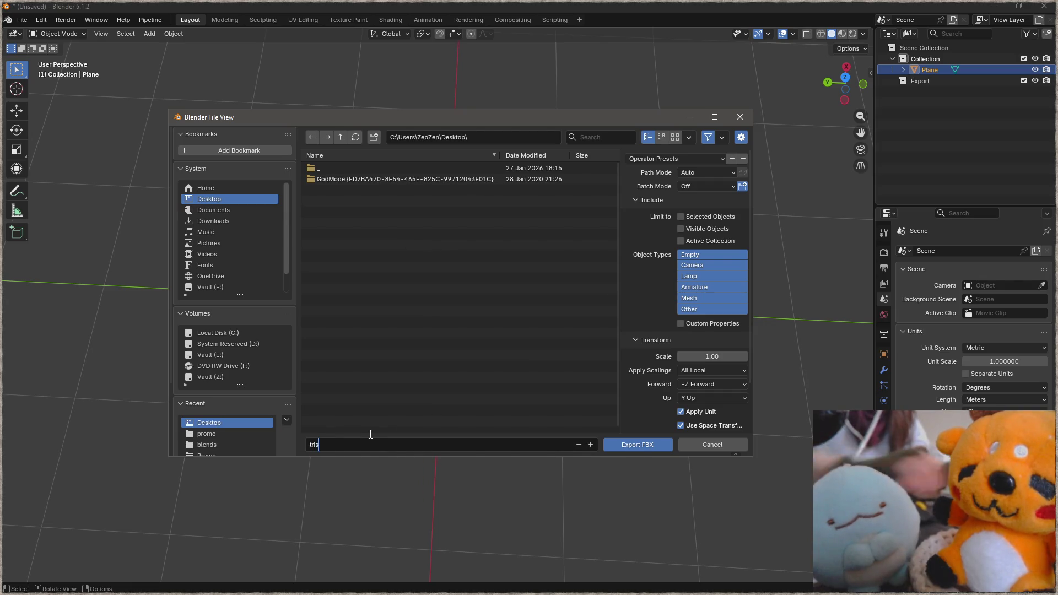
click(720, 443)
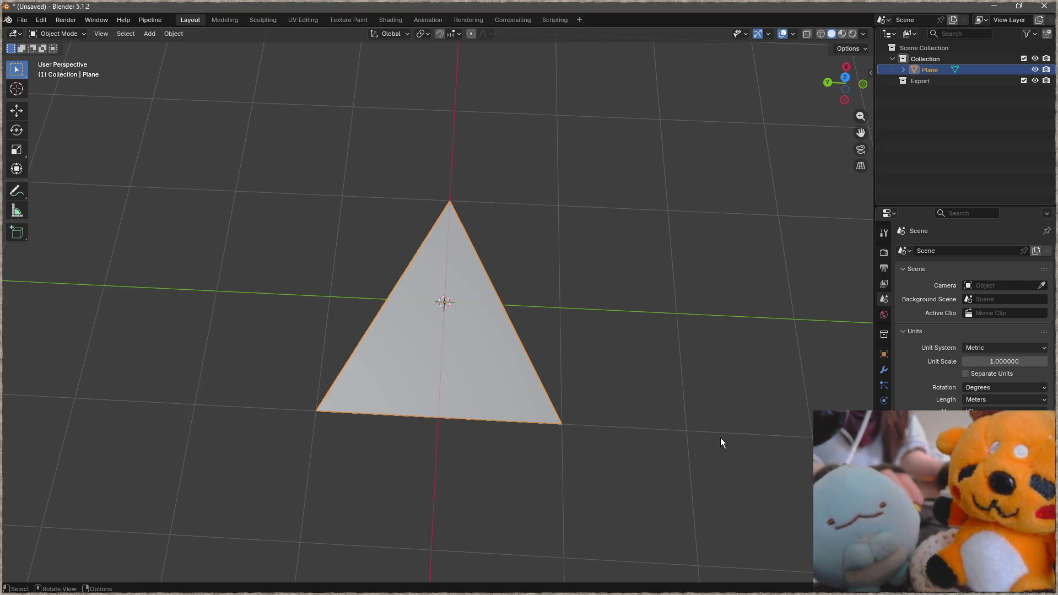
Export the triangle as Wavefront OBJ named tris.obj on the Desktop.
click(21, 19)
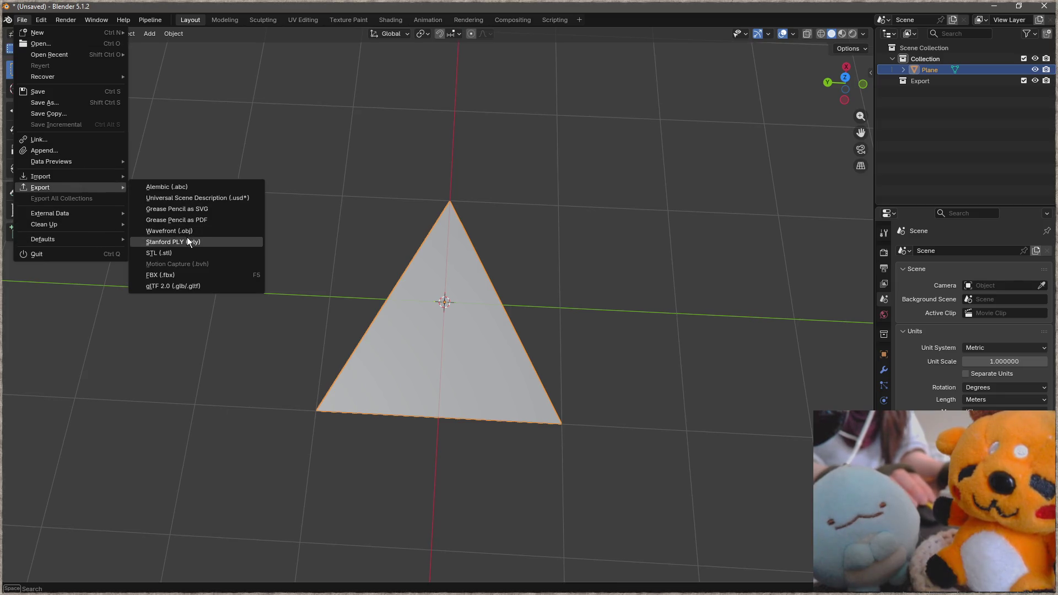
mouse_move(40, 187)
click(187, 237)
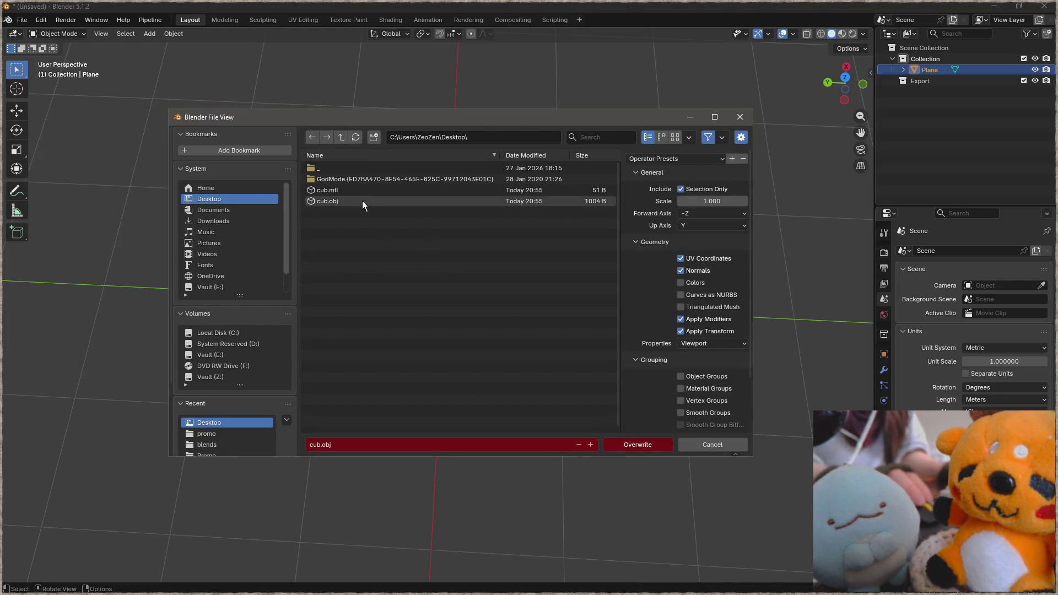
click(347, 443)
text(tris)
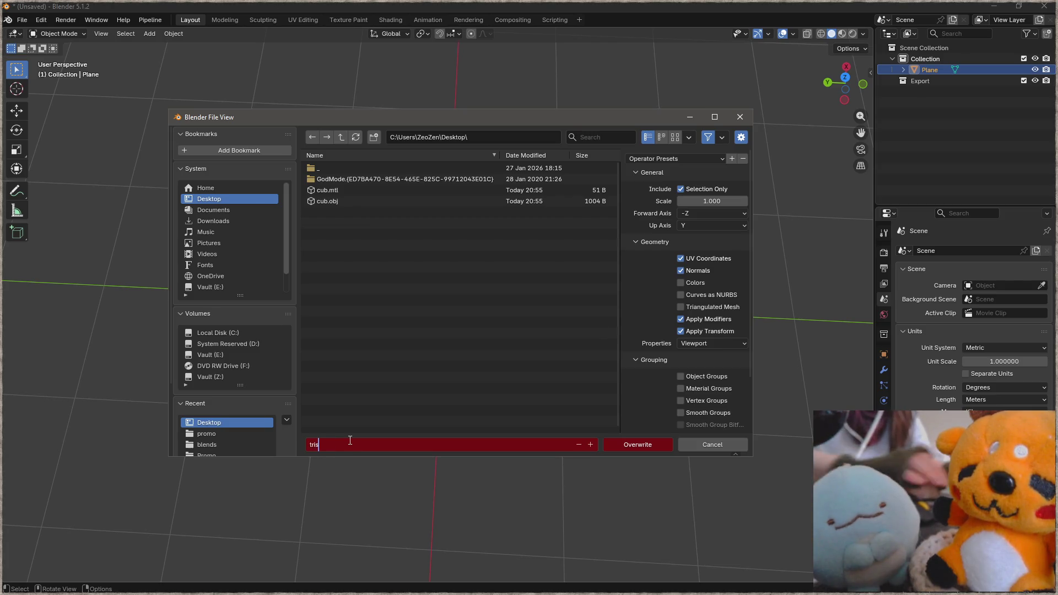
click(469, 359)
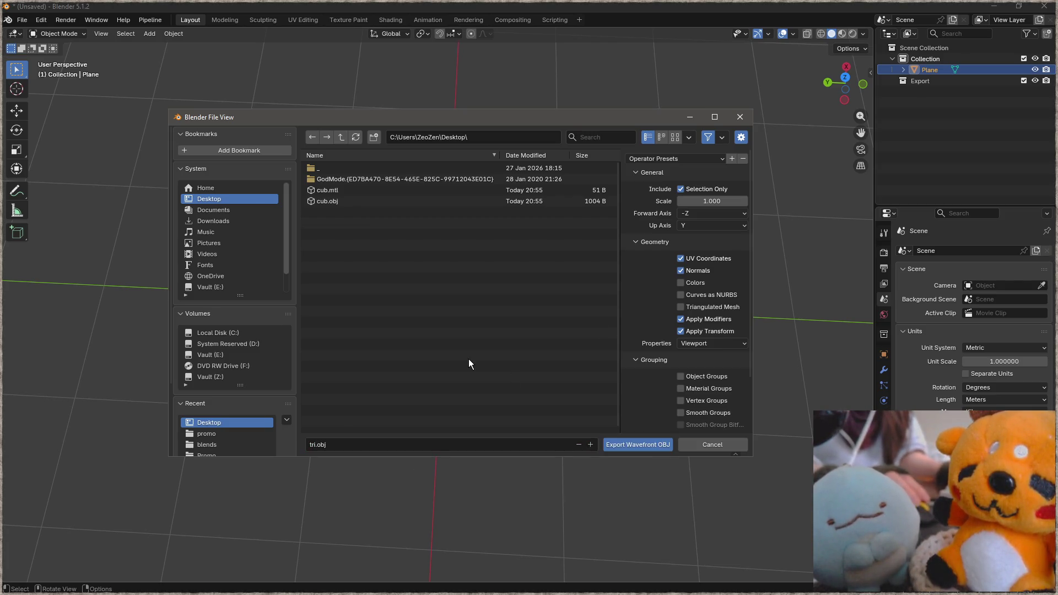
click(627, 444)
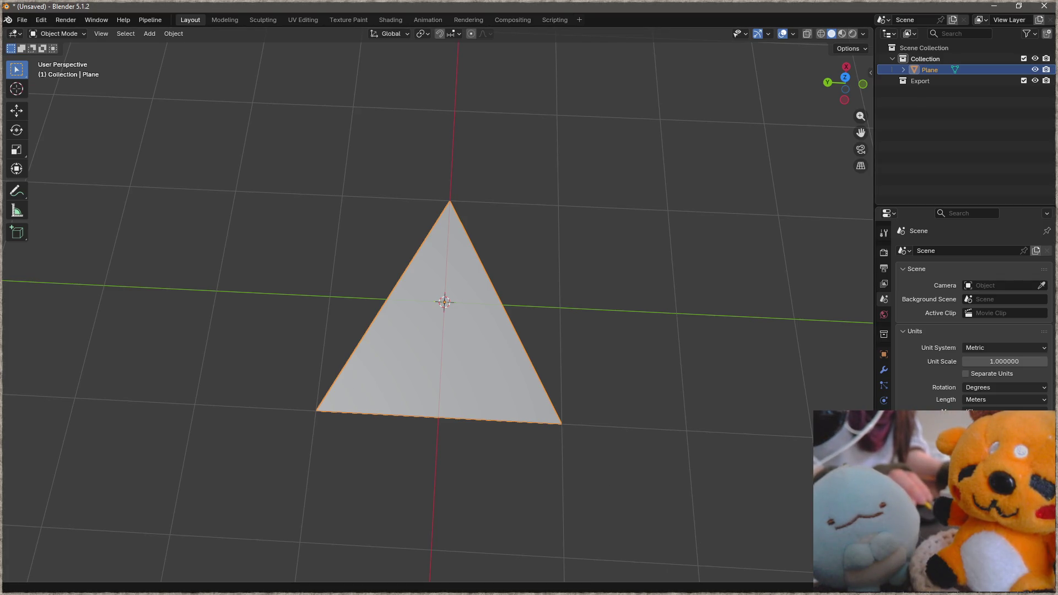
Launch Focus from Command Prompt and load tri.obj into it from the Desktop.
key(alt+Tab)
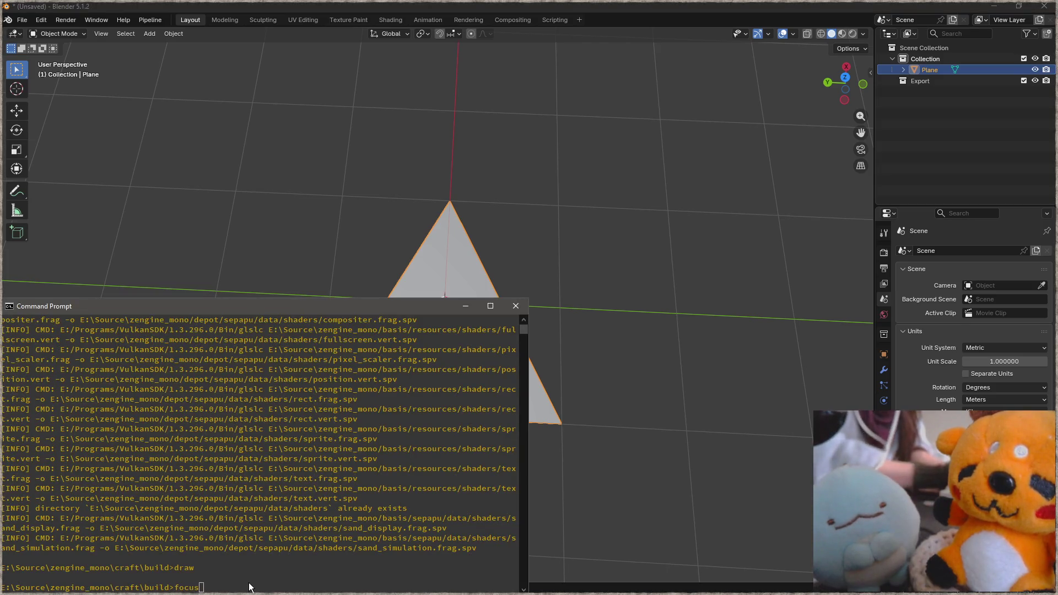
key(Return)
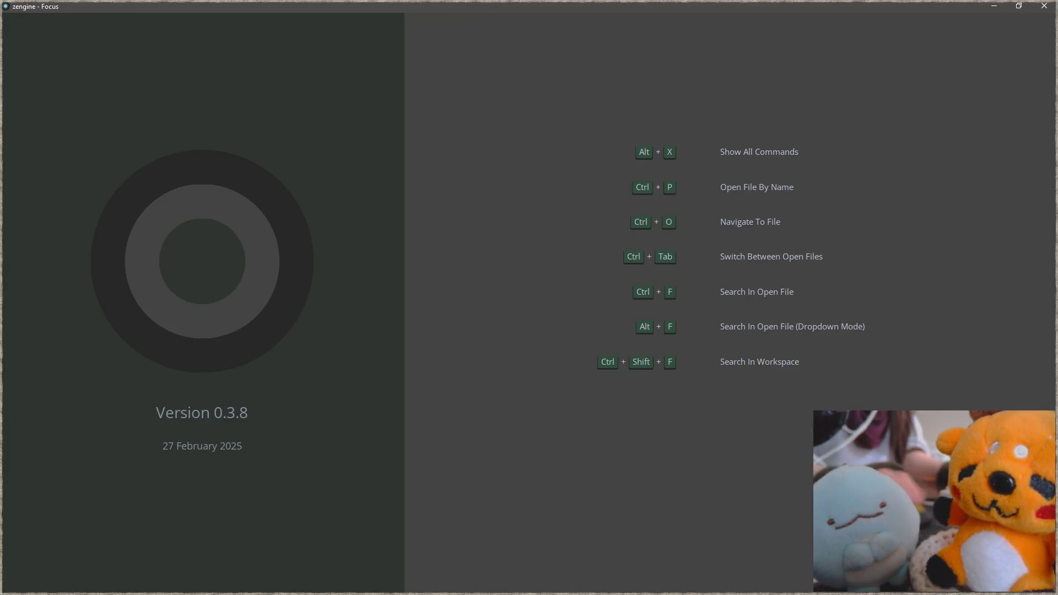
key(ctrl+o)
drag(325, 236, 155, 260)
key(Escape)
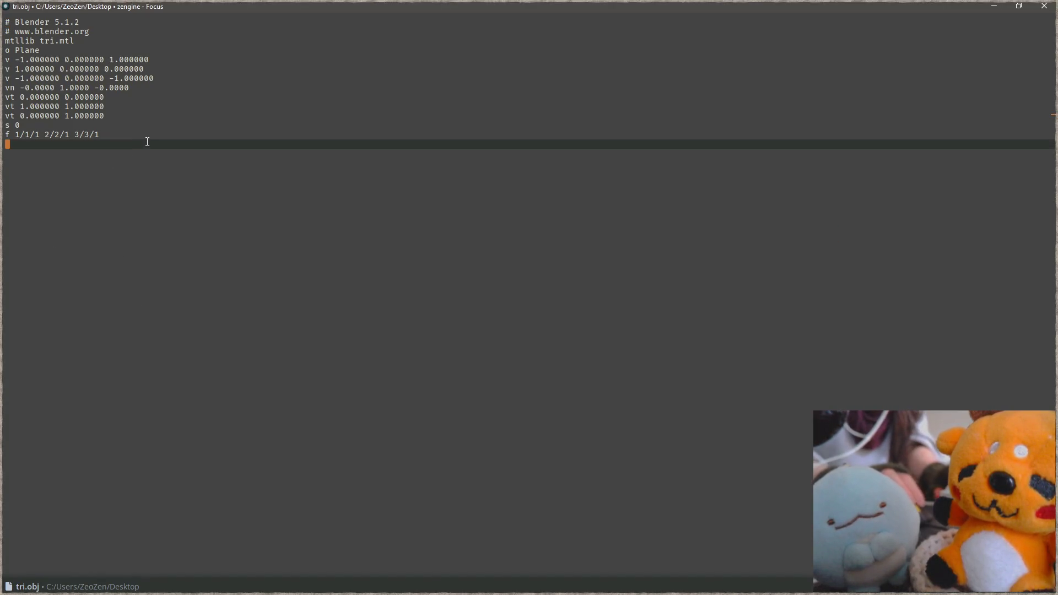
Delete the s, vn, vt and object-name lines, leaving the vertices and face line.
key(Up)
key(ctrl+shift+k)
key(Up)
key(Up)
key(Up)
key(Up)
key(ctrl+shift+k)
key(ctrl+shift+k)
key(ctrl+shift+k)
key(ctrl+shift+k)
key(Up)
key(Up)
key(Up)
key(Up)
key(ctrl+shift+k)
key(Up)
key(Up)
key(Up)
key(ctrl+shift+k)
key(ctrl+shift+k)
key(ctrl+shift+k)
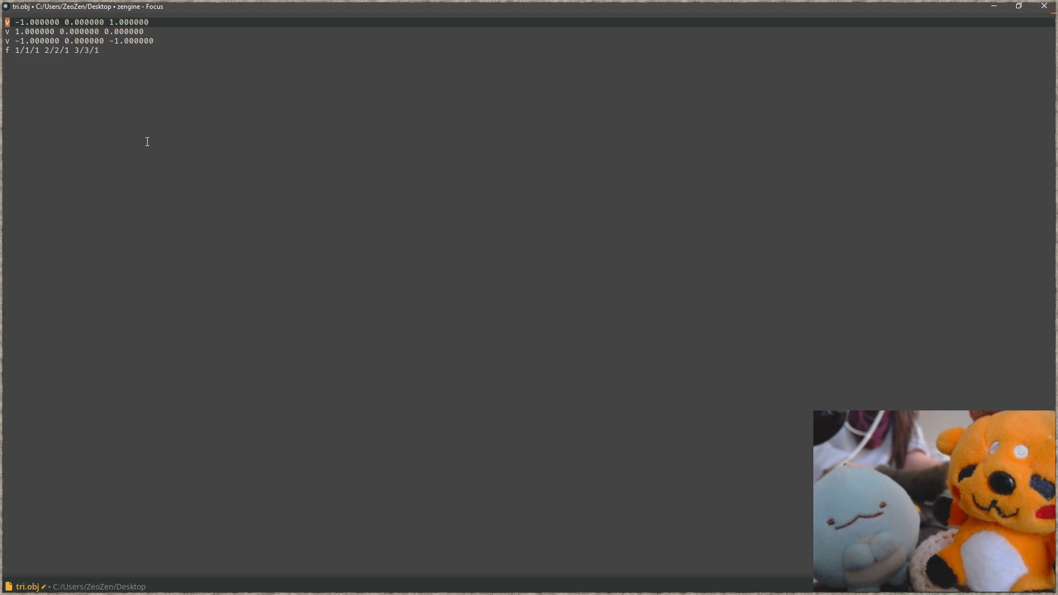
Enlarge the text and examine the face line's 1/1/1, 2/2/1 and 3/3/1 references.
key(Down)
key(Down)
key(Down)
key(ctrl+equal)
key(ctrl+equal)
key(ctrl+equal)
key(ctrl+equal)
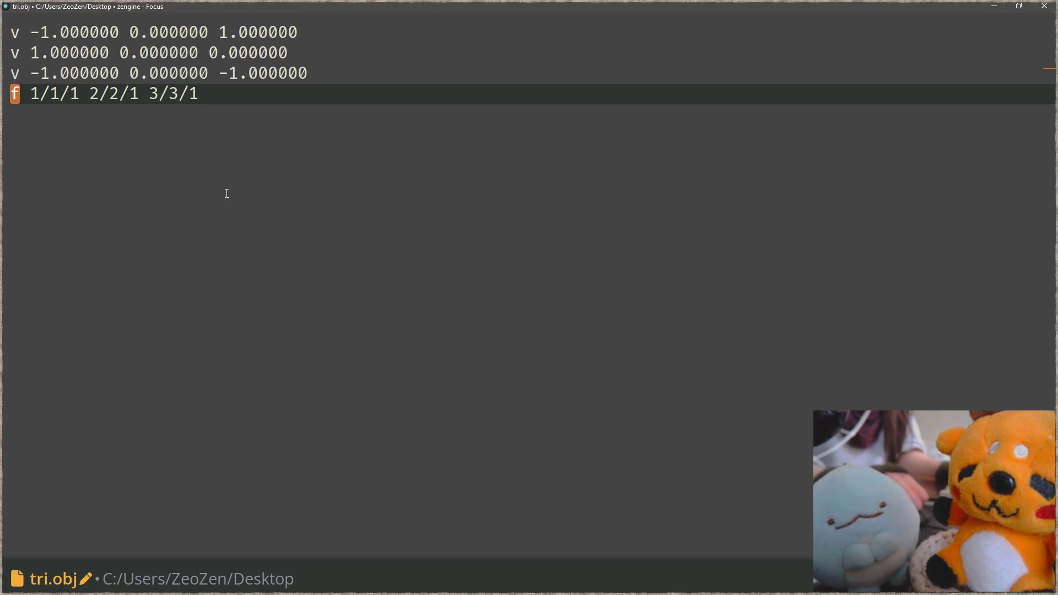
key(Down)
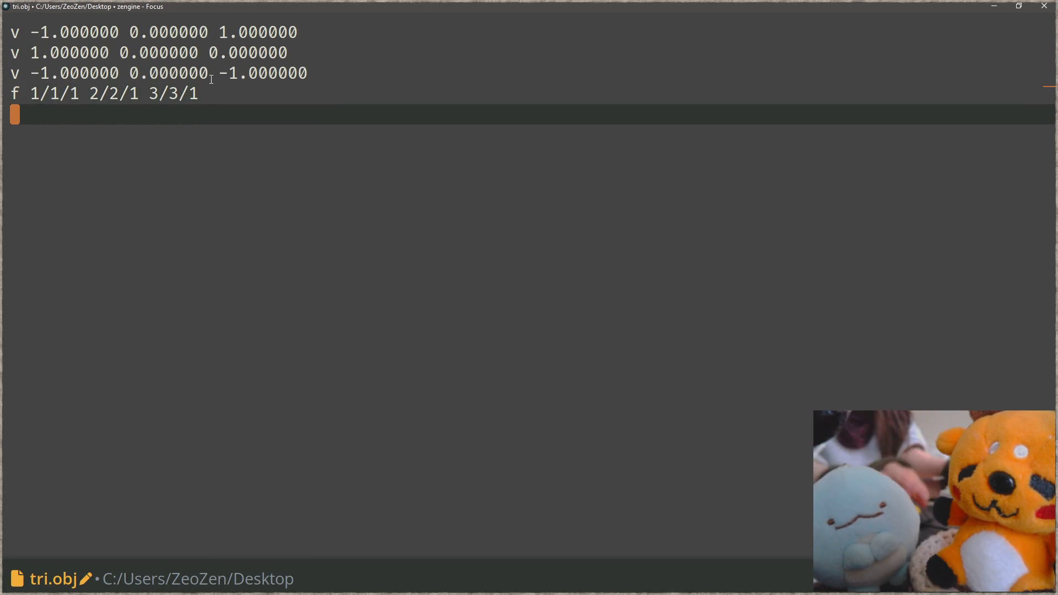
key(Up)
key(Up)
key(Up)
key(Down)
key(Down)
key(Down)
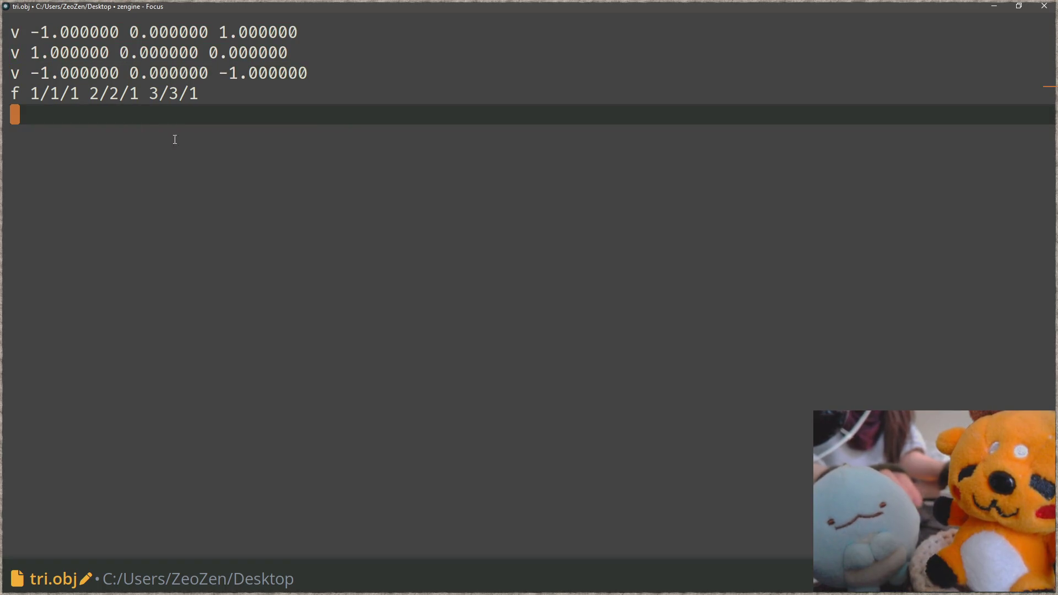
drag(33, 97, 59, 97)
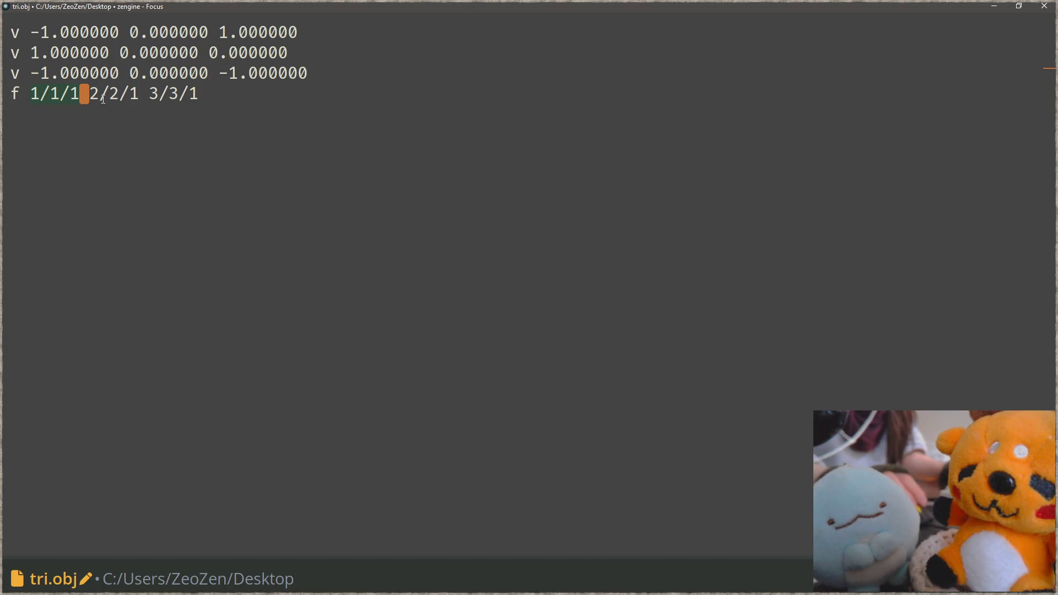
key(Right)
key(Right)
key(Right)
key(Right)
key(Right)
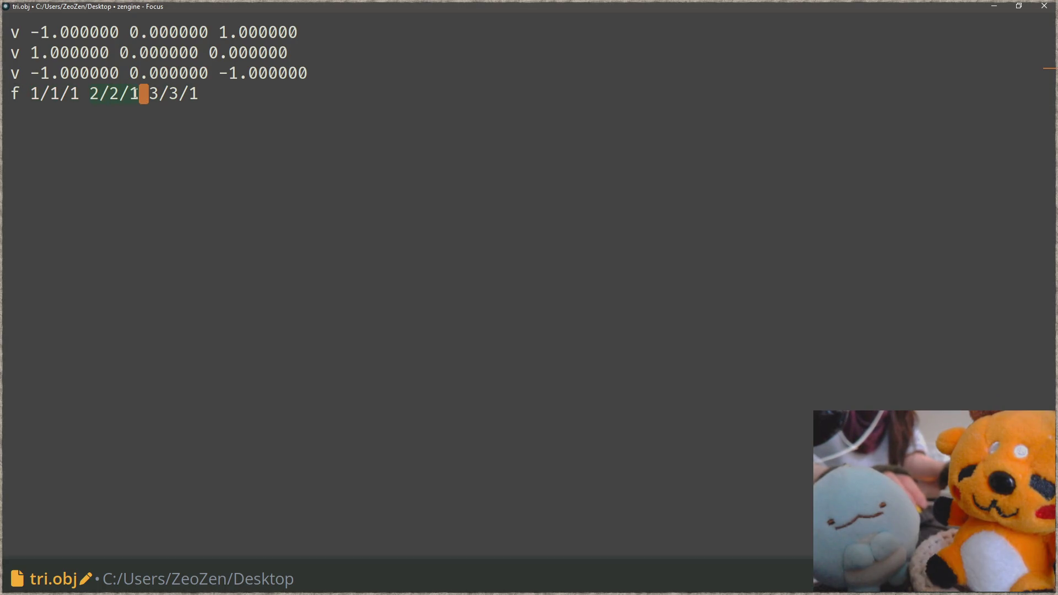
key(End)
drag(149, 93, 202, 95)
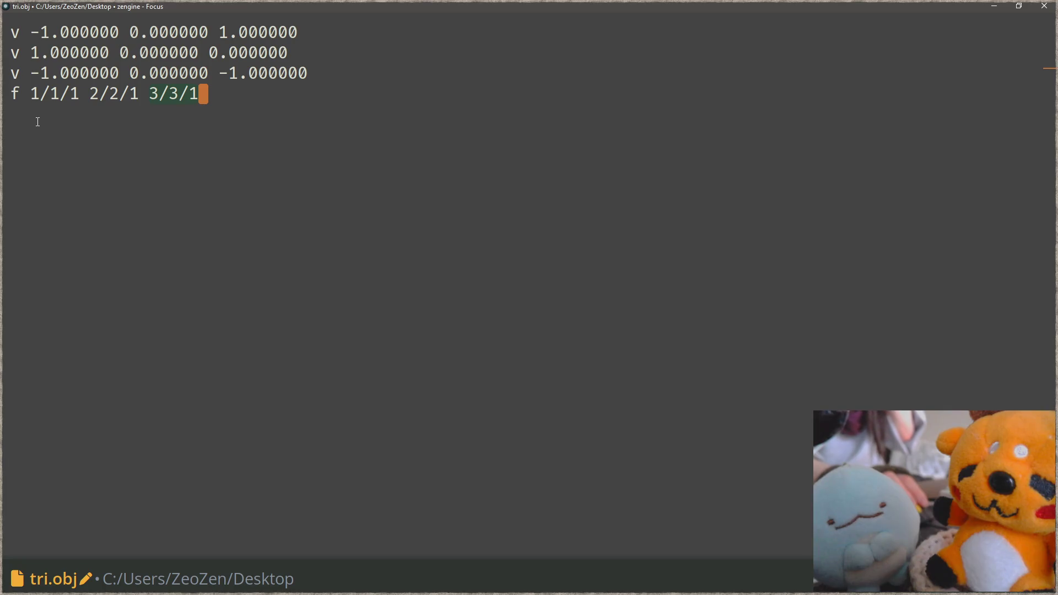
drag(15, 97, 221, 92)
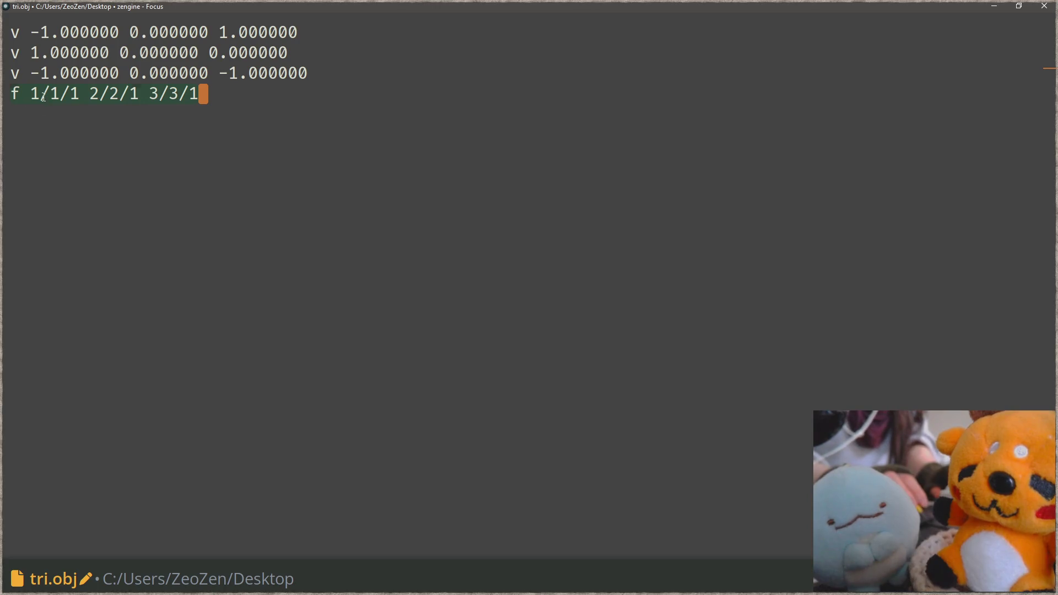
Strip the /n/1 suffixes so the face line reads f 1 2 3.
key(Home)
key(Right)
key(Right)
key(Right)
key(shift+Right)
key(shift+Right)
key(shift+Right)
key(shift+Right)
key(BackSpace)
key(Right)
key(Right)
key(shift+Right)
key(shift+Right)
key(shift+Right)
key(shift+Right)
key(BackSpace)
key(Right)
key(Right)
key(End)
key(shift+Left)
key(shift+Left)
key(shift+Left)
key(BackSpace)
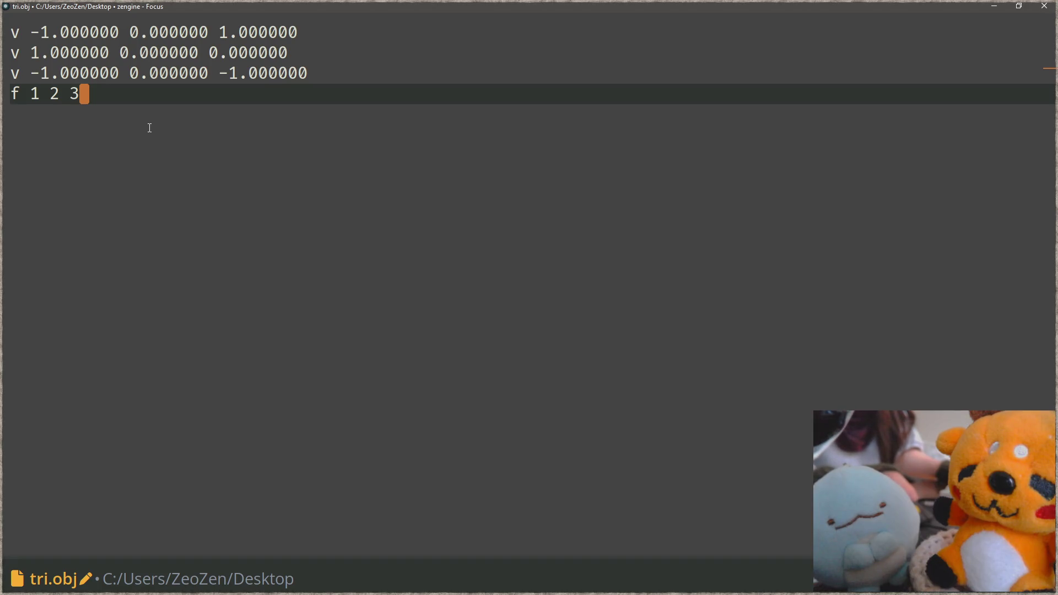
Review the trimmed three-vertex file, then close Focus without saving.
key(Return)
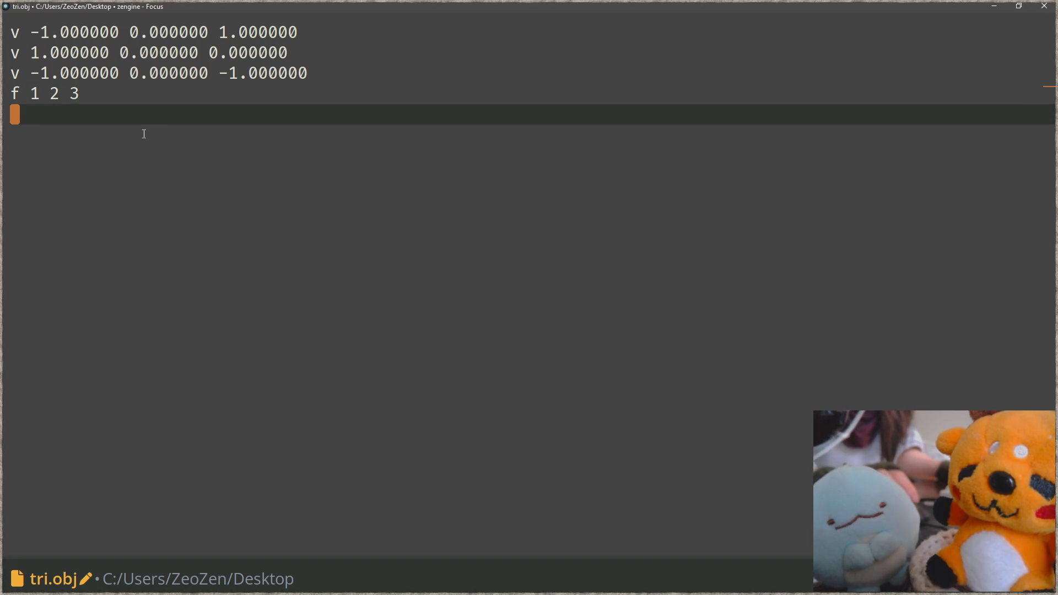
key(ctrl+a)
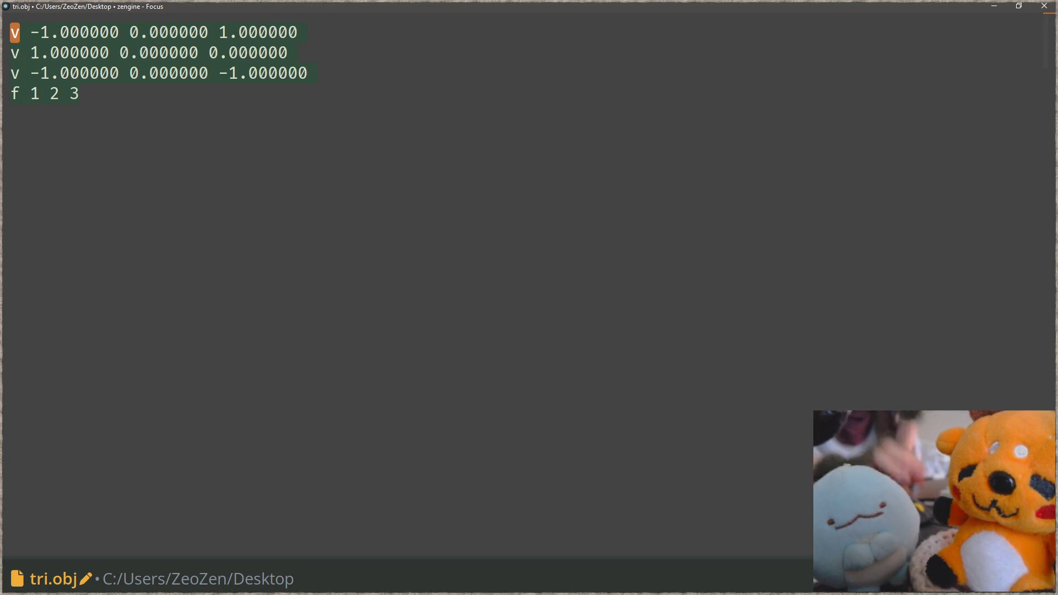
click(16, 33)
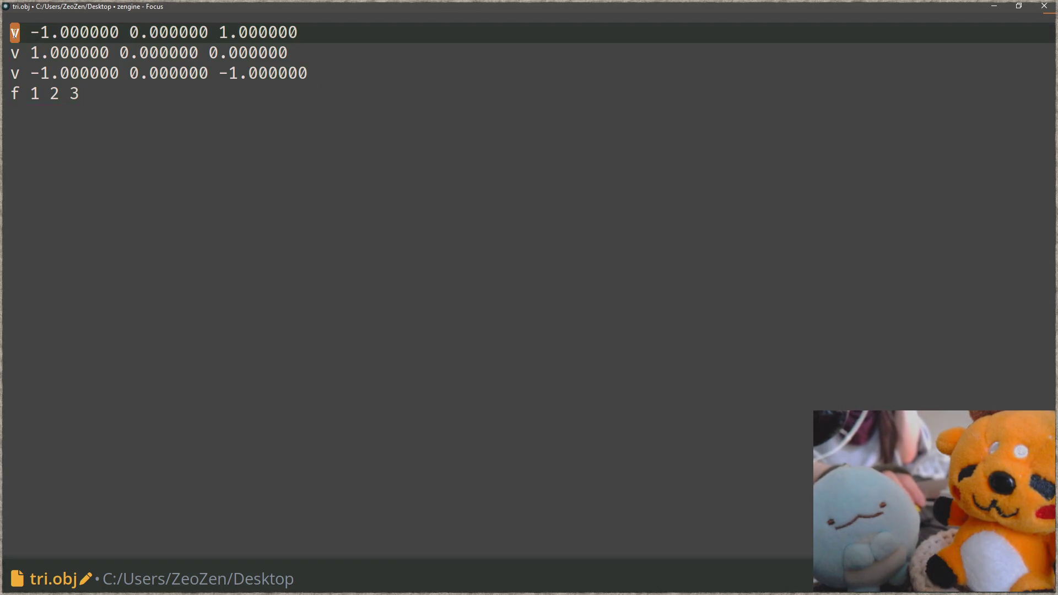
double_click(29, 90)
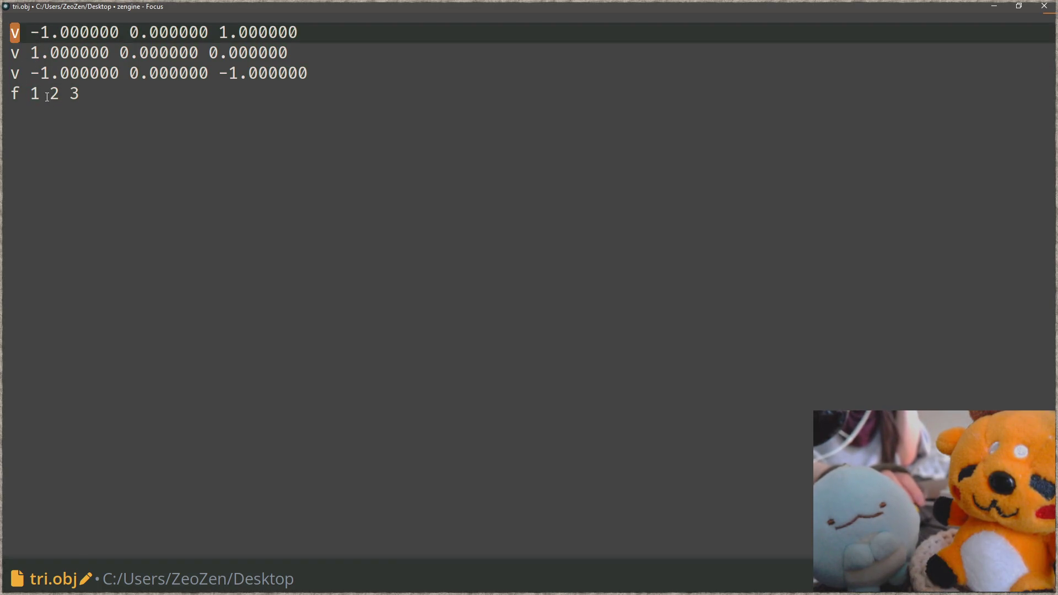
double_click(60, 79)
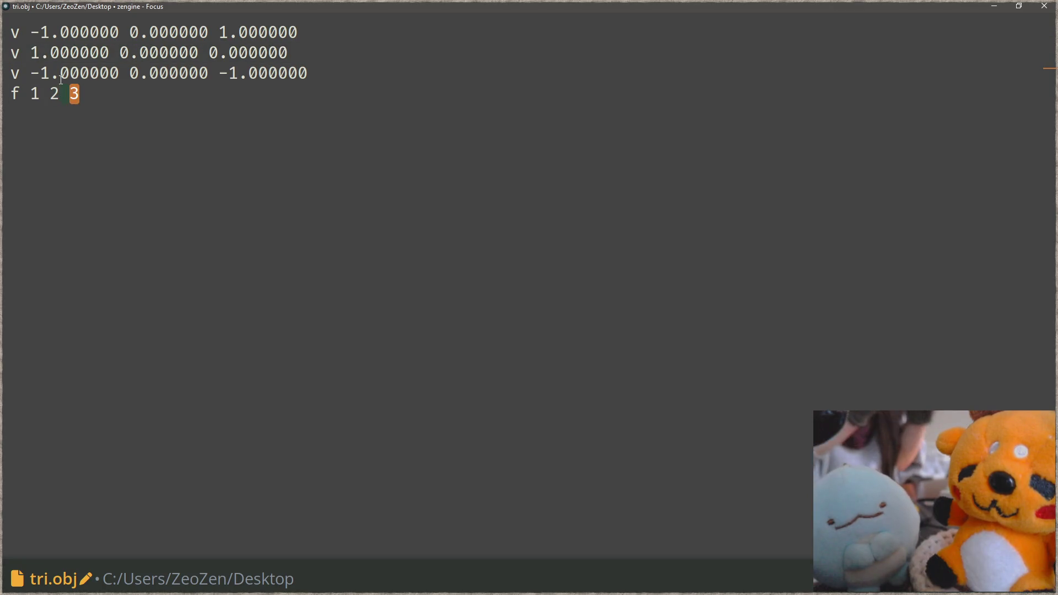
key(ctrl+a)
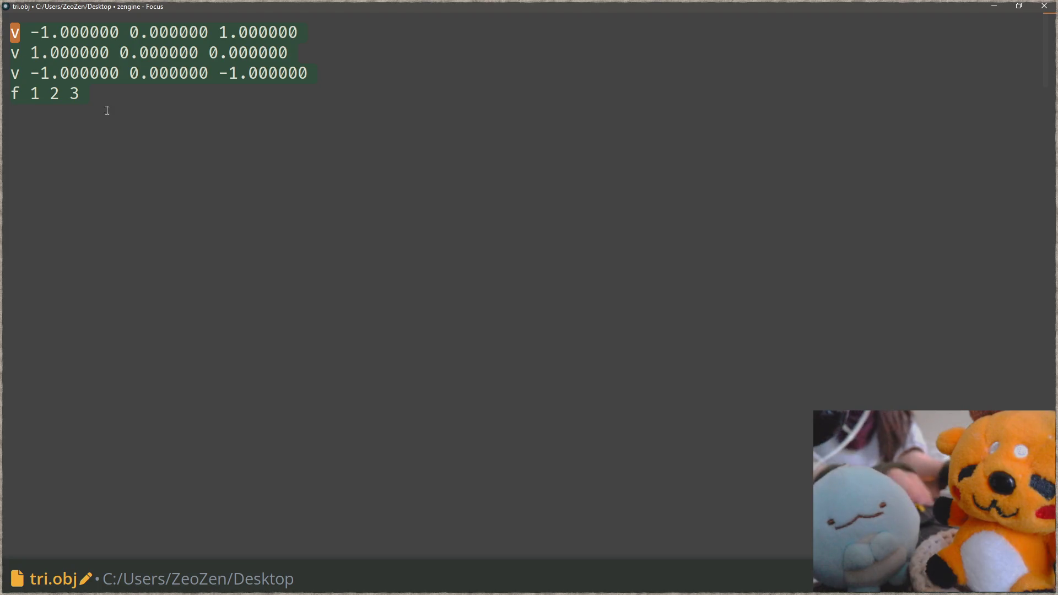
click(1046, 8)
click(551, 202)
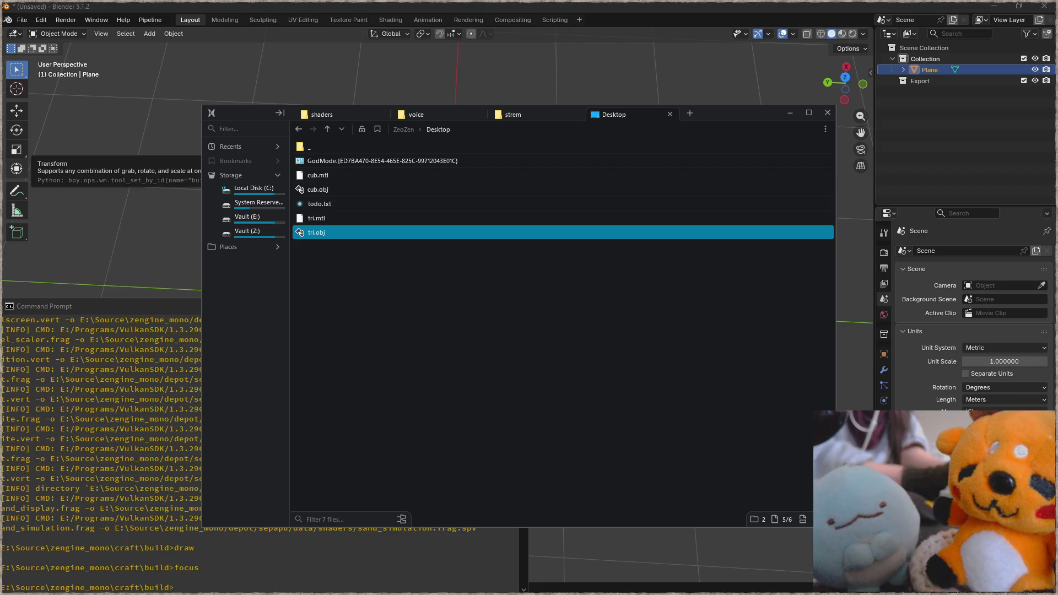
Return from the browser to Blender and delete the triangle, leaving an empty scene.
key(alt+Tab)
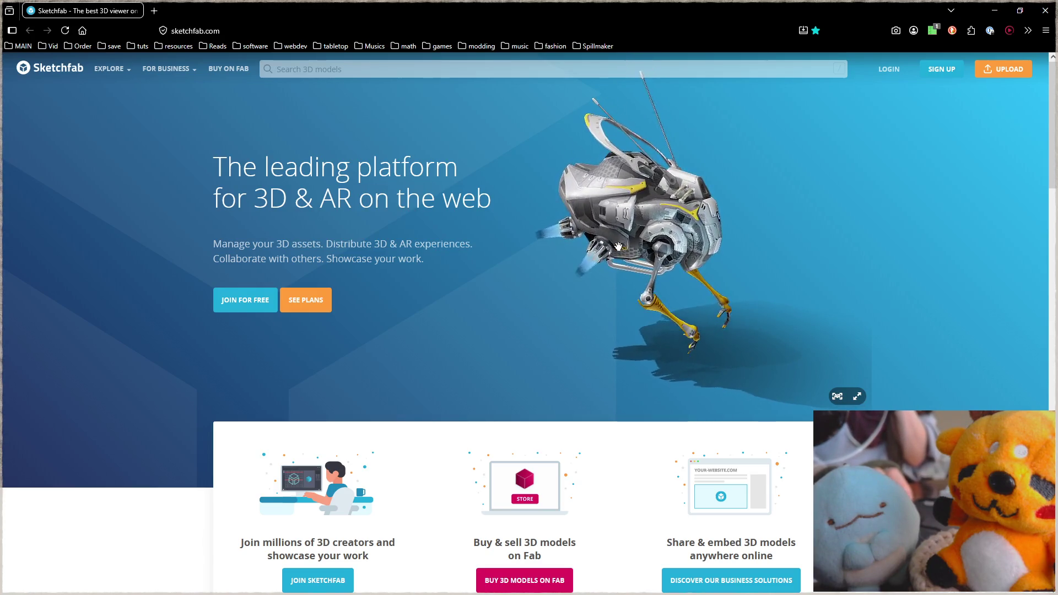
key(alt+Tab)
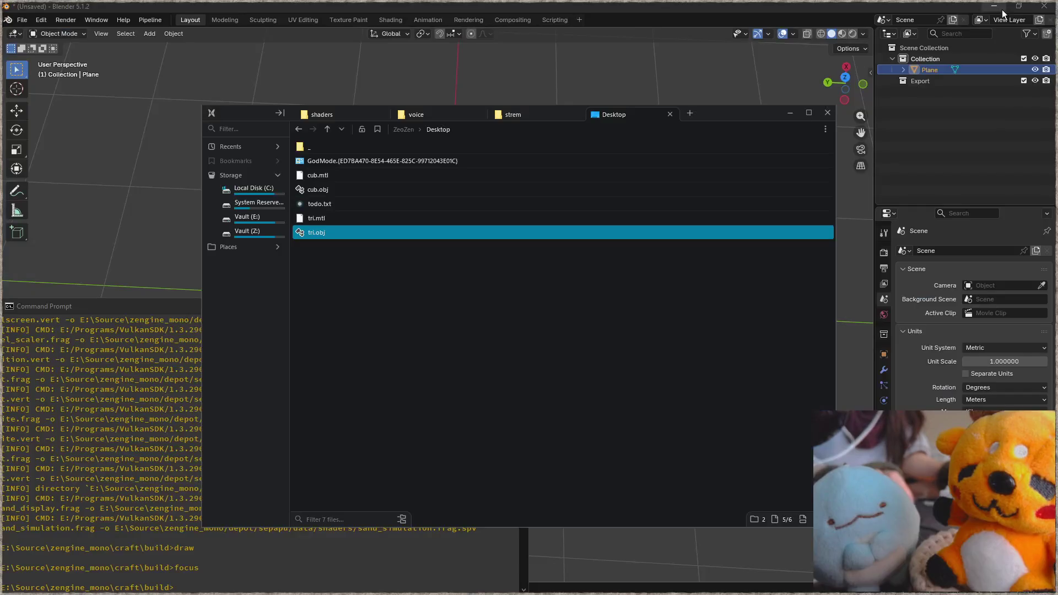
click(163, 207)
mouse_move(458, 334)
middle_down()
mouse_move(553, 312)
mouse_move(543, 260)
middle_up()
click(522, 302)
key(Delete)
Add a new plane, enter Edit Mode and raise it along Z.
key(shift+a)
mouse_move(496, 252)
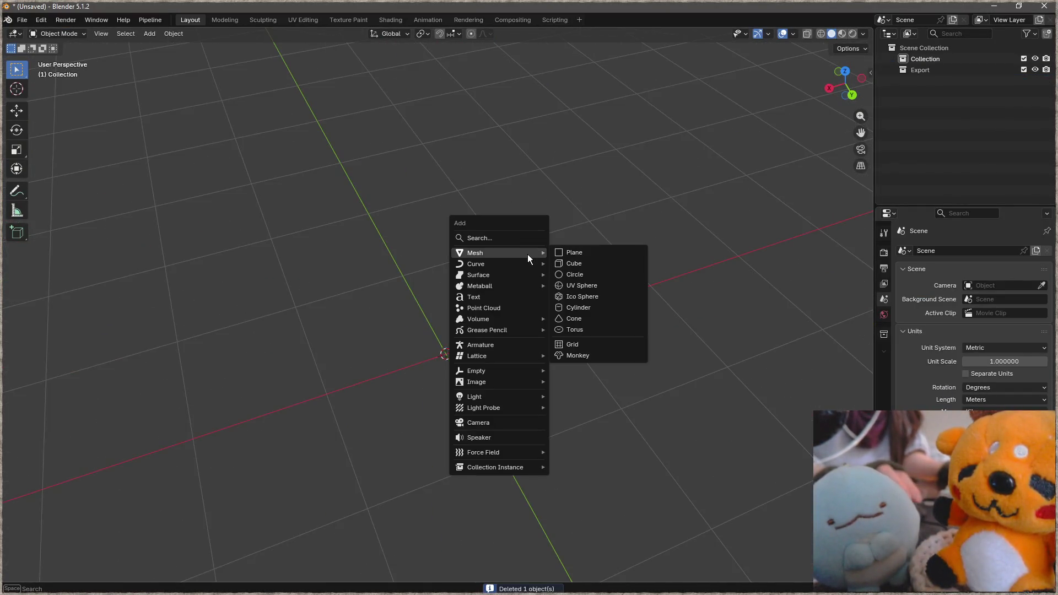
click(587, 253)
key(Tab)
scroll(520, 335, down, 2)
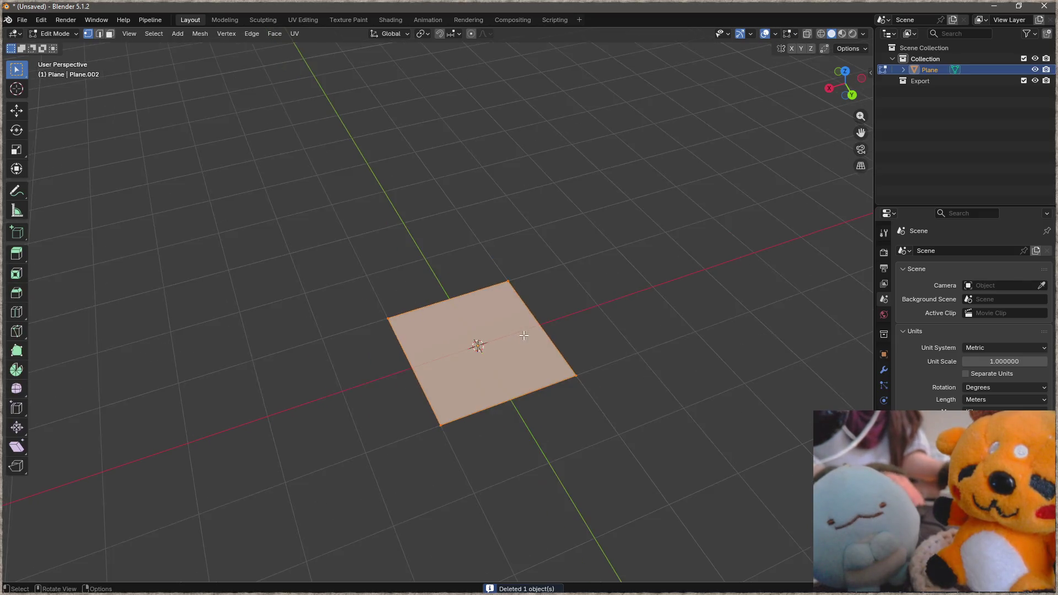
shift+middle_drag(520, 335, 442, 255)
key(g)
key(z)
click(504, 143)
mouse_move(505, 142)
shift+middle_down()
mouse_move(532, 265)
mouse_move(556, 293)
mouse_move(585, 269)
shift+middle_up()
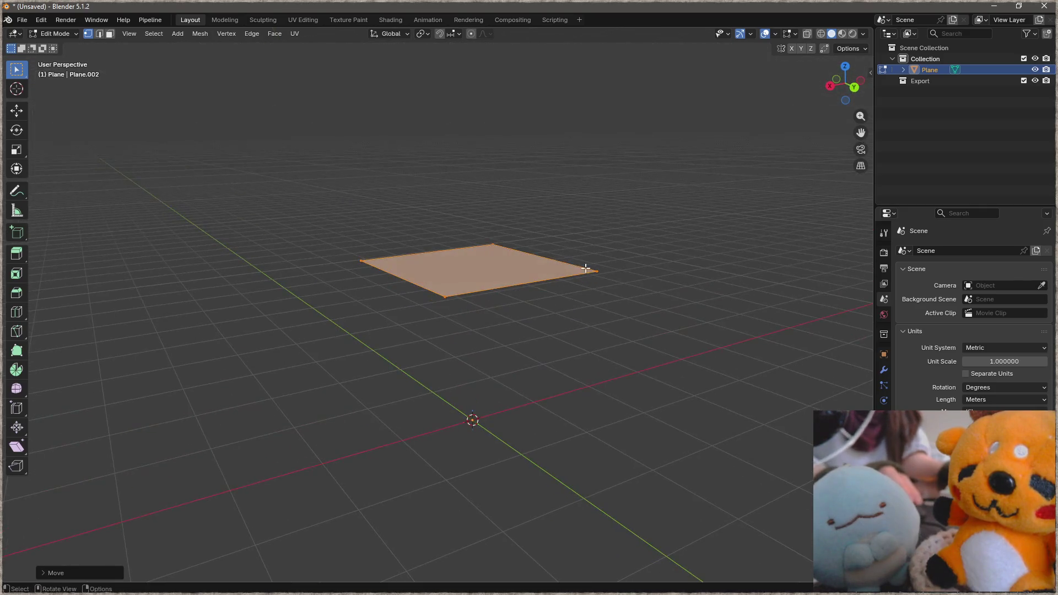
Move the plane's right corner vertex to make the quad irregular.
click(622, 276)
key(g)
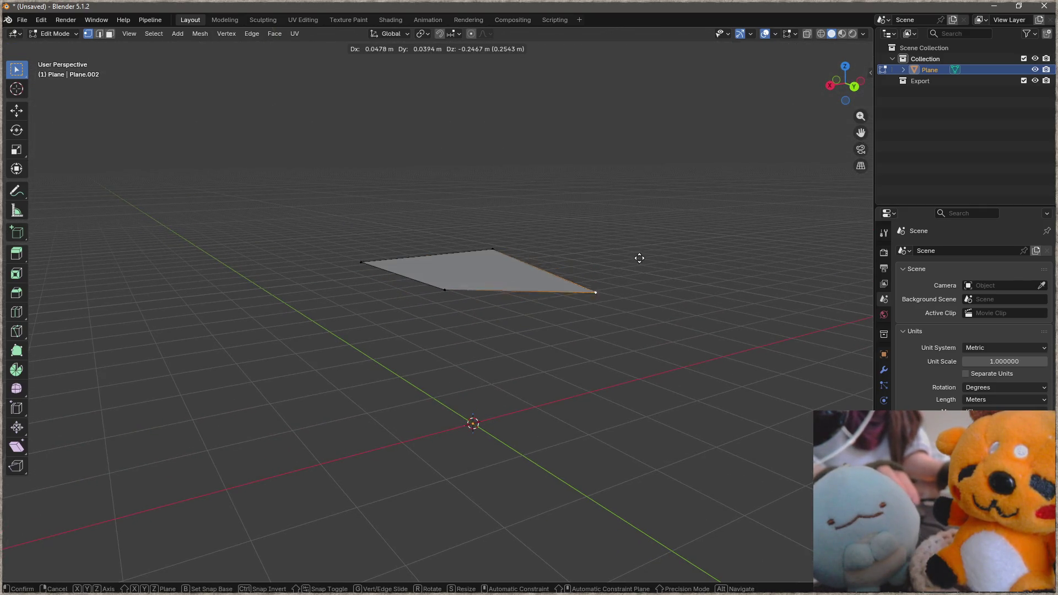
click(633, 309)
middle_drag(626, 319, 574, 303)
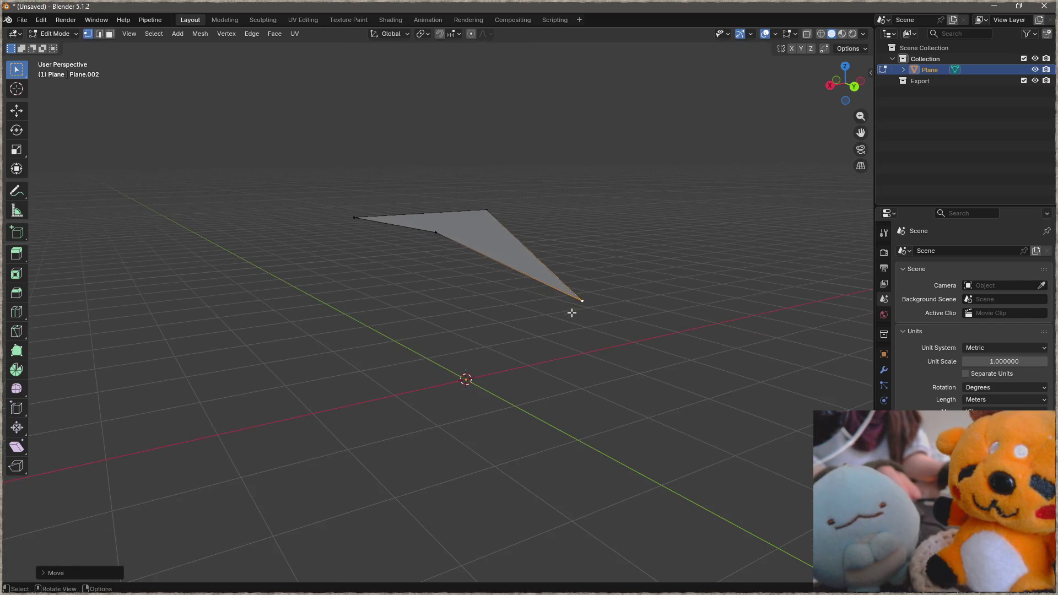
click(504, 277)
mouse_move(487, 266)
middle_down()
mouse_move(406, 255)
mouse_move(402, 245)
mouse_move(425, 267)
mouse_move(384, 233)
middle_up()
scroll(384, 233, up, 3)
mouse_move(466, 284)
middle_down()
mouse_move(504, 300)
mouse_move(543, 279)
mouse_move(546, 265)
mouse_move(488, 255)
mouse_move(486, 280)
mouse_move(515, 253)
mouse_move(501, 248)
middle_up()
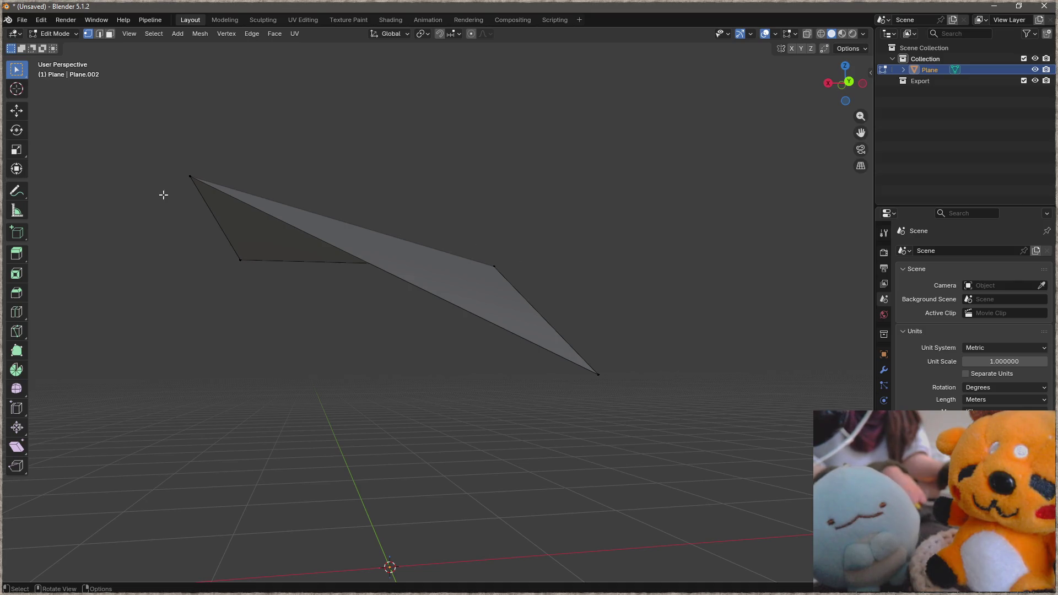
Try vertex selections on the quad, selecting all and clearing again.
click(189, 177)
shift+click(501, 268)
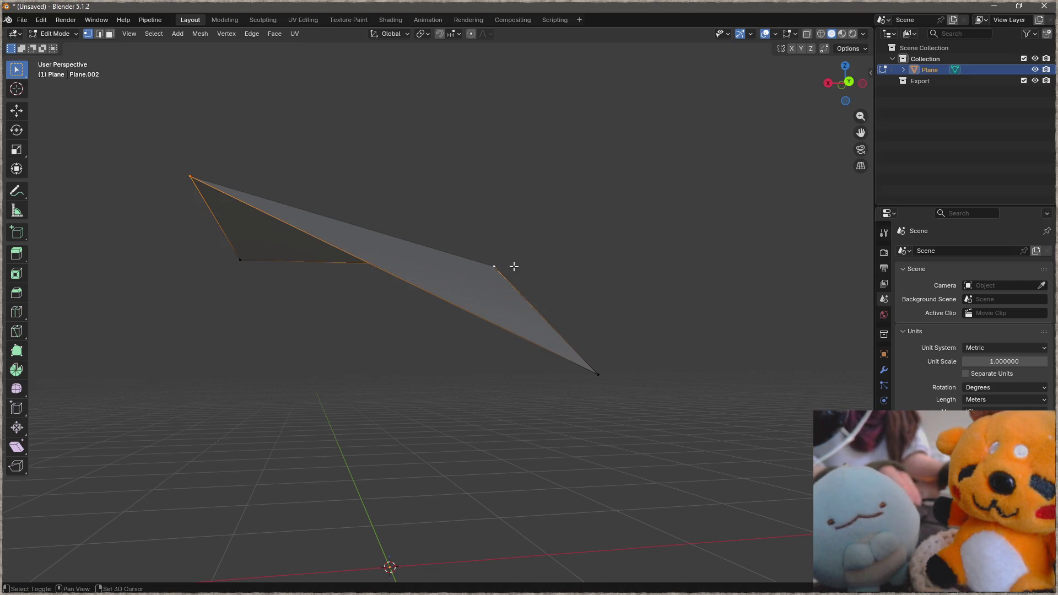
middle_drag(508, 271, 487, 297)
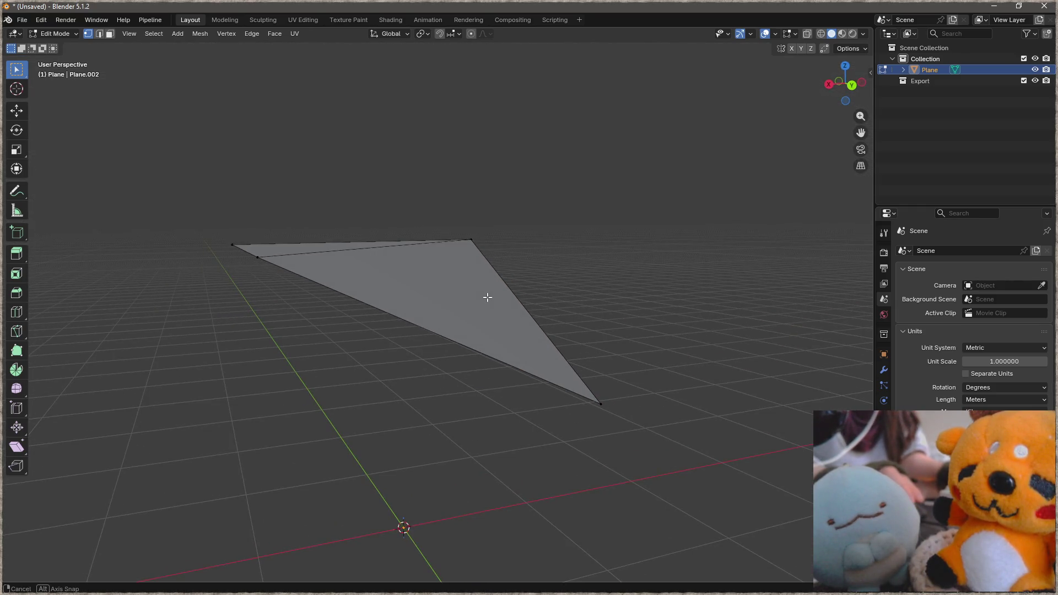
key(a)
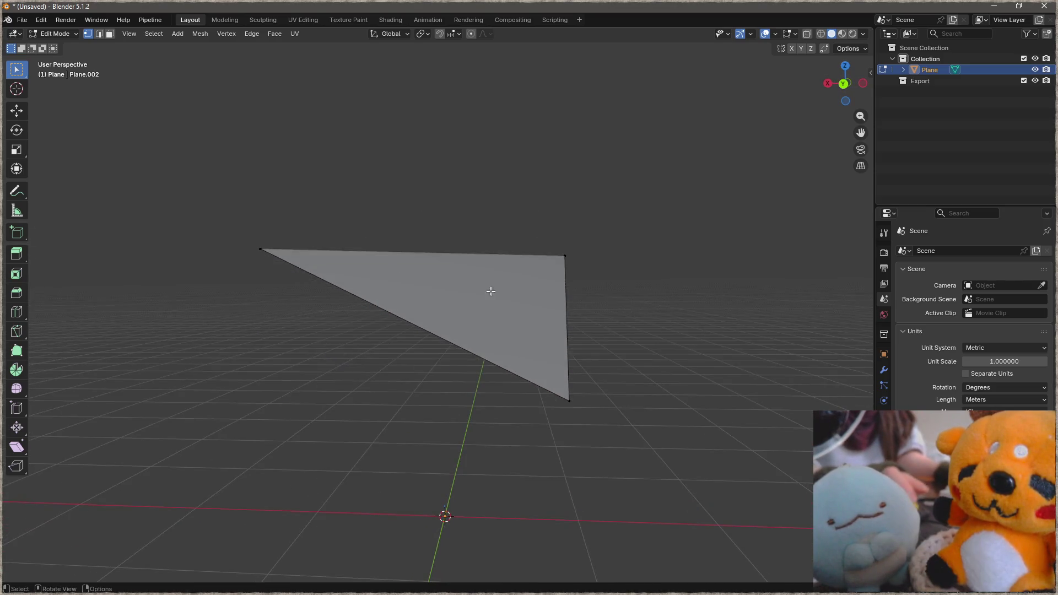
middle_drag(543, 298, 428, 313)
key(alt+a)
Split the quad along its top-left to bottom-right diagonal with J and inspect it.
click(279, 171)
shift+click(566, 392)
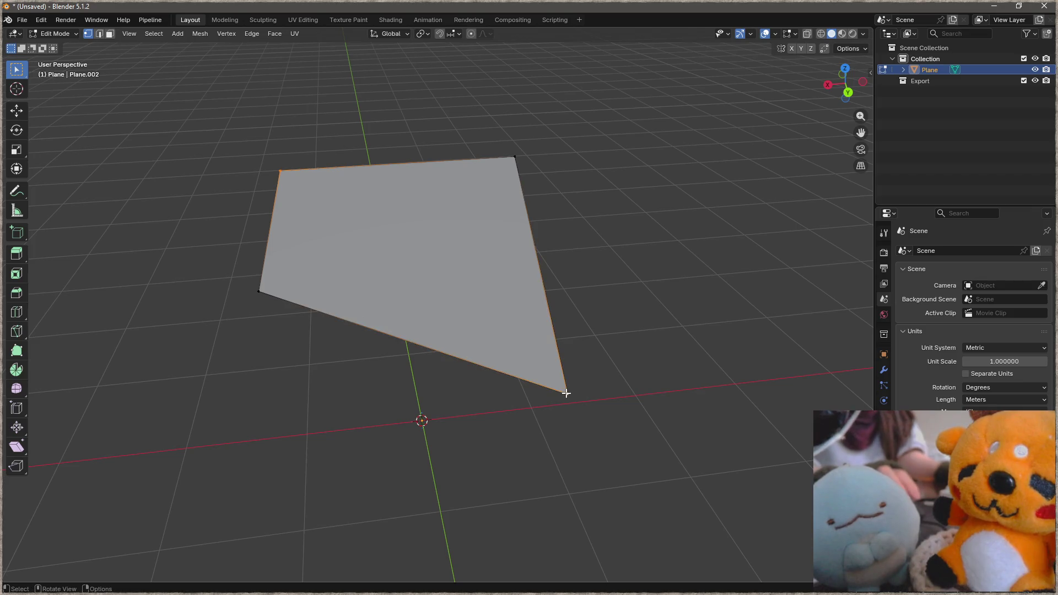
key(j)
key(alt+a)
mouse_move(610, 386)
middle_down()
mouse_move(580, 326)
mouse_move(560, 324)
middle_up()
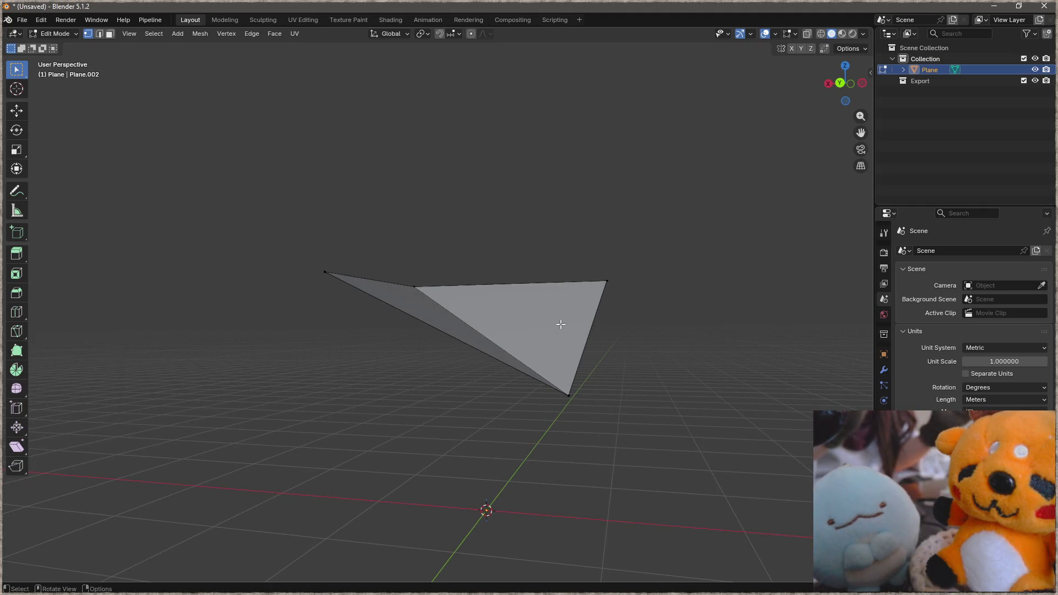
middle_drag(560, 324, 439, 380)
scroll(336, 322, up, 3)
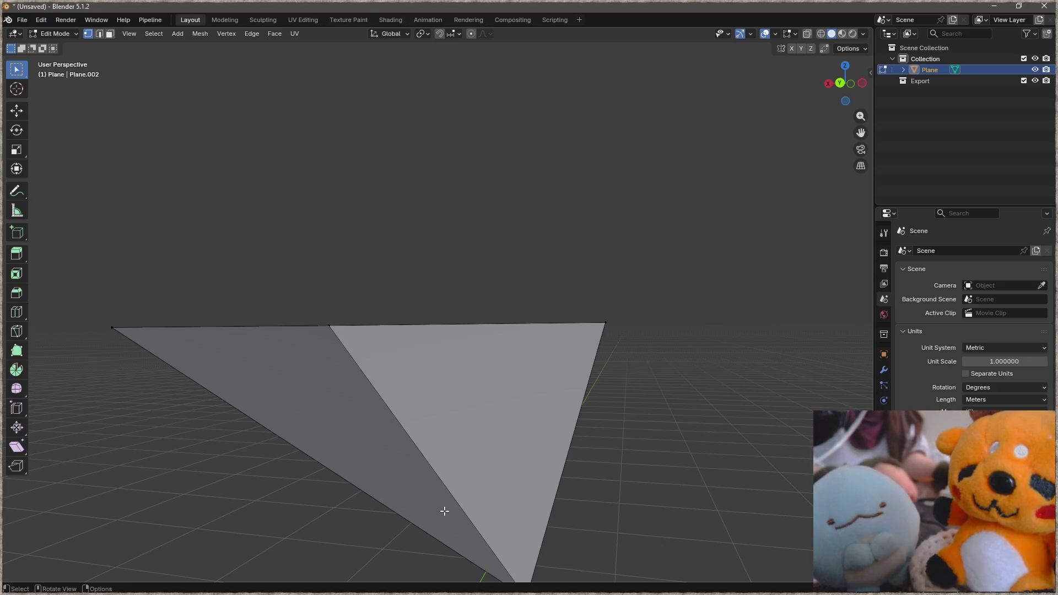
mouse_move(455, 518)
middle_down()
mouse_move(451, 389)
mouse_move(350, 229)
middle_up()
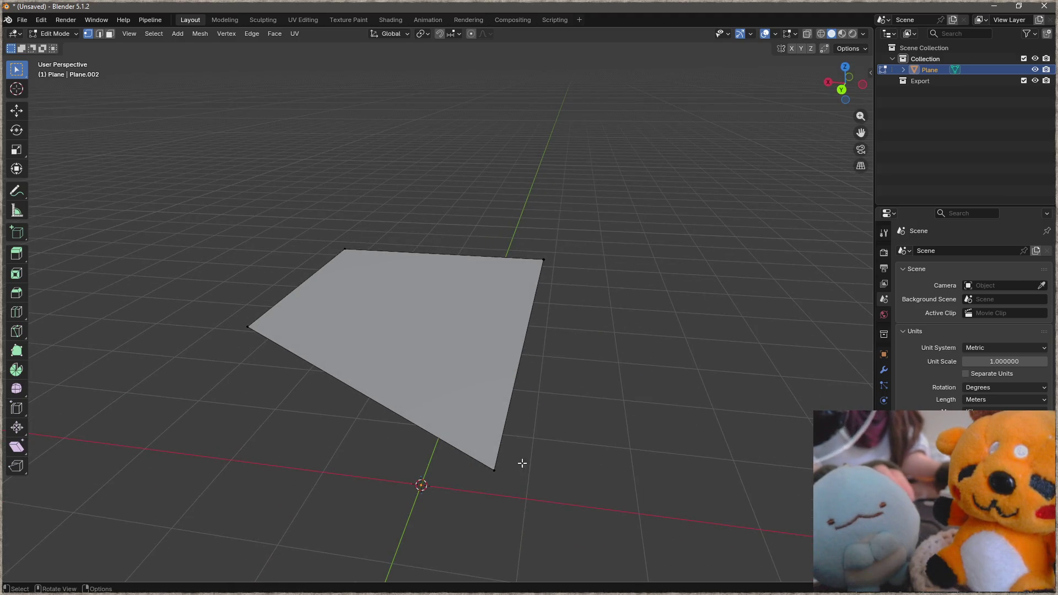
click(242, 335)
key(ctrl+t)
key(alt+a)
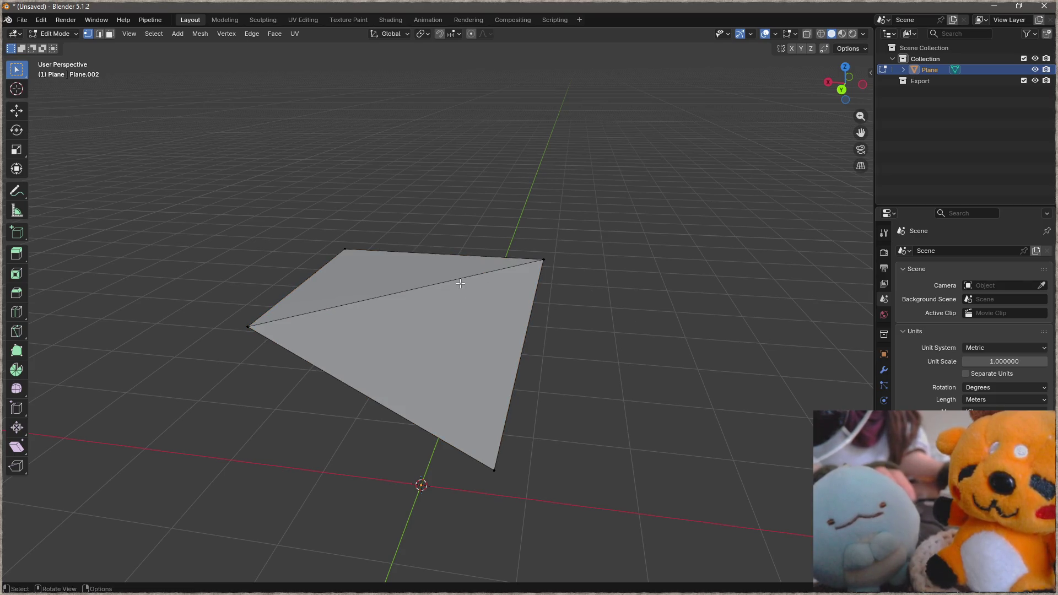
key(2)
click(432, 284)
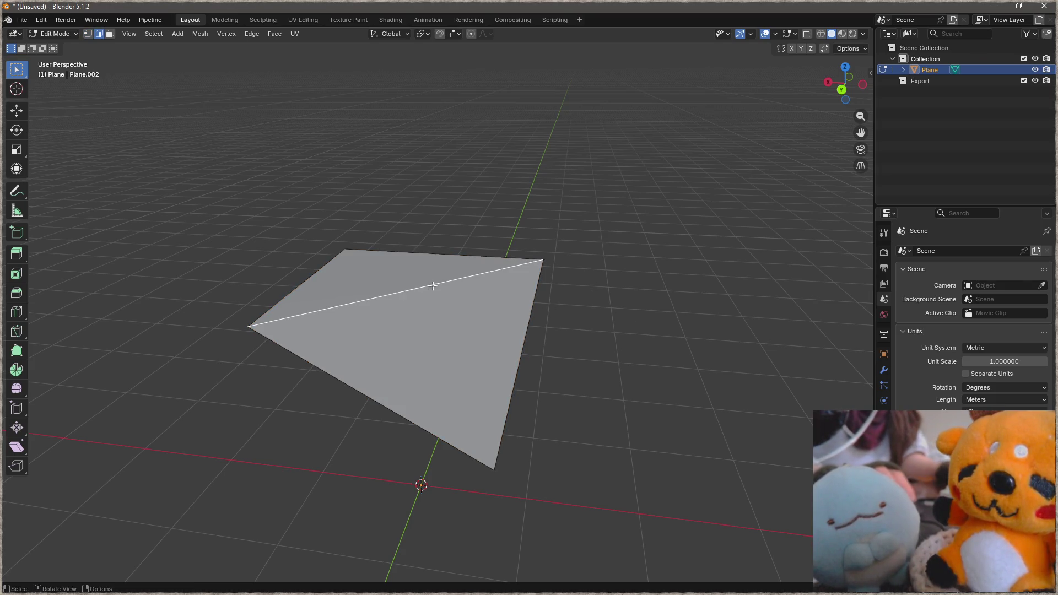
key(F3)
text(rotate ed)
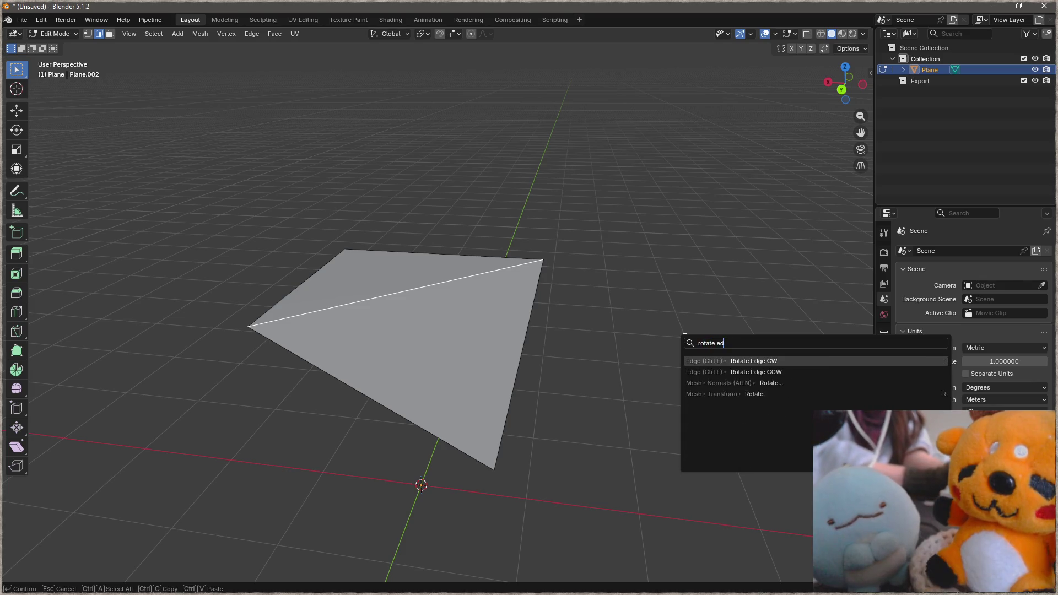
text(ge)
key(Return)
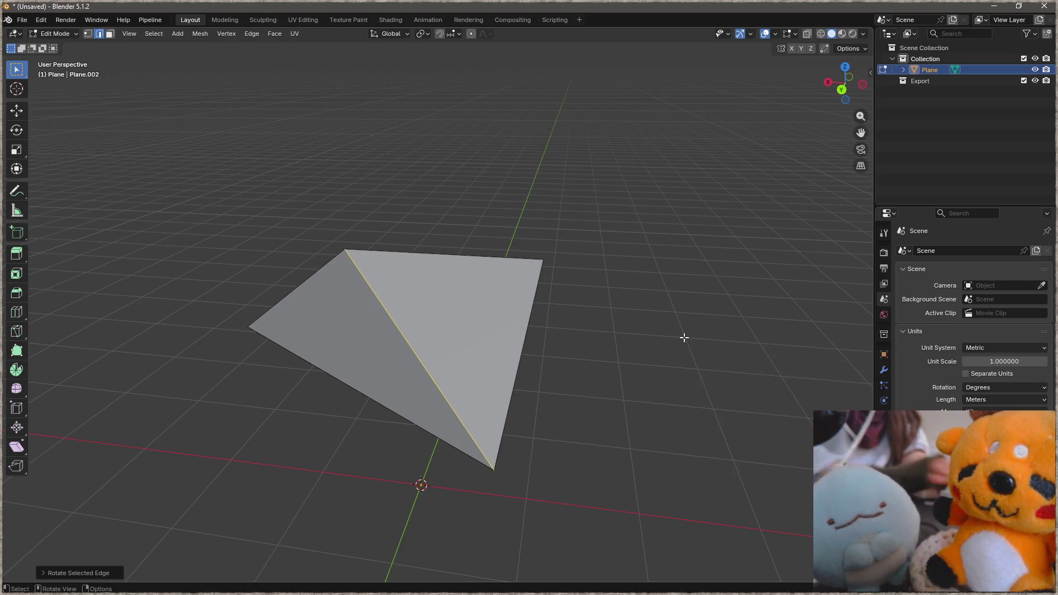
key(ctrl+e)
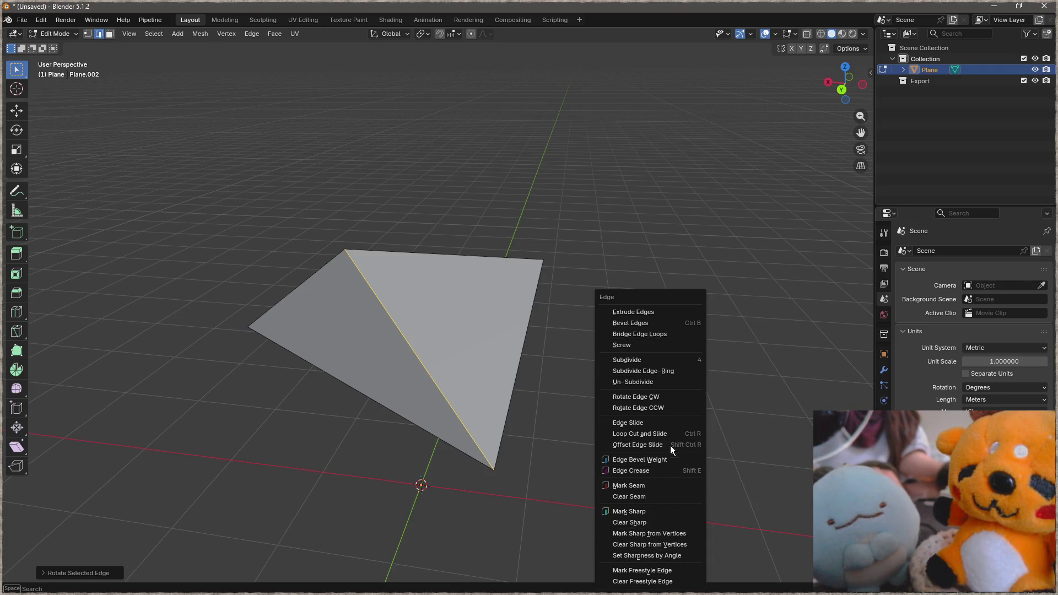
key(ctrl+e)
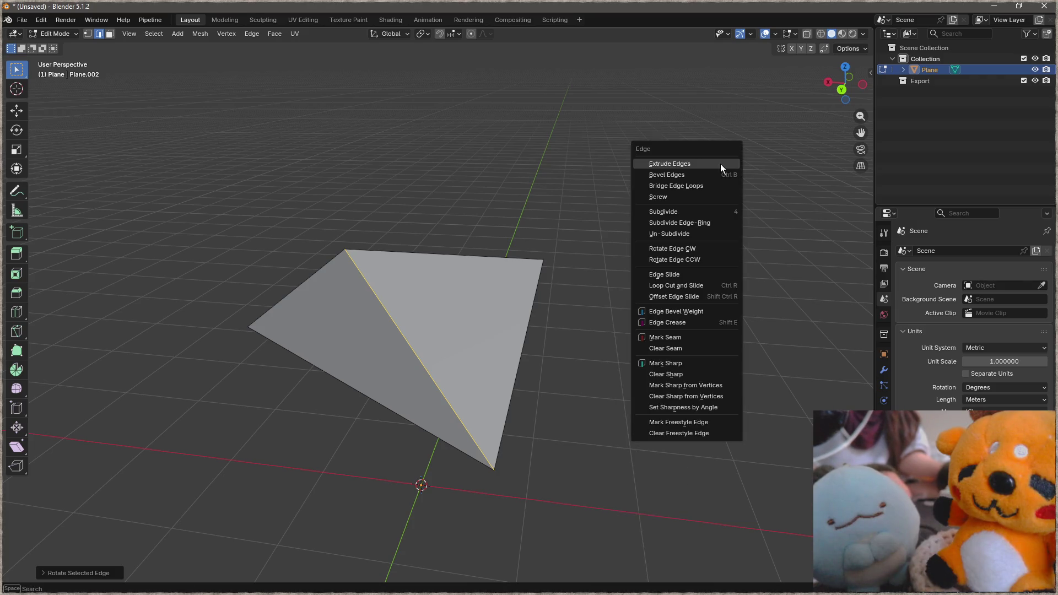
key(Escape)
key(ctrl+e)
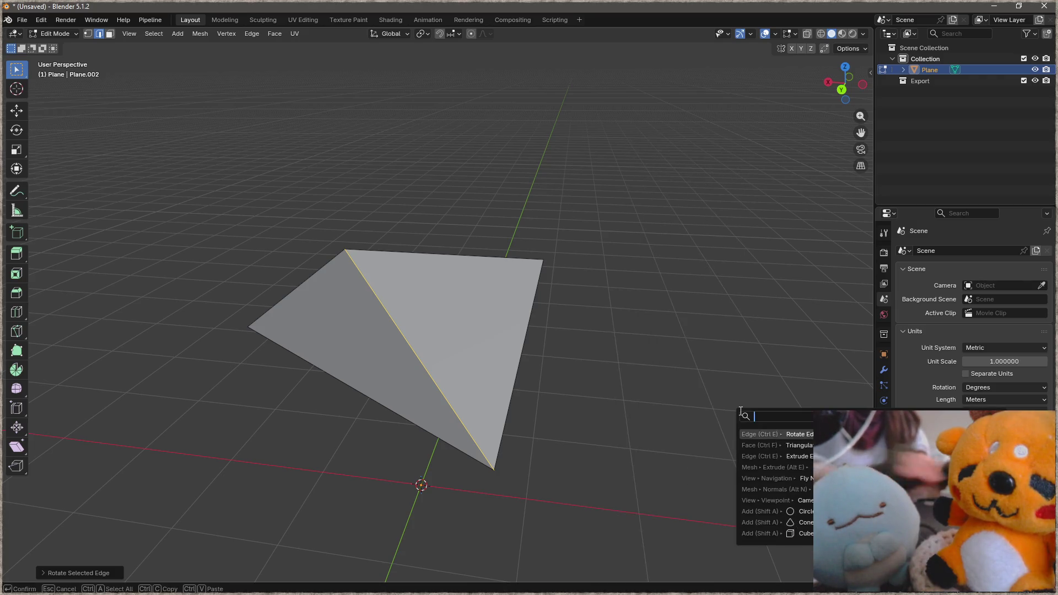
click(738, 410)
key(ctrl+e)
click(739, 410)
key(ctrl+e)
key(ctrl+e)
click(739, 411)
key(ctrl+e)
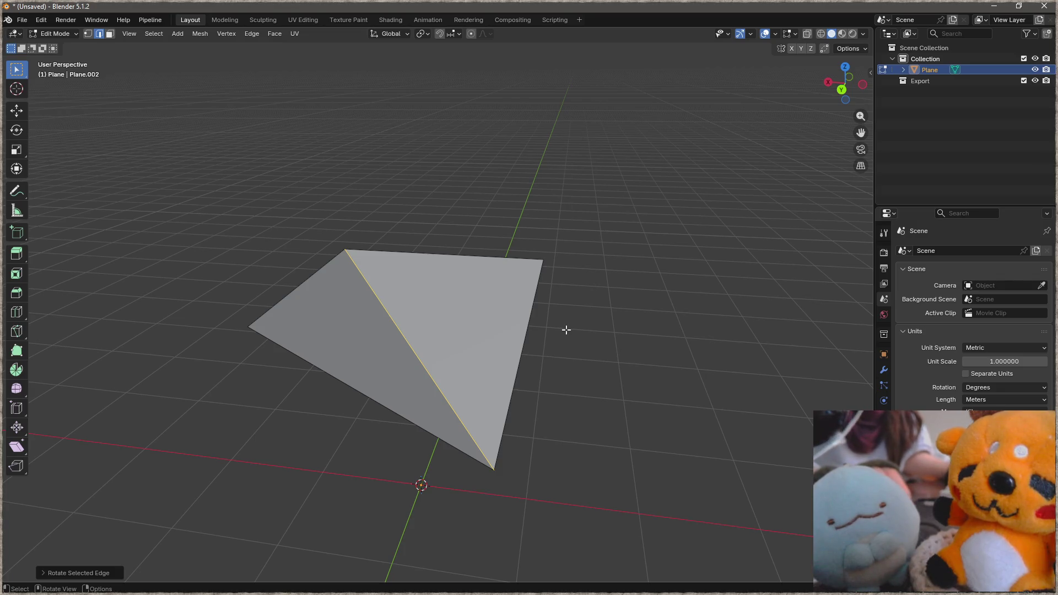
key(3)
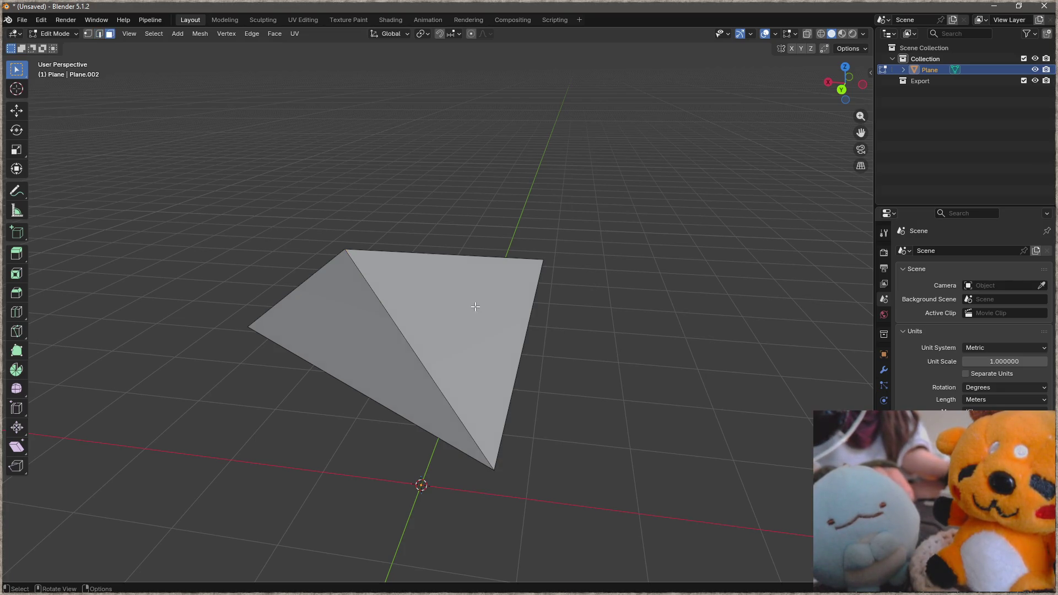
click(477, 307)
key(1)
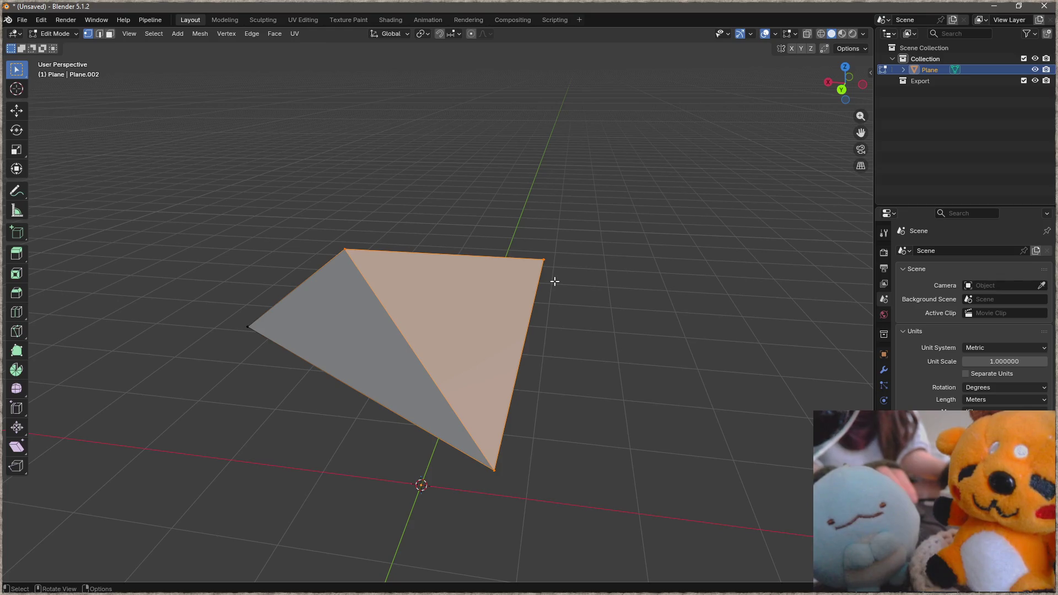
key(2)
click(384, 330)
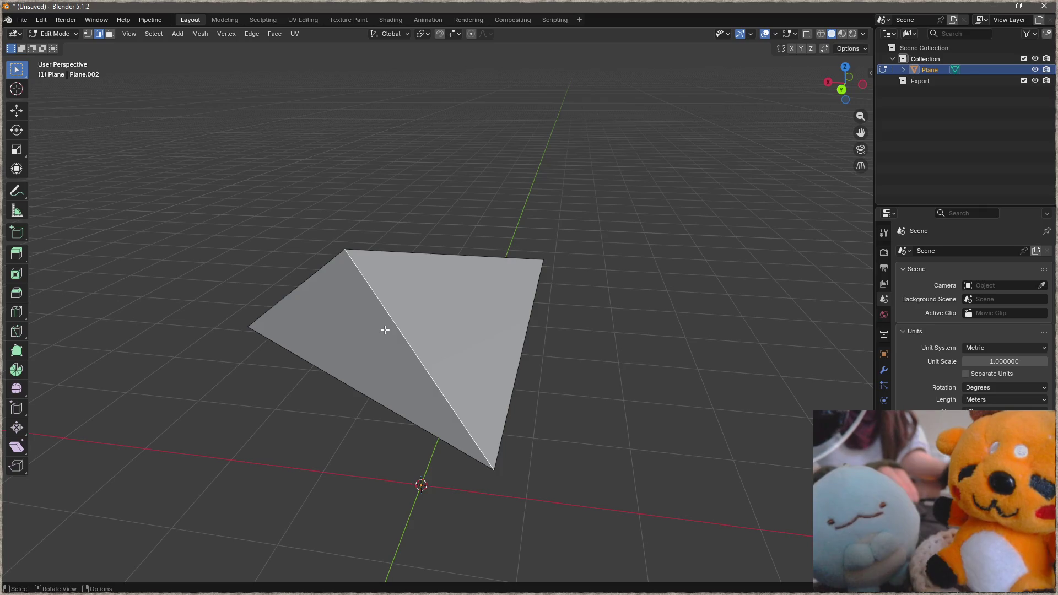
key(x)
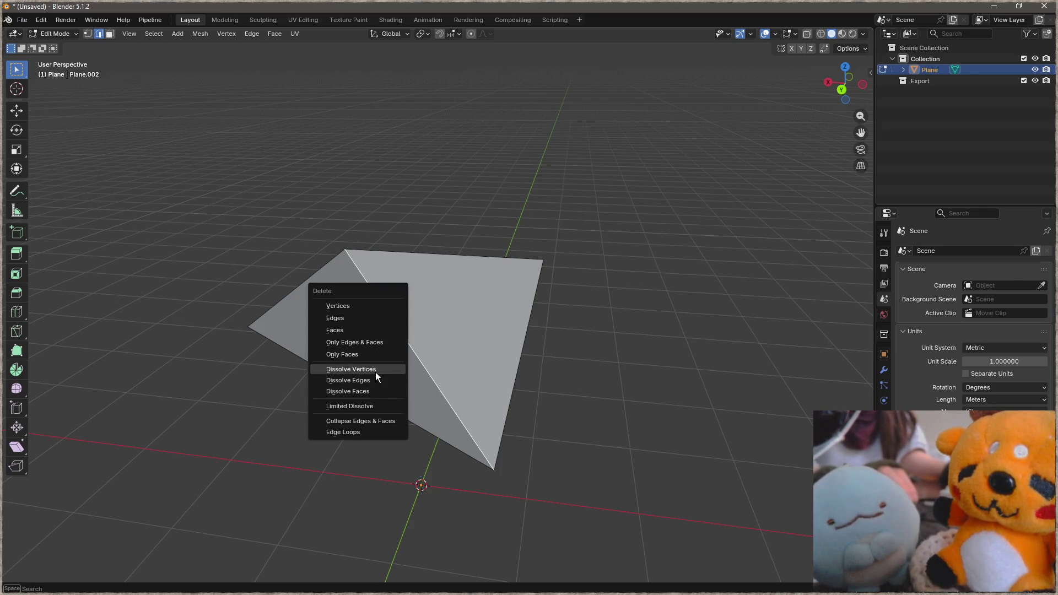
click(369, 378)
click(507, 467)
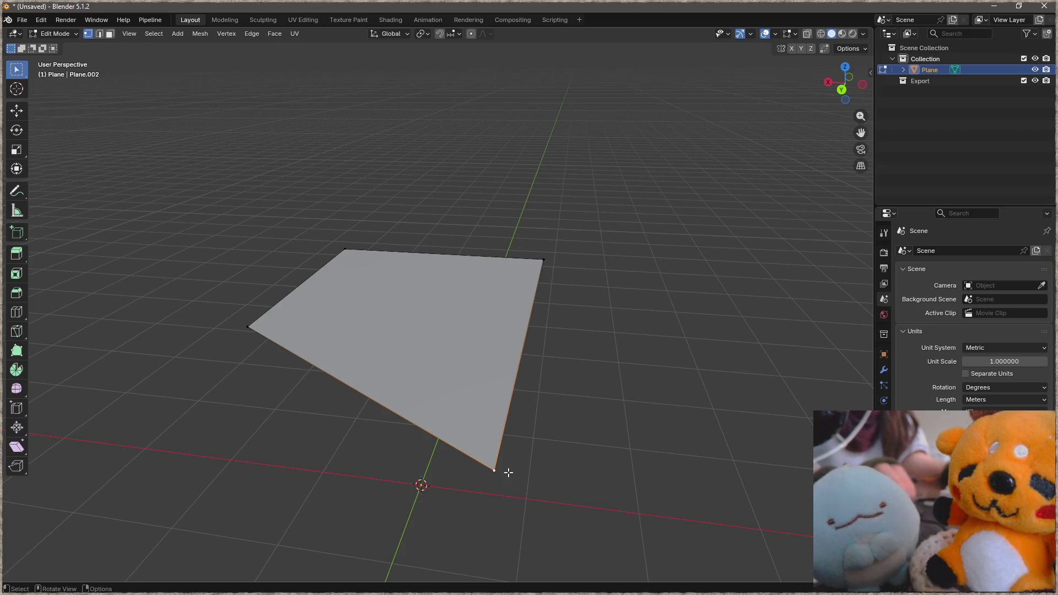
shift+middle_drag(532, 365, 540, 354)
key(e)
click(727, 276)
Raise the strip's front vertex along Z to start the zigzag.
key(1)
click(416, 369)
key(g)
key(z)
click(395, 300)
mouse_move(394, 300)
middle_down()
mouse_move(532, 293)
mouse_move(388, 303)
middle_up()
scroll(595, 331, down, 3)
Move the outer edge and extrude another raised segment to extend the zigzag strip.
key(2)
click(542, 285)
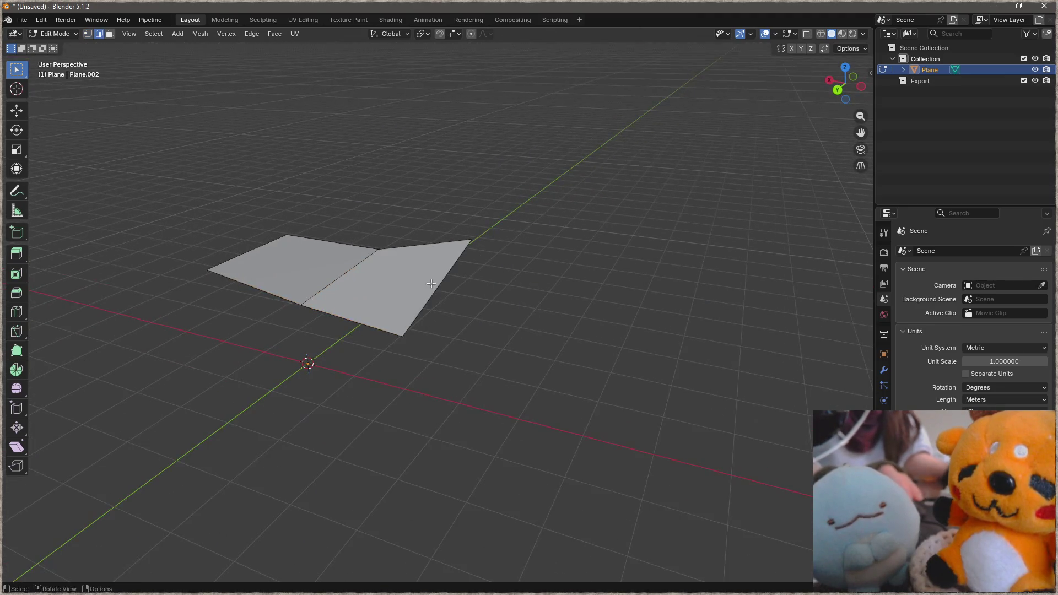
key(g)
click(654, 333)
middle_drag(654, 333, 604, 299)
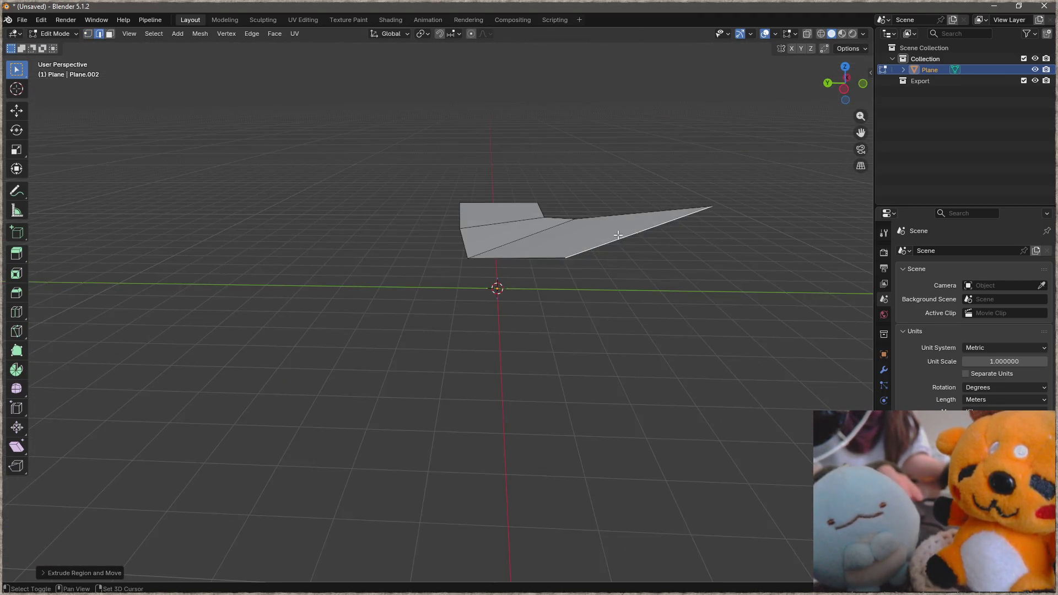
scroll(617, 235, down, 2)
mouse_move(617, 235)
middle_down()
mouse_move(749, 332)
mouse_move(621, 333)
middle_up()
key(e)
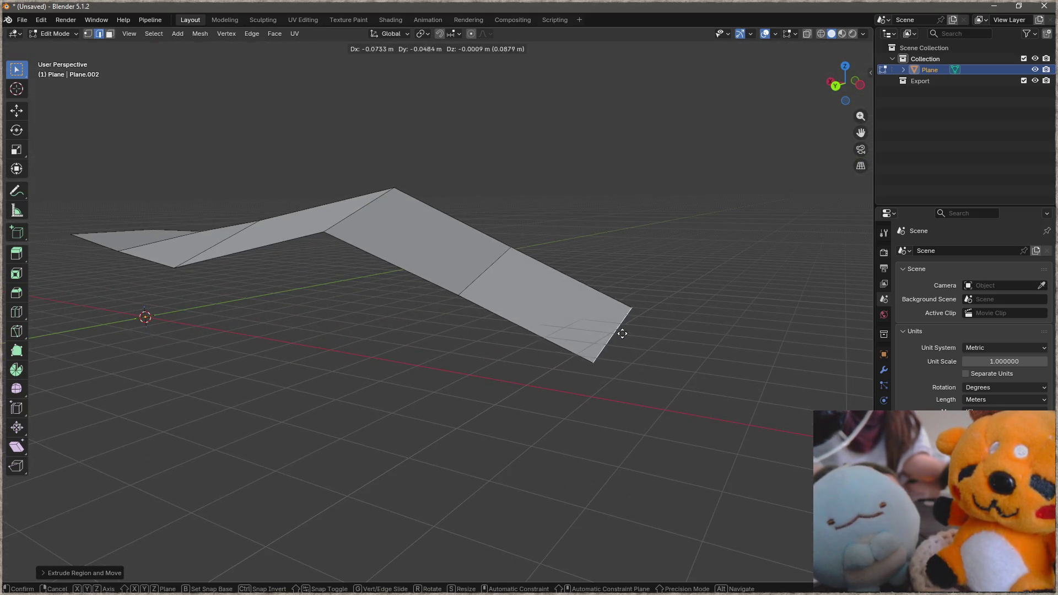
click(780, 178)
mouse_move(781, 177)
middle_down()
mouse_move(721, 304)
mouse_move(718, 270)
middle_up()
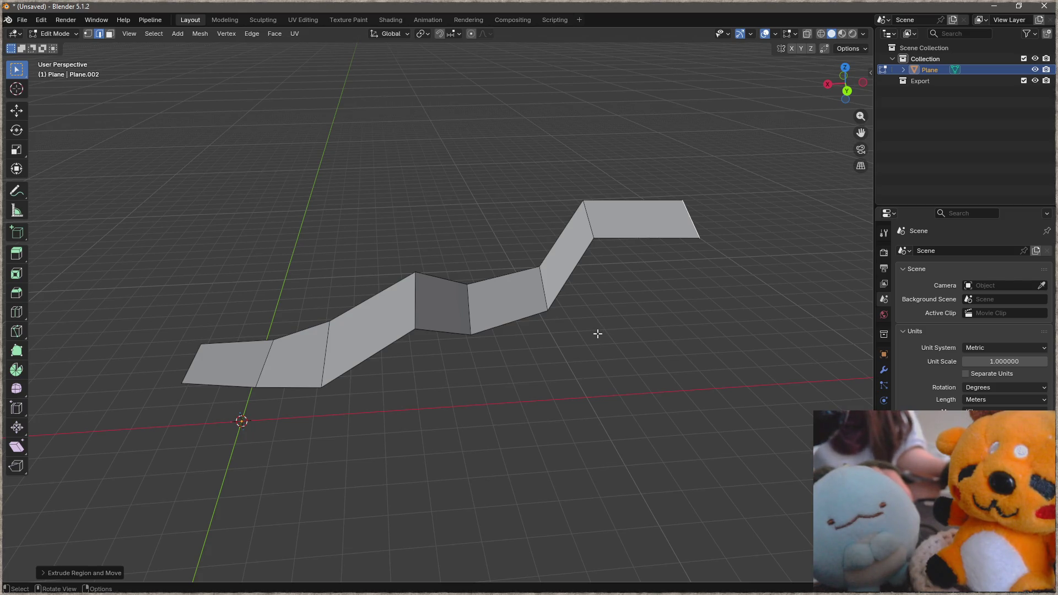
Duplicate the leftmost face off to the left and pull its bottom-right corner down.
middle_drag(415, 343, 531, 287)
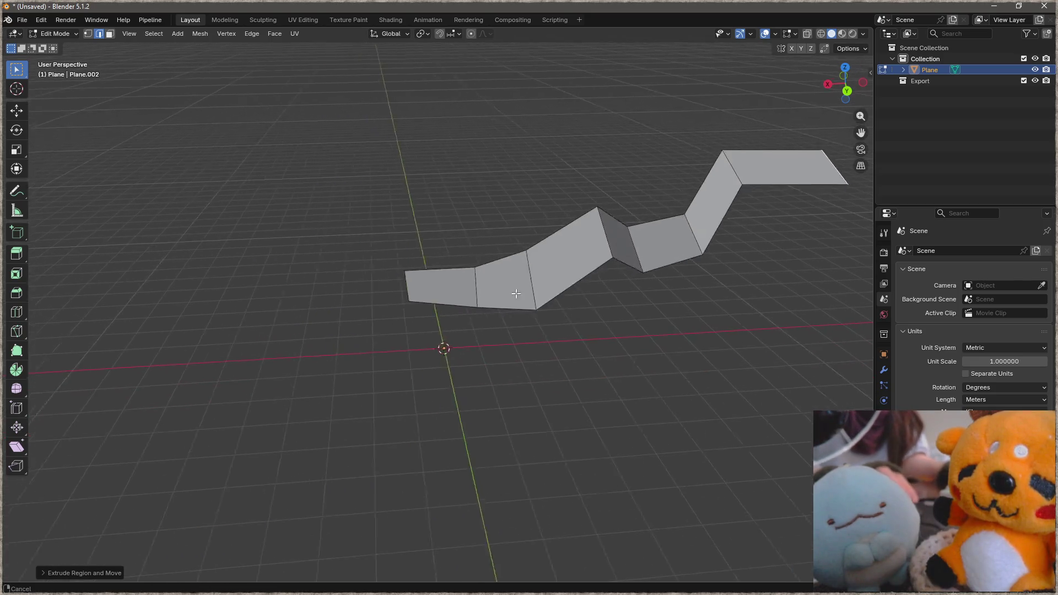
key(3)
click(531, 286)
key(shift+d)
click(281, 277)
mouse_move(282, 277)
middle_down()
mouse_move(382, 278)
mouse_move(373, 262)
middle_up()
key(1)
drag(432, 296, 438, 318)
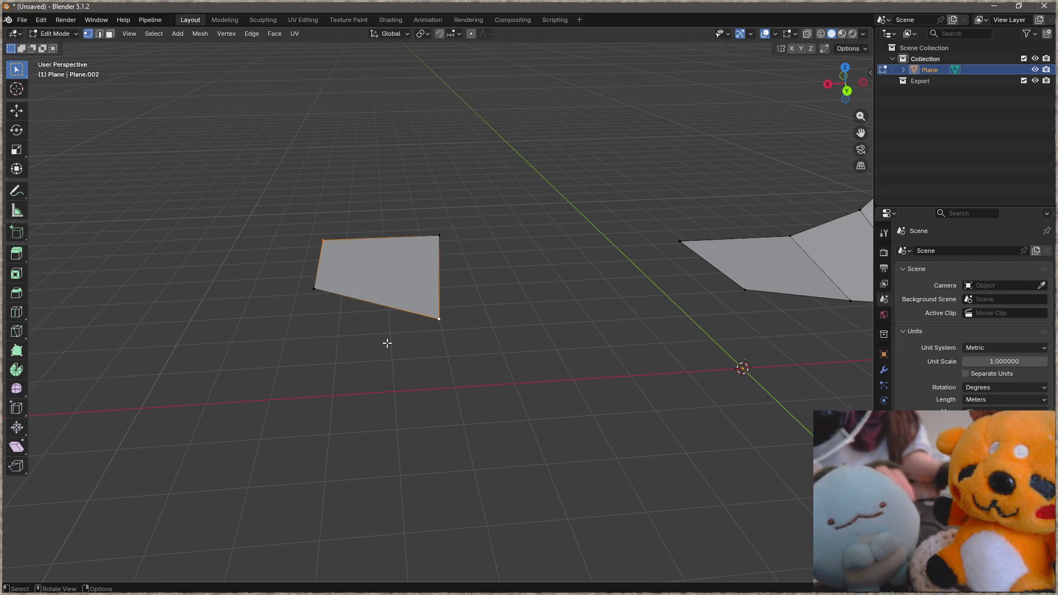
Join the copy's opposite corners with a diagonal and flip it repeatedly with Rotate Edge CW.
key(j)
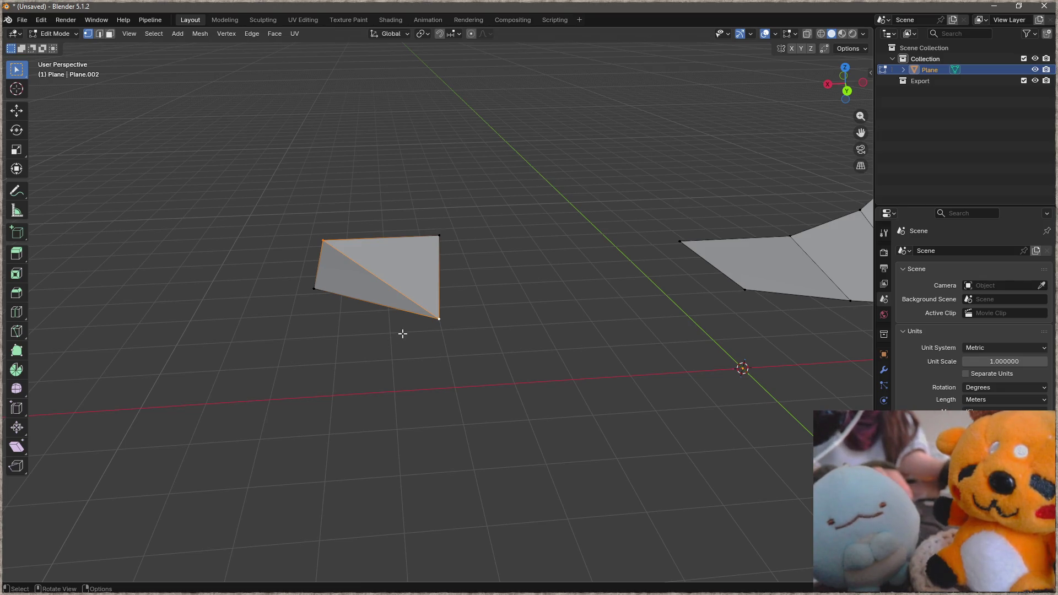
key(F3)
click(507, 372)
key(F3)
key(Escape)
key(F3)
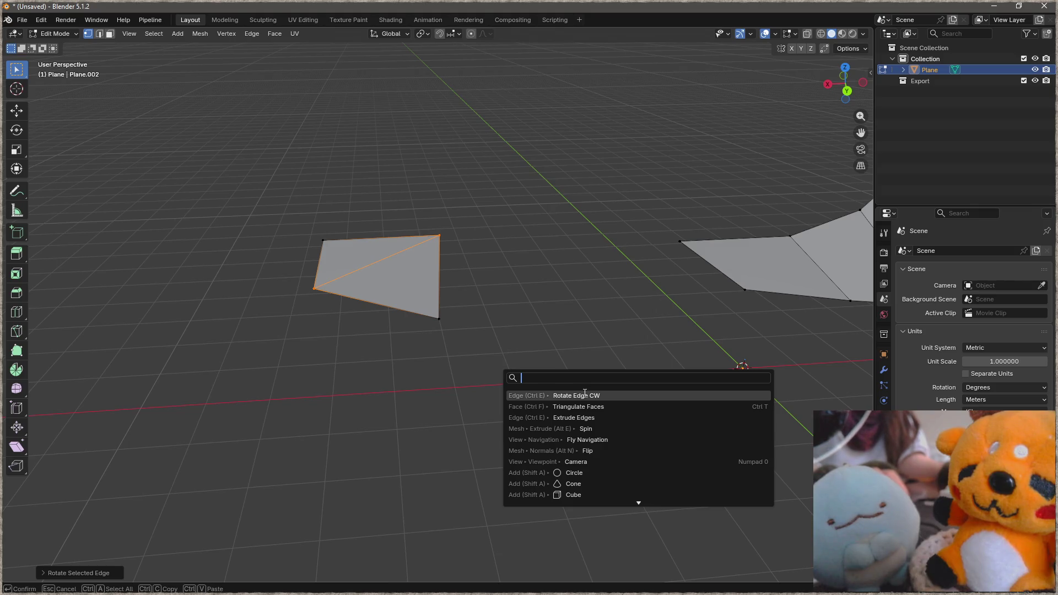
click(584, 395)
key(F3)
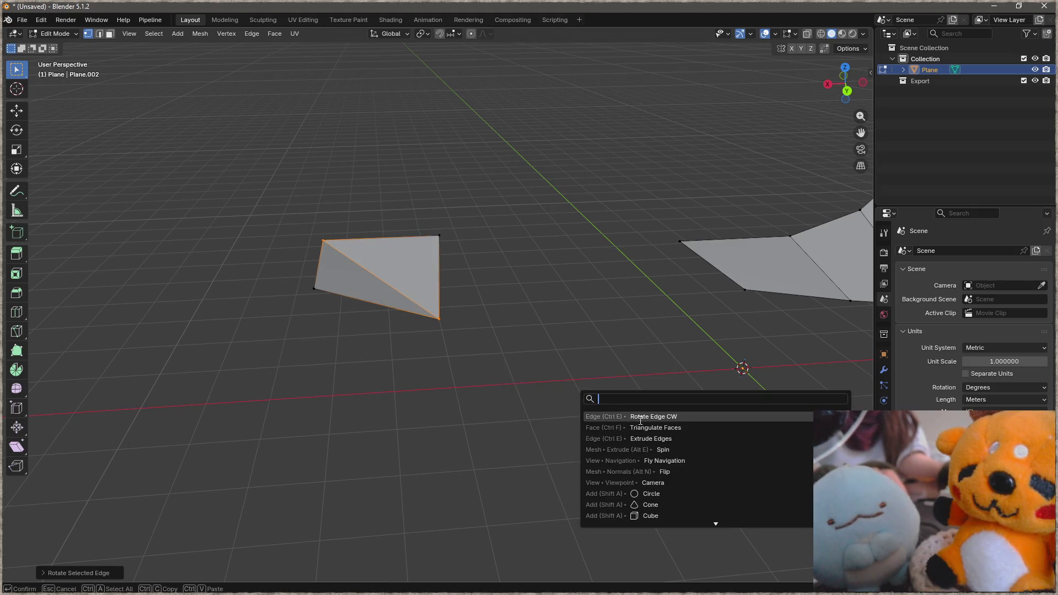
click(645, 417)
key(F3)
click(707, 435)
key(F3)
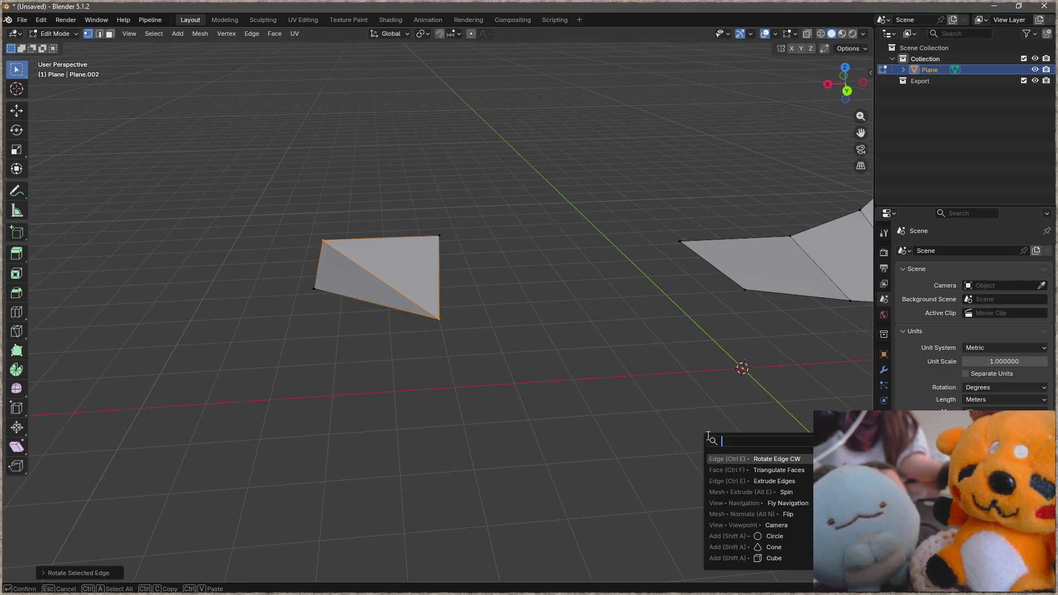
click(737, 459)
key(F3)
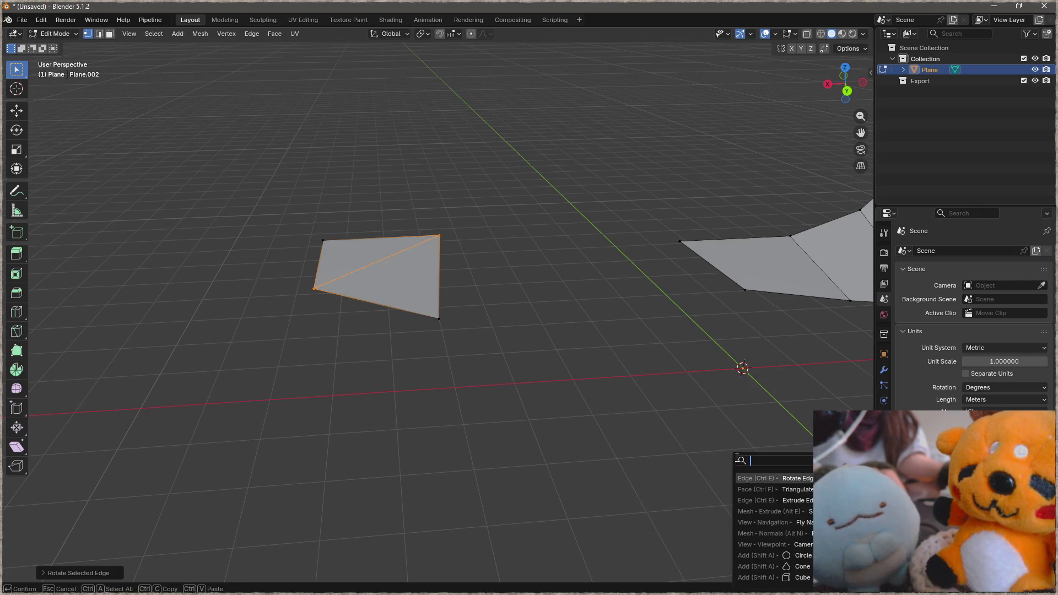
click(753, 478)
Select one triangle of the copied face and delete it via X > Faces.
click(449, 284)
mouse_move(449, 283)
middle_down()
mouse_move(633, 427)
mouse_move(366, 371)
mouse_move(402, 340)
middle_up()
key(a)
key(alt+a)
key(3)
click(74, 307)
shift+middle_drag(75, 308, 181, 309)
right_click(181, 309)
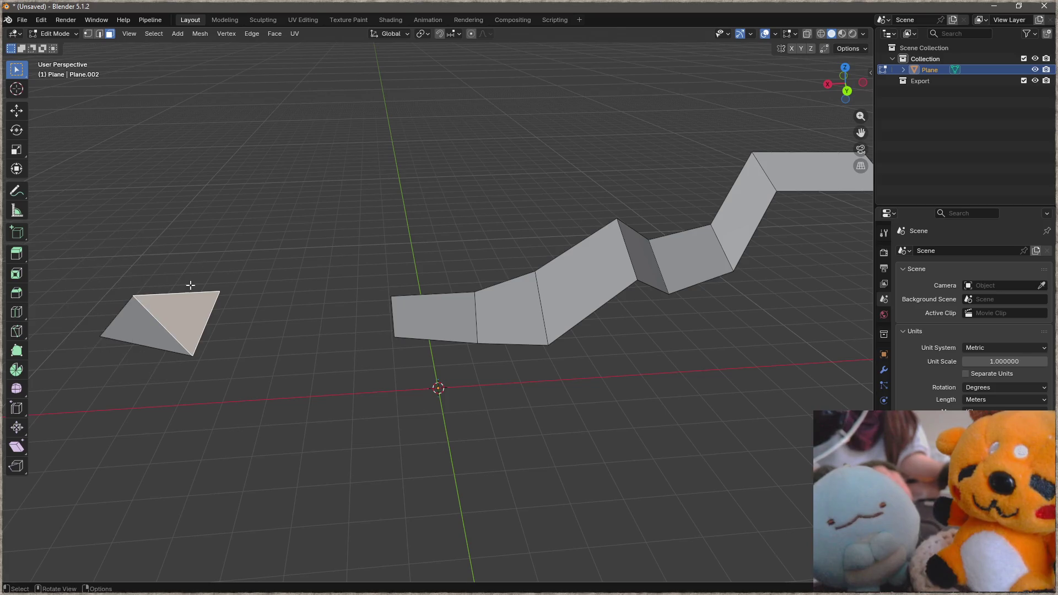
key(x)
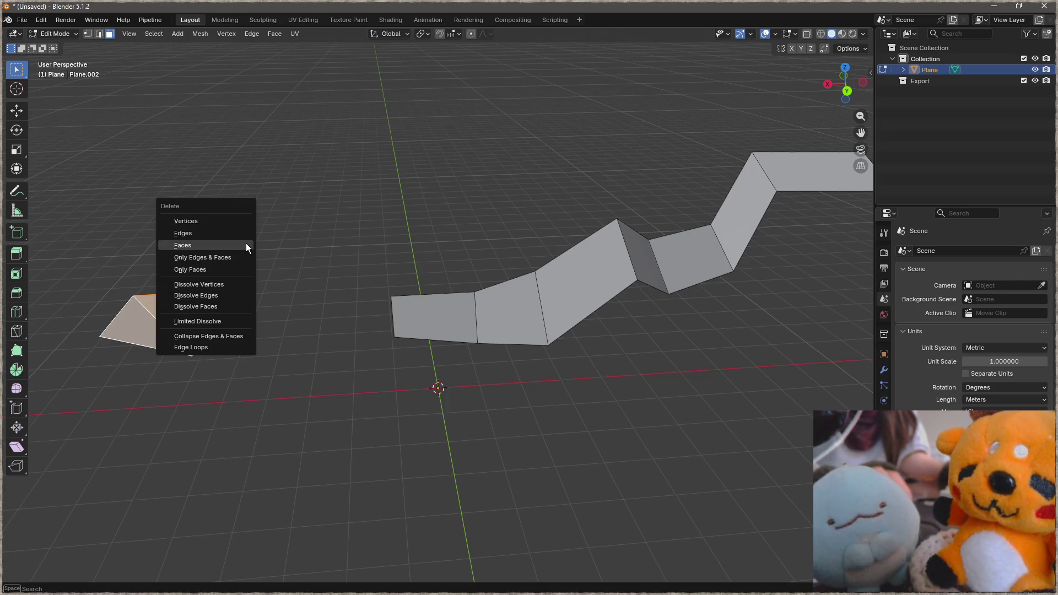
click(246, 243)
middle_drag(516, 291, 295, 322)
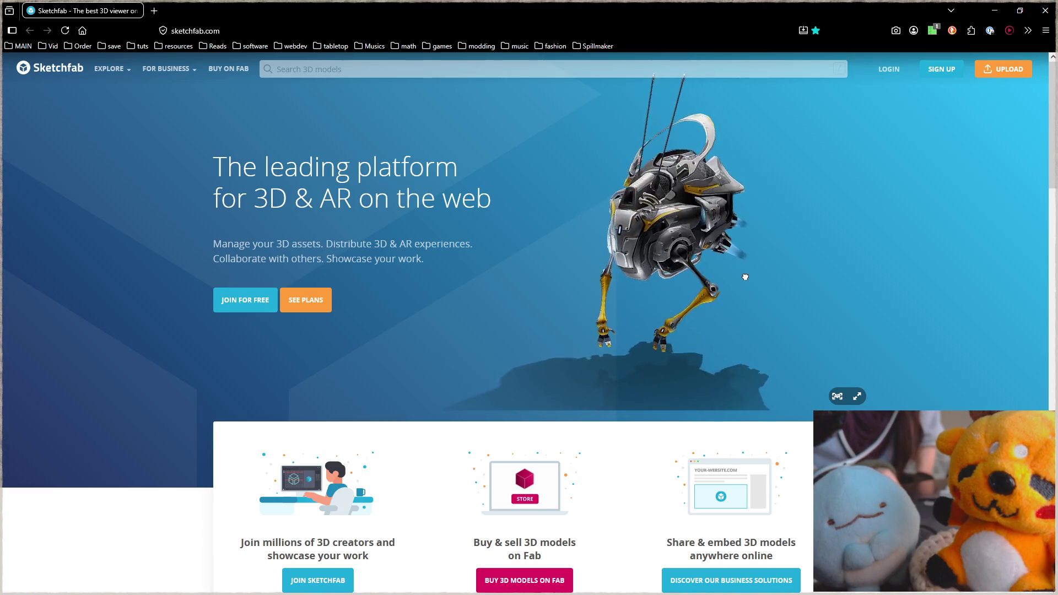
Minimize the Sketchfab browser window to return to Blender.
click(991, 17)
scroll(519, 261, down, 4)
scroll(518, 261, down, 1)
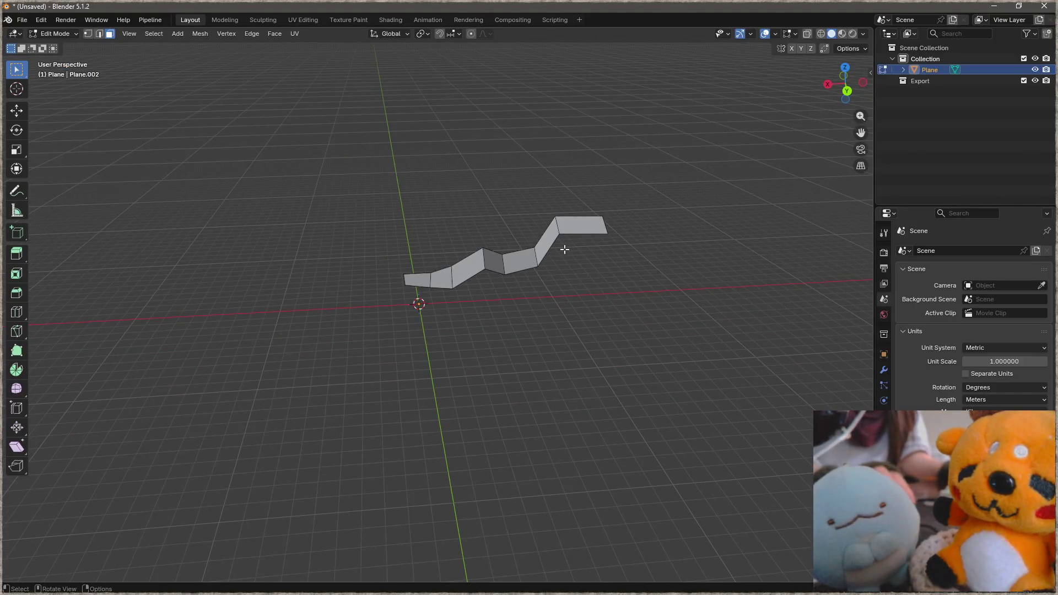
scroll(563, 245, up, 1)
scroll(562, 246, up, 4)
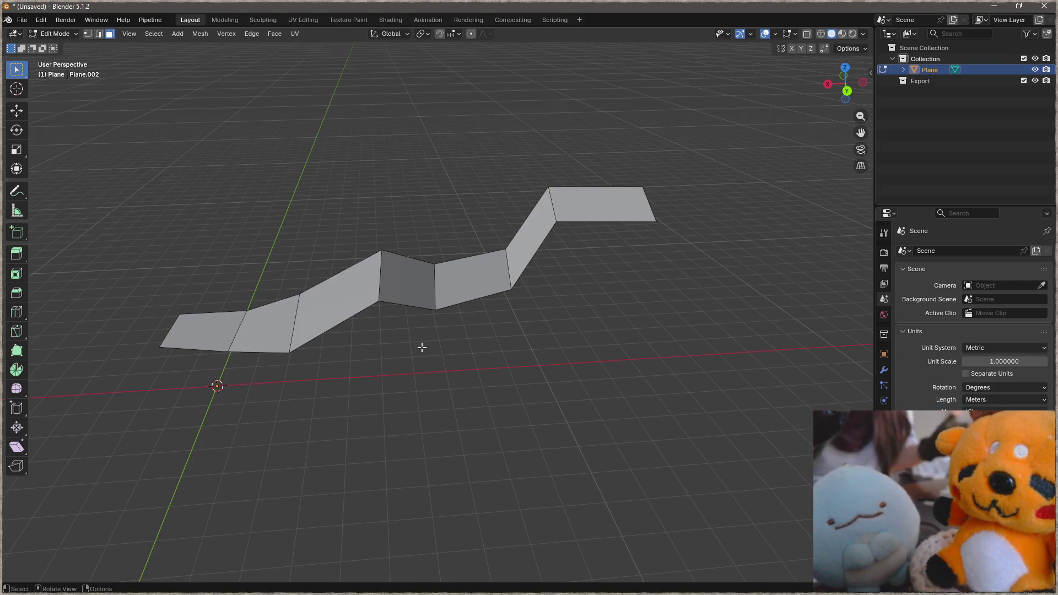
Select the whole strip and run Triangulate Faces from the operator search.
key(a)
key(alt+a)
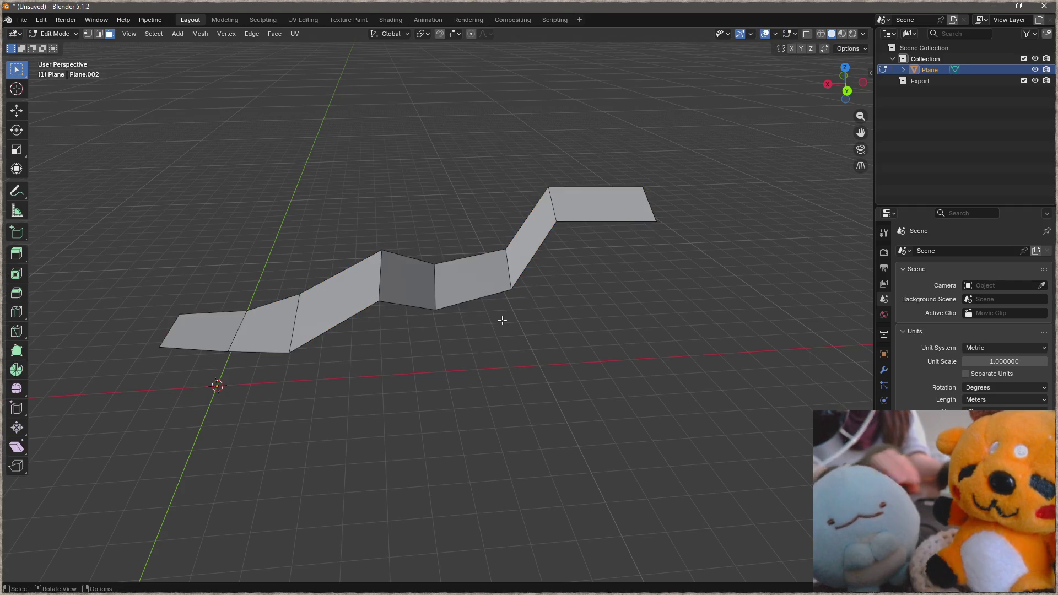
key(a)
key(F3)
text(tri)
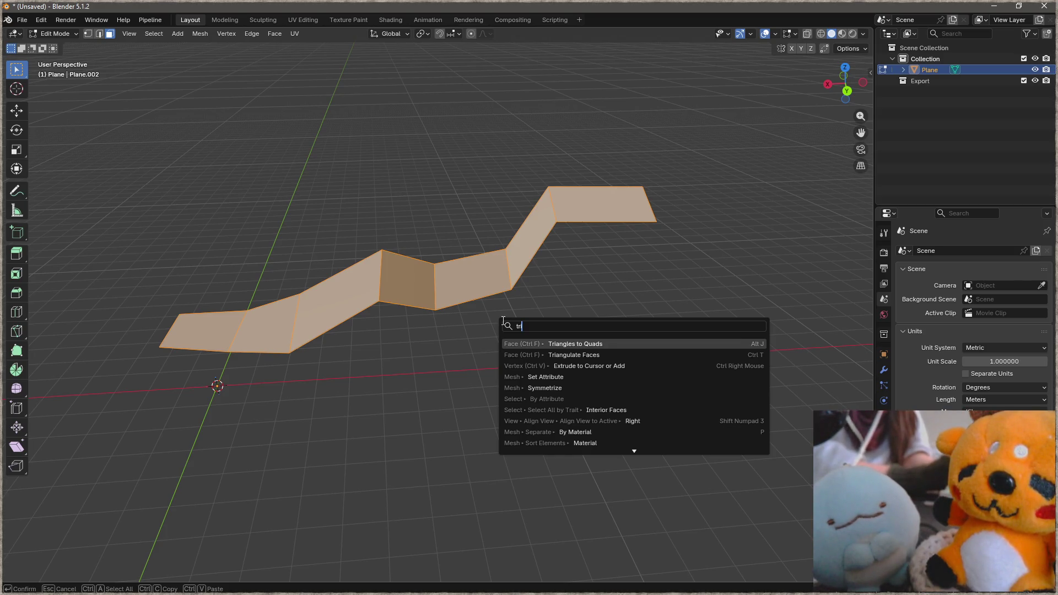
key(Down)
key(Return)
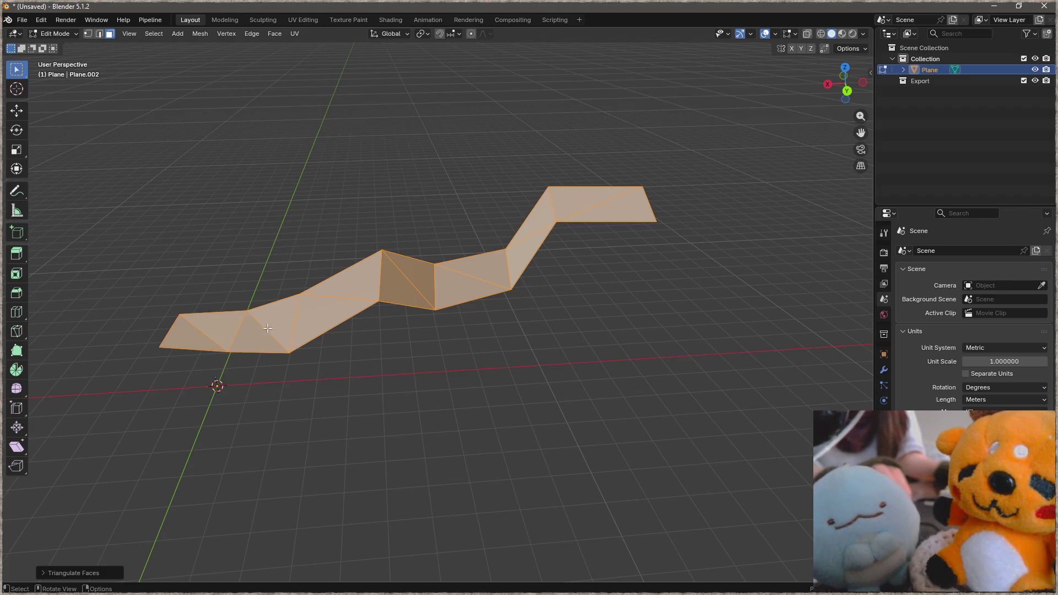
Convert the triangles back to quads with Alt+J and move a corner vertex.
shift+middle_drag(257, 350, 487, 322)
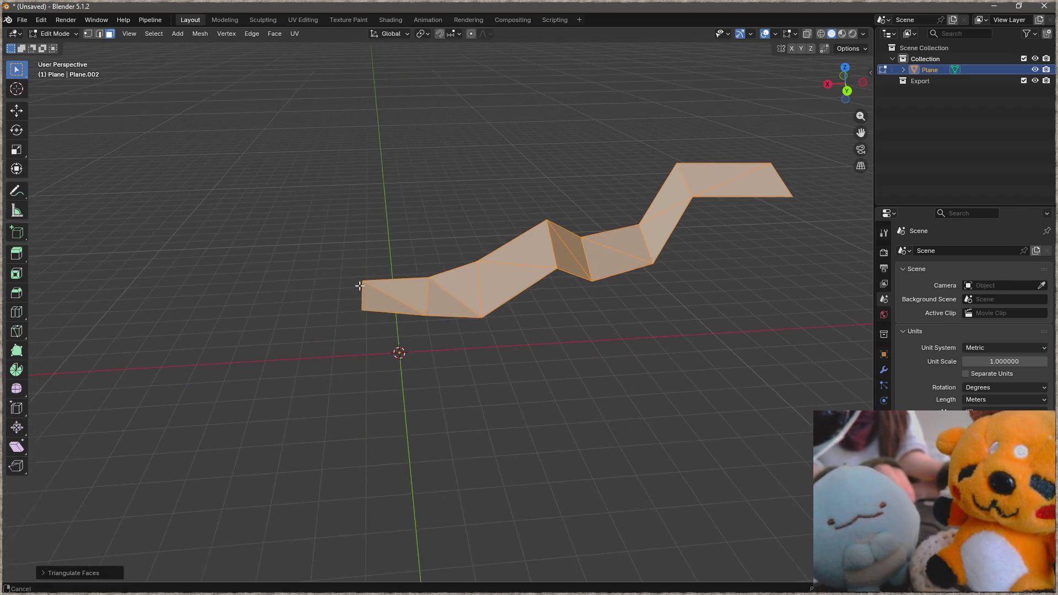
key(alt+j)
scroll(487, 322, up, 2)
key(1)
click(432, 323)
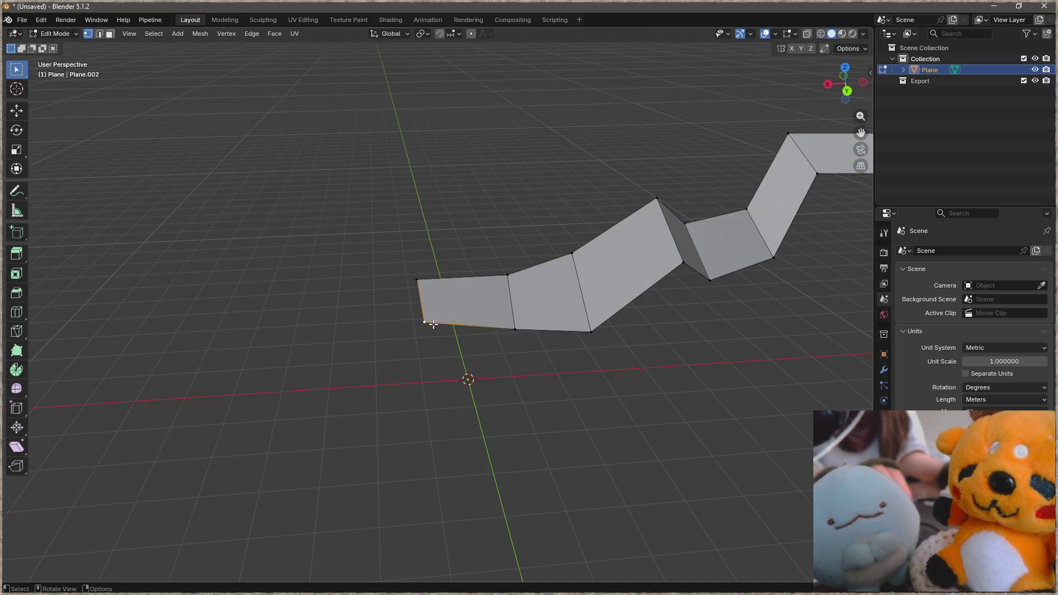
middle_drag(432, 323, 381, 299)
key(g)
click(423, 231)
mouse_move(423, 230)
middle_down()
mouse_move(595, 256)
mouse_move(637, 217)
mouse_move(571, 184)
mouse_move(616, 272)
middle_up()
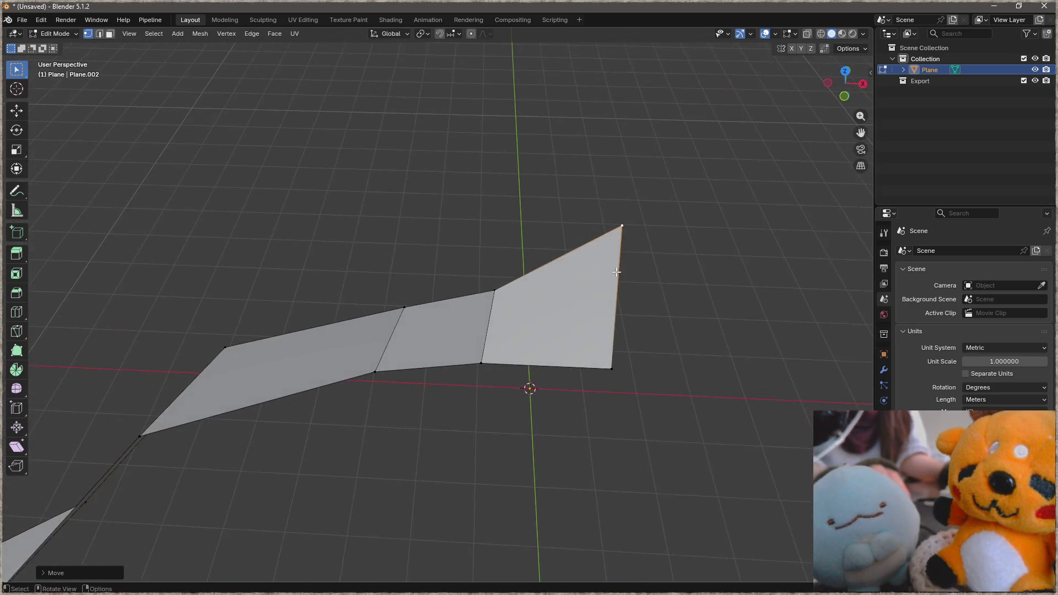
Reshape another corner vertex, then delete the whole strip object in Object Mode.
shift+click(494, 293)
mouse_move(607, 364)
middle_down()
mouse_move(536, 313)
mouse_move(500, 328)
middle_up()
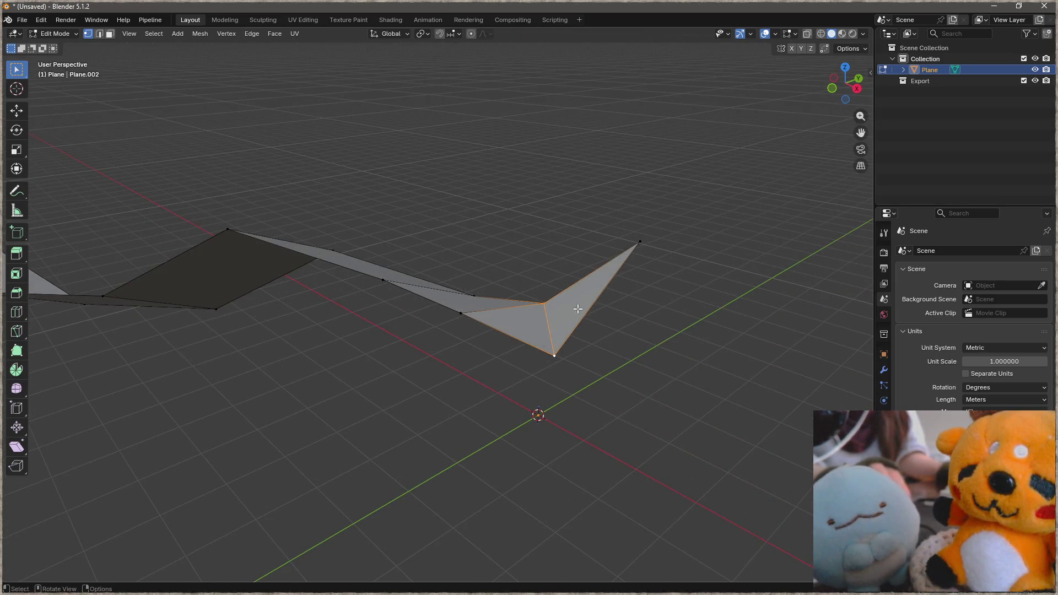
middle_drag(577, 309, 497, 341)
click(456, 340)
mouse_move(581, 317)
middle_down()
mouse_move(633, 345)
mouse_move(728, 293)
mouse_move(742, 296)
middle_up()
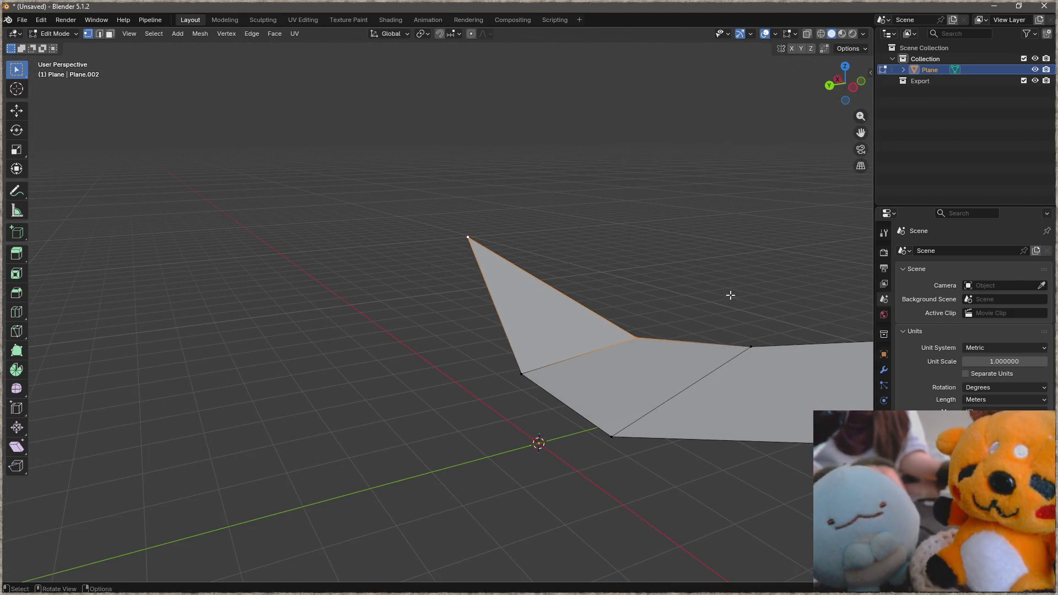
key(ctrl+z)
key(g)
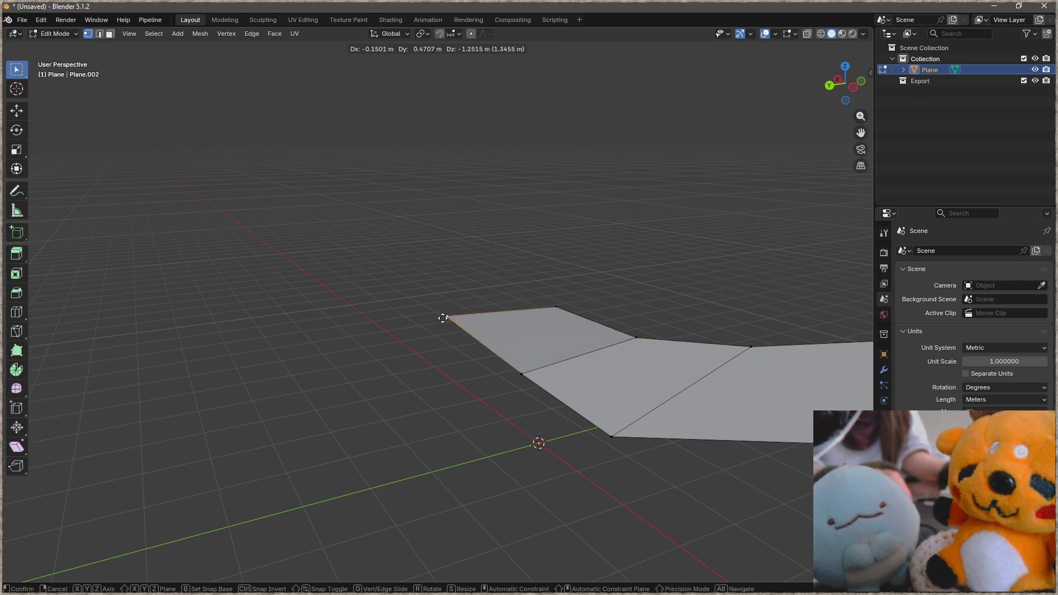
click(485, 314)
mouse_move(484, 314)
middle_down()
mouse_move(513, 327)
mouse_move(398, 259)
middle_up()
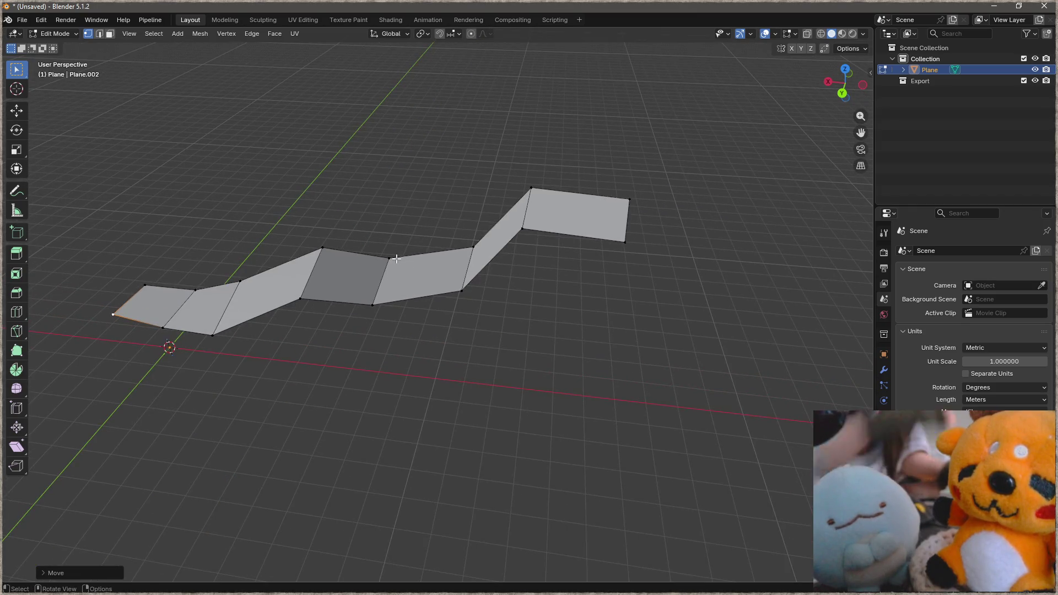
key(Tab)
key(Delete)
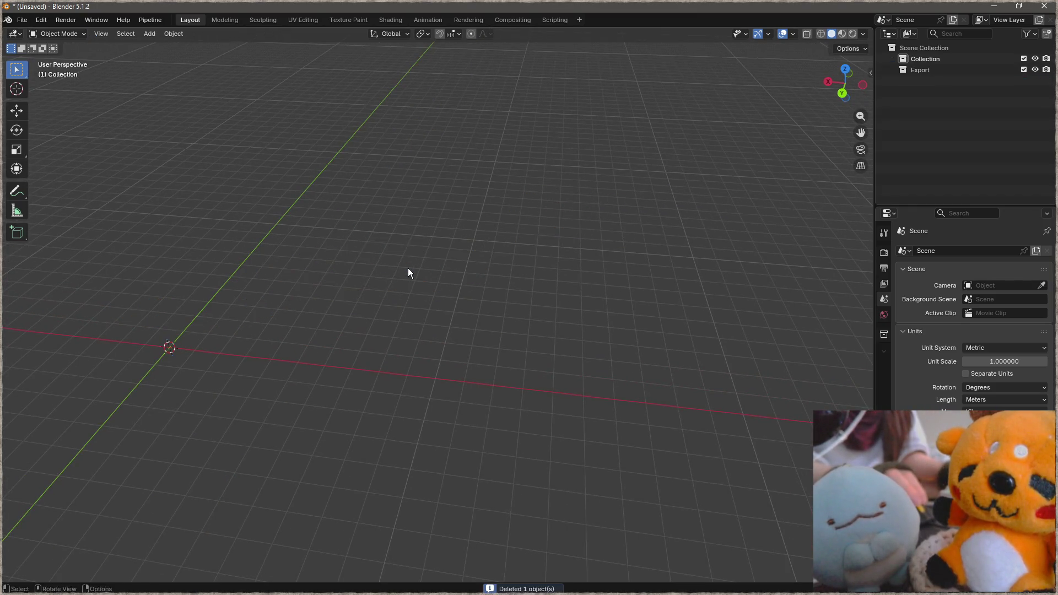
Add a new plane and extrude its right edge into a second section.
key(shift+a)
click(510, 267)
middle_drag(510, 268, 389, 326)
key(Tab)
scroll(389, 332, up, 2)
click(425, 361)
middle_drag(426, 361, 468, 361)
key(e)
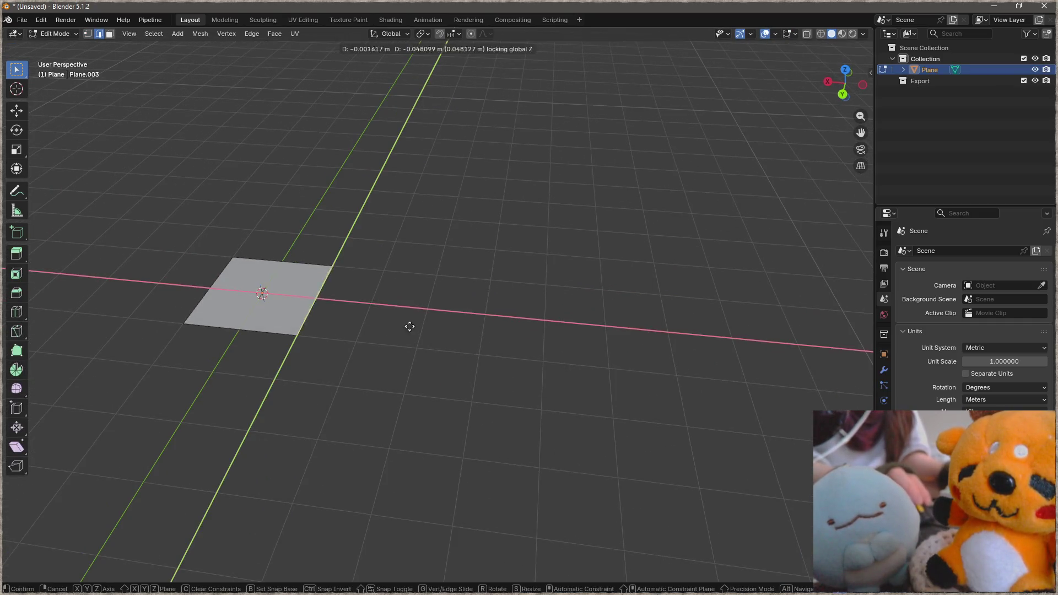
click(472, 334)
Extrude further sections along X to make a flat strip, showing Modifier Properties.
mouse_move(472, 334)
middle_down()
mouse_move(609, 174)
mouse_move(573, 221)
mouse_move(593, 246)
mouse_move(415, 279)
middle_up()
key(e)
key(Escape)
key(e)
click(614, 276)
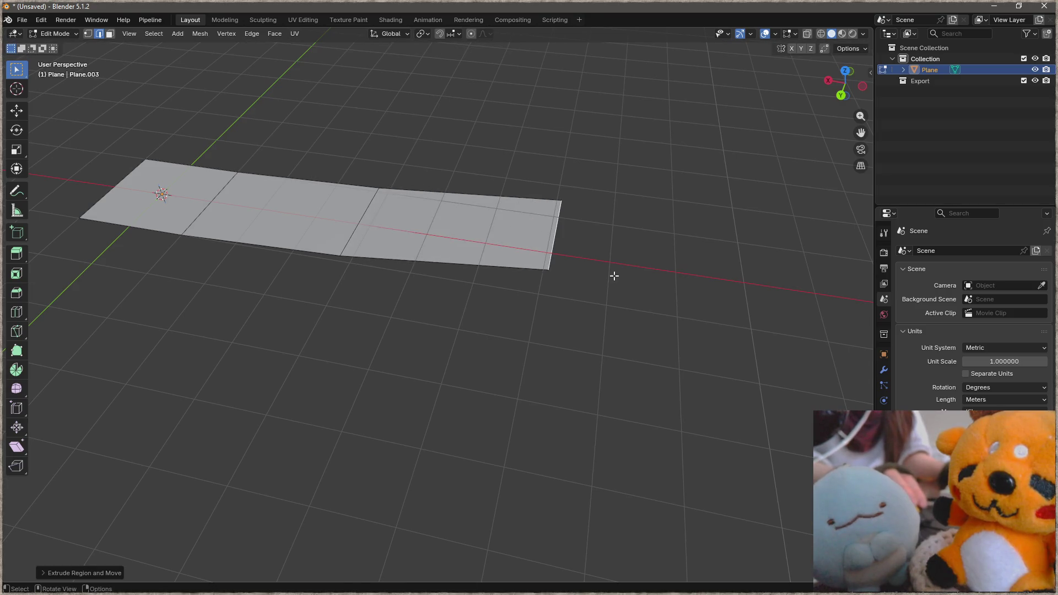
key(e)
click(761, 306)
click(884, 370)
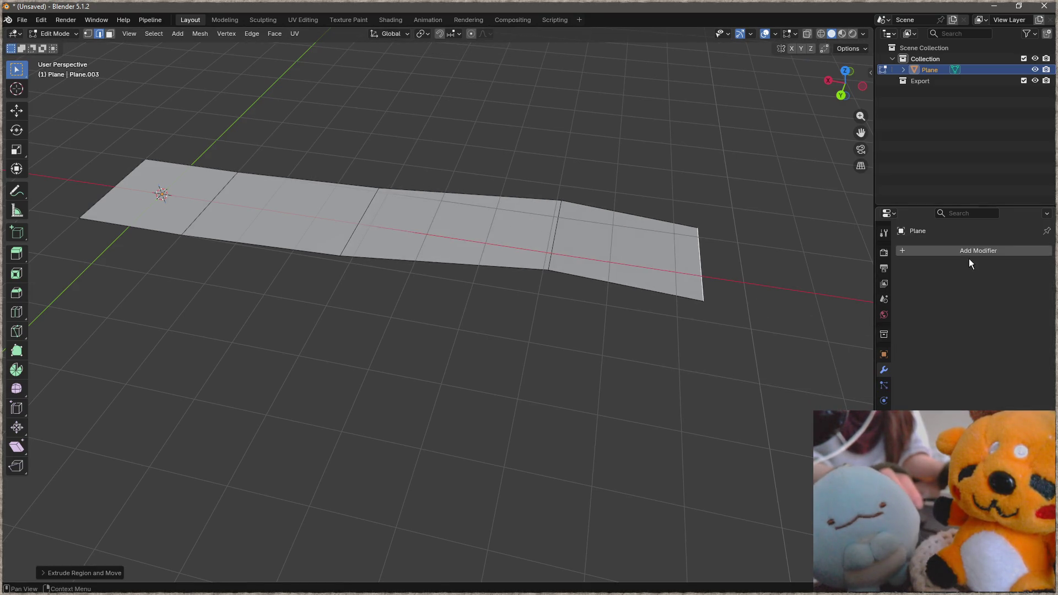
Add a Subdivision Surface modifier with Levels Viewport 6 and On Cage enabled.
click(988, 249)
text(sub)
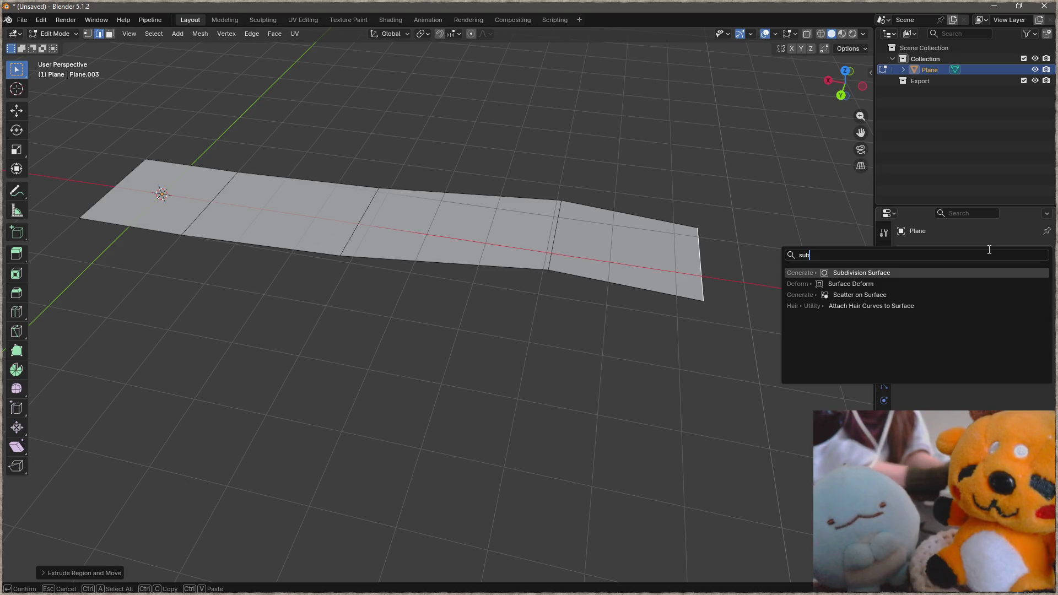
key(Return)
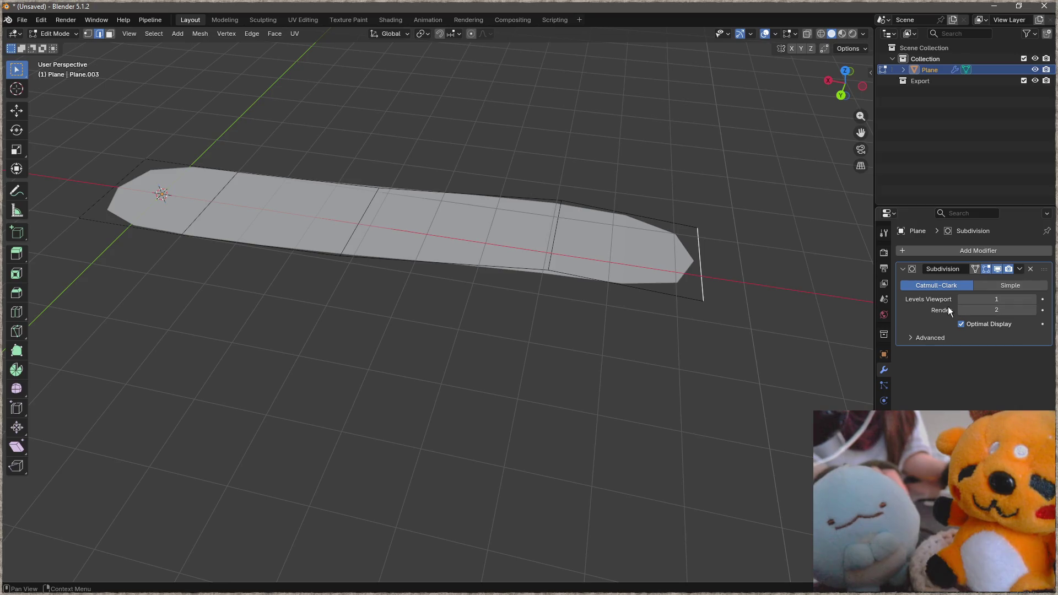
key(Tab)
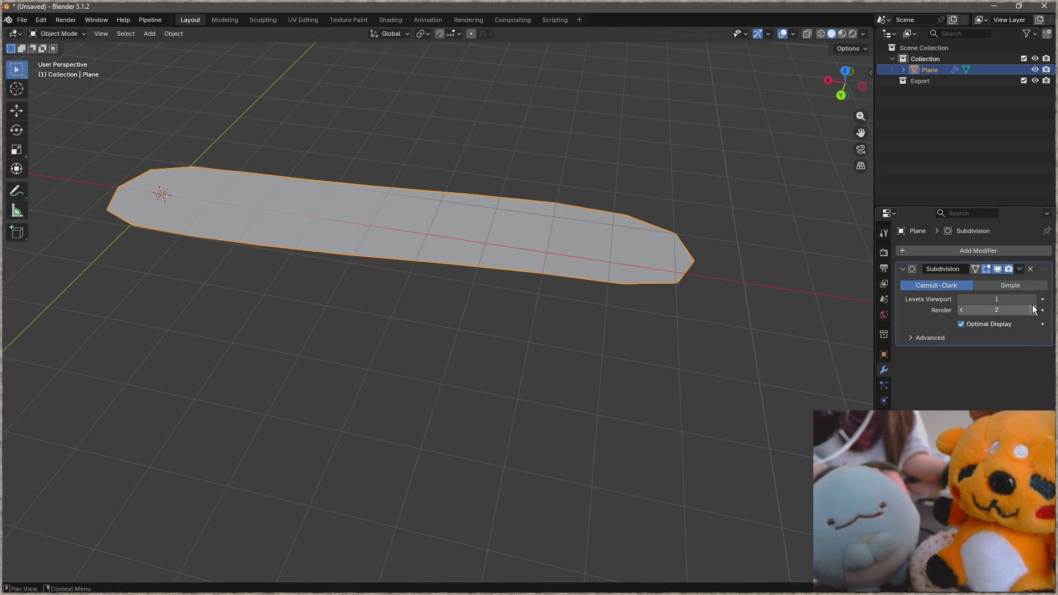
click(1032, 300)
click(1032, 300)
key(Tab)
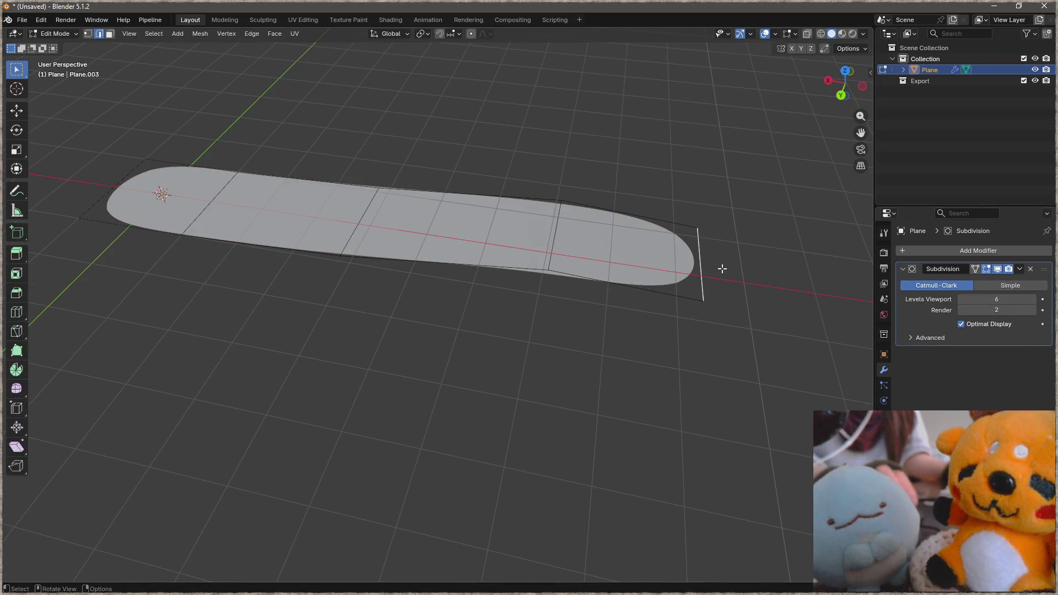
click(973, 269)
key(Tab)
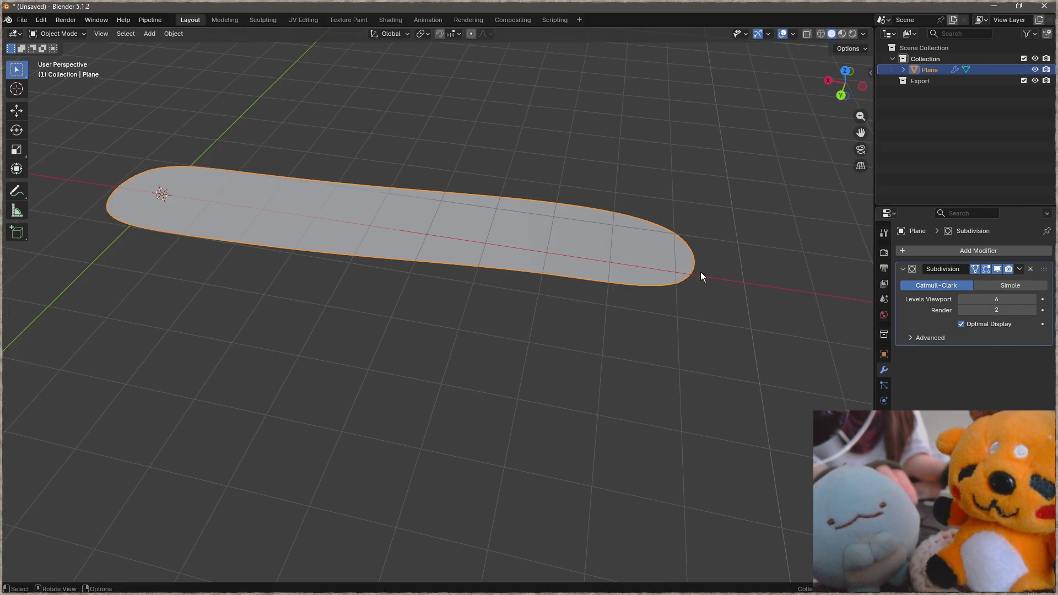
scroll(680, 274, up, 4)
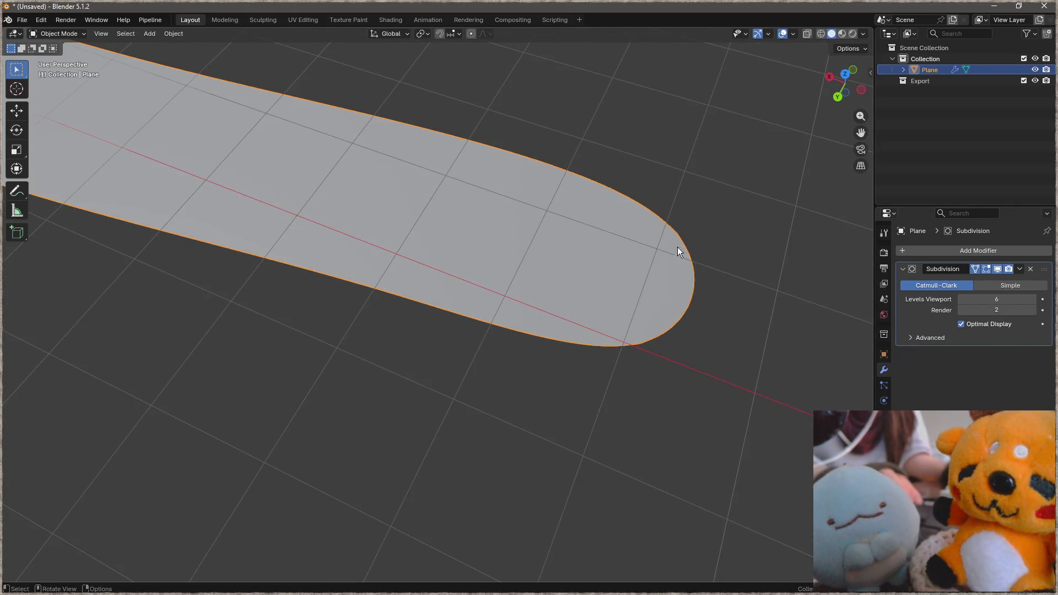
scroll(660, 270, up, 1)
scroll(639, 273, down, 3)
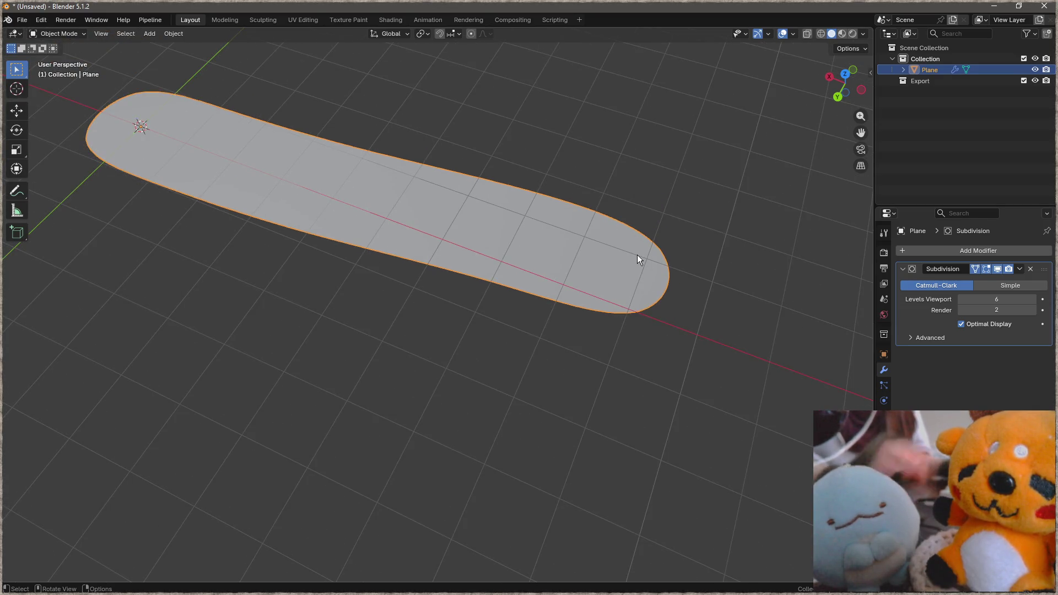
Remove the Subdivision modifier and add a centred lengthwise loop cut to the strip.
click(1032, 271)
key(Tab)
scroll(529, 258, down, 2)
mouse_move(529, 259)
middle_down()
mouse_move(436, 248)
mouse_move(545, 340)
middle_up()
key(ctrl+r)
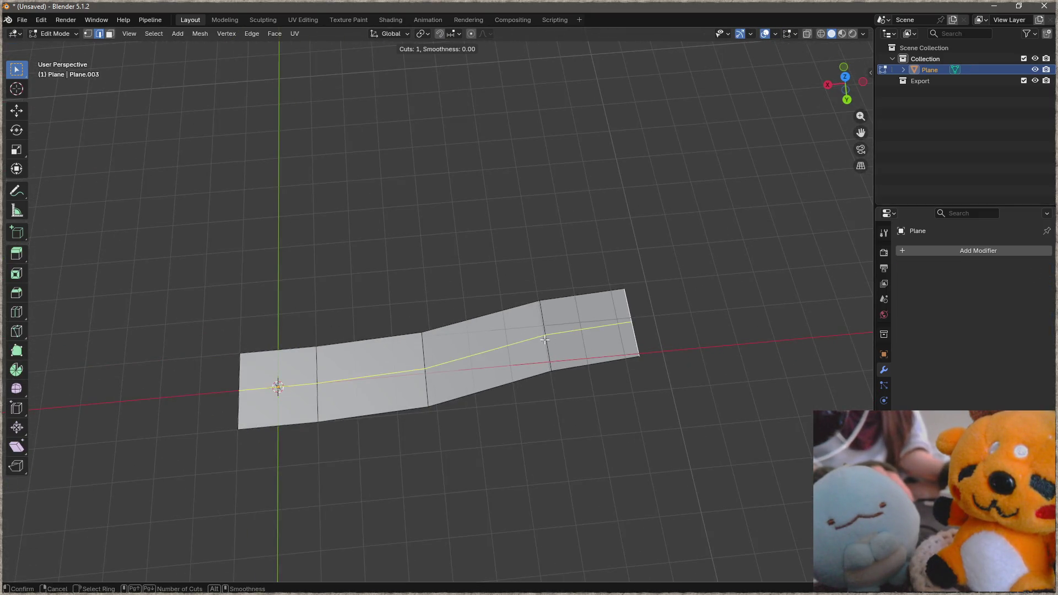
click(424, 372)
right_click(423, 372)
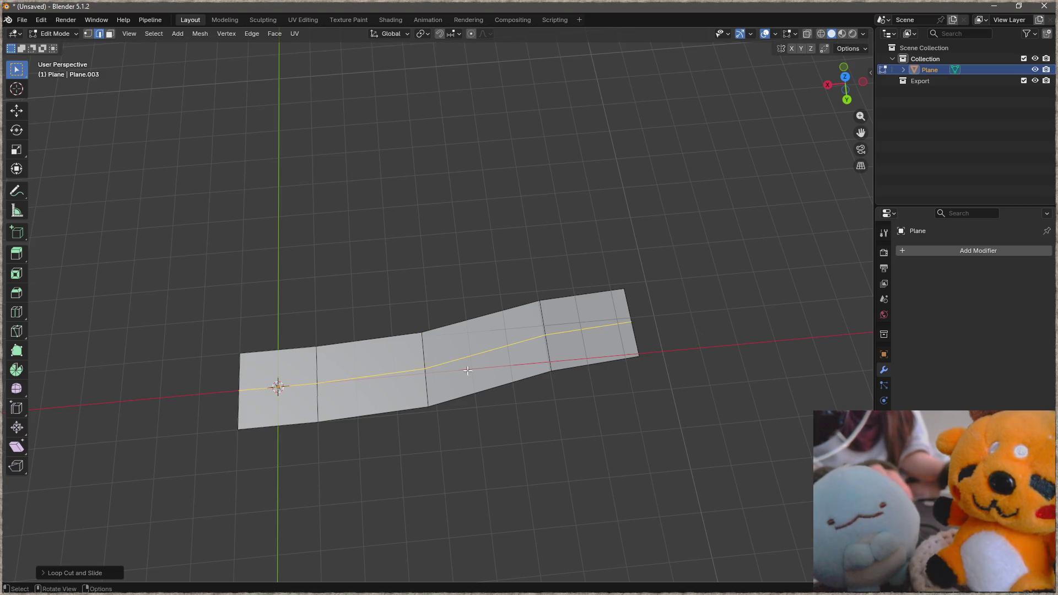
middle_drag(423, 372, 530, 332)
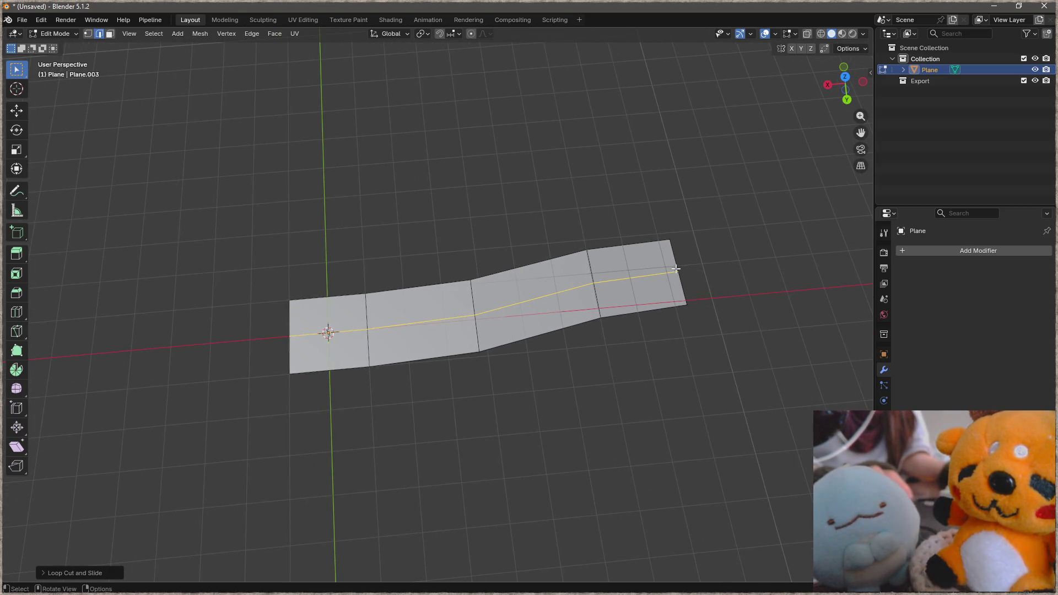
Try joining selected corner vertices with J and start another loop cut, then abandon it.
click(289, 371)
click(374, 304)
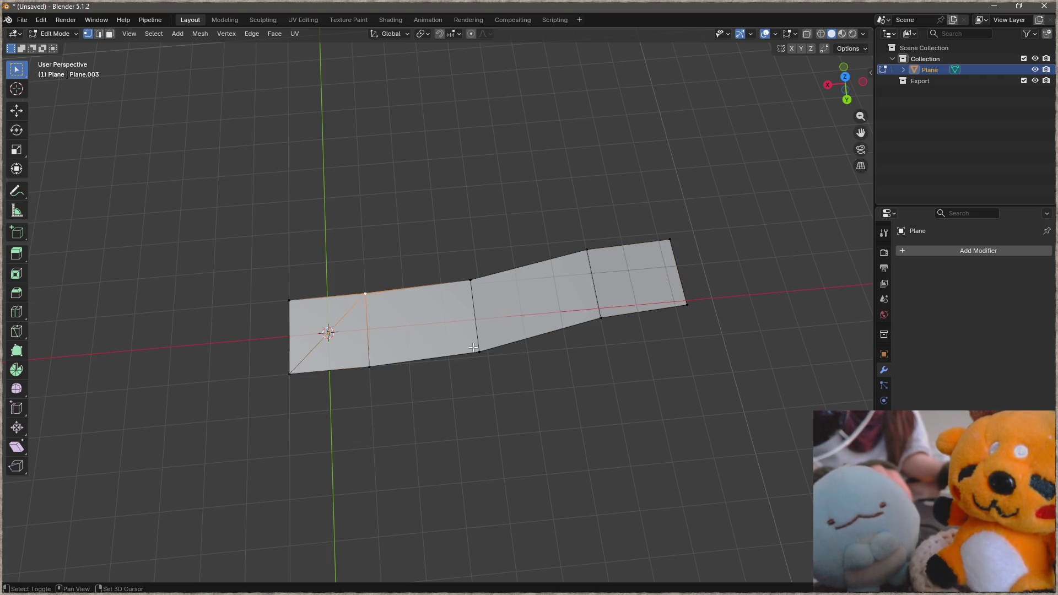
key(j)
shift+click(481, 350)
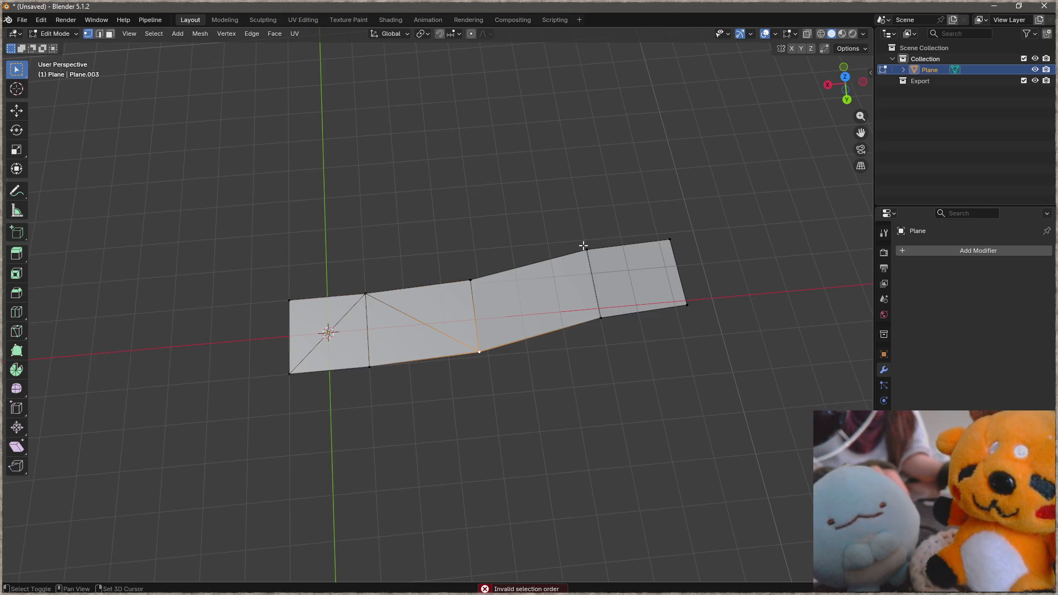
key(ctrl+r)
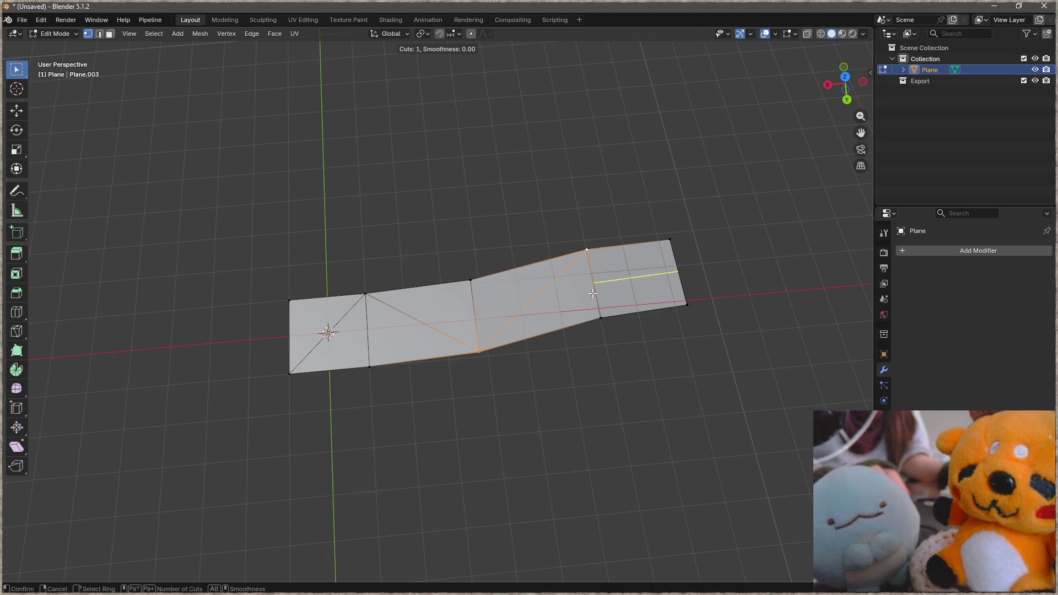
key(Escape)
Leave Edit Mode and delete the strip object, leaving the scene empty.
key(Tab)
key(x)
click(522, 304)
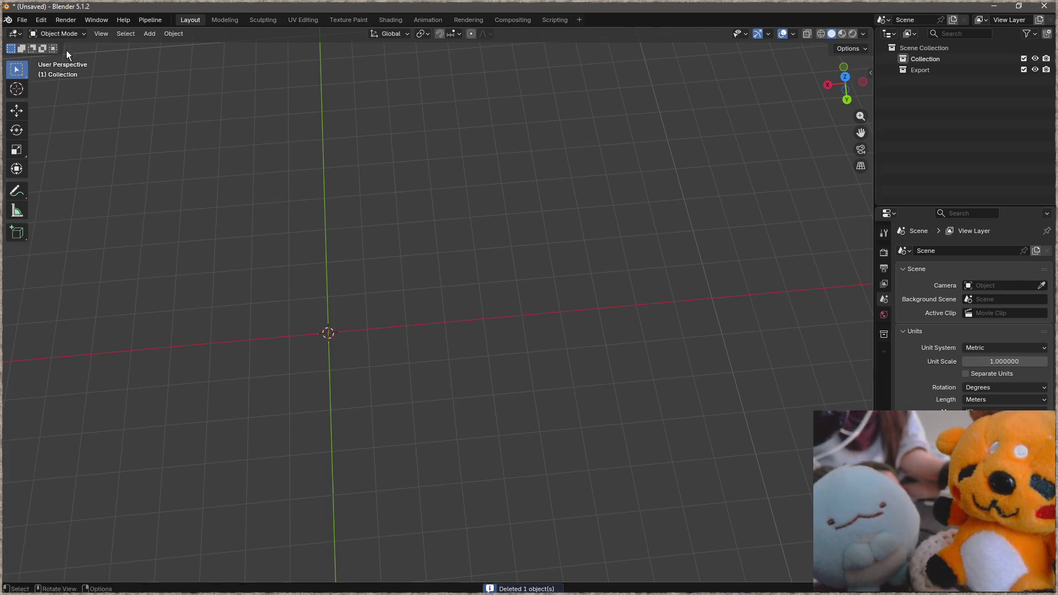
Browse Vault (E:) > Art > 3D > Meshes in Files, looking into the Download and Static folders.
key(super+e)
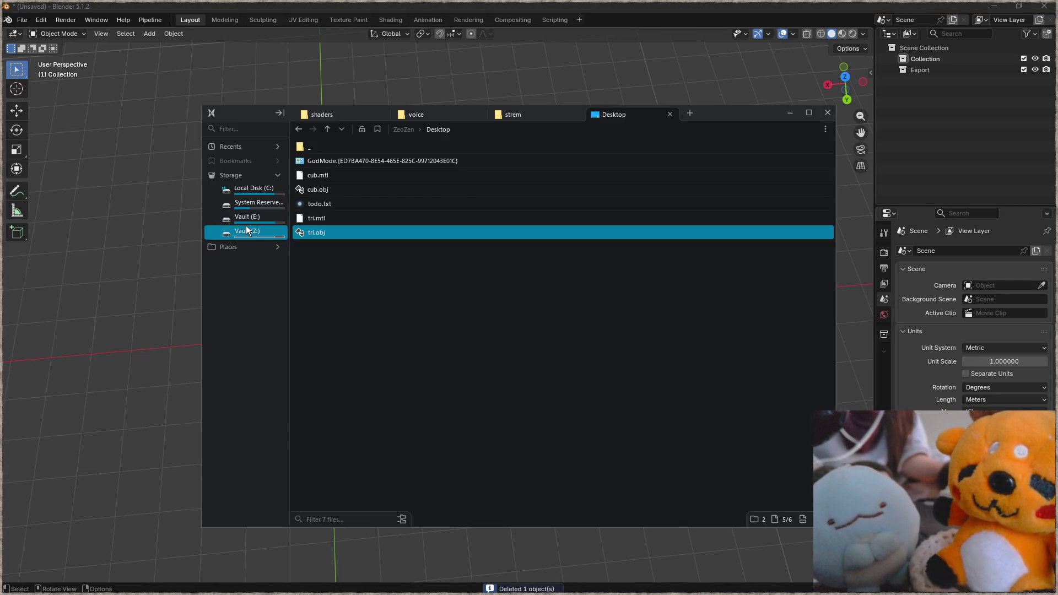
click(247, 217)
double_click(358, 148)
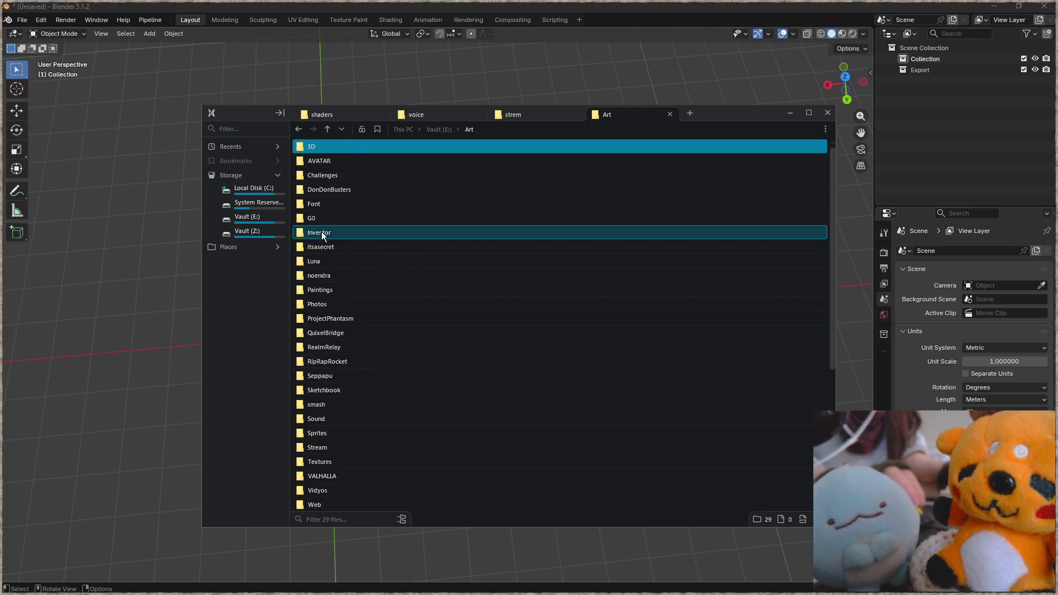
double_click(358, 146)
double_click(352, 175)
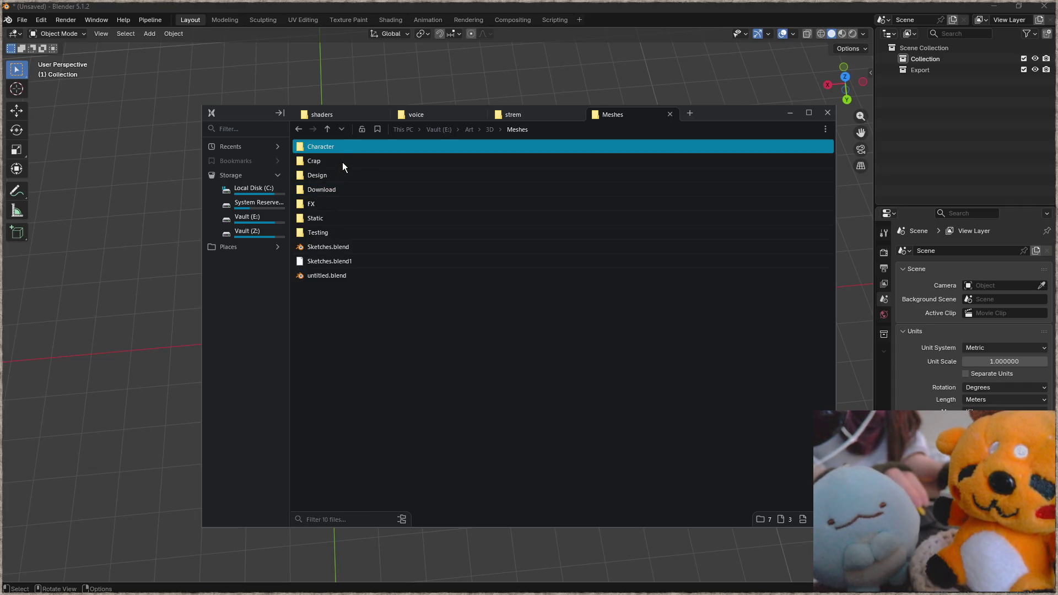
double_click(335, 189)
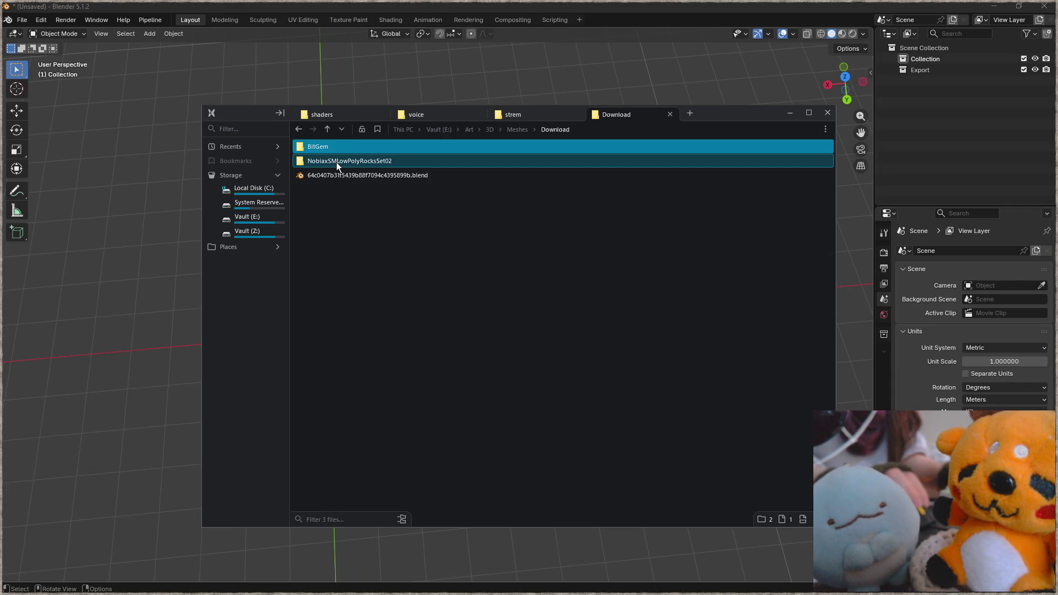
click(437, 201)
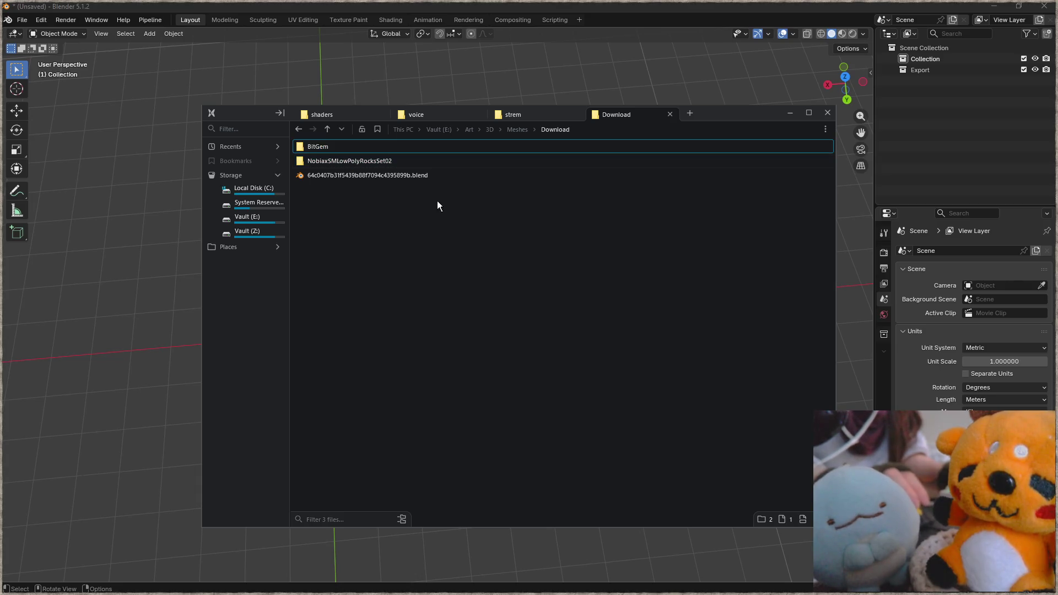
click(298, 129)
double_click(336, 220)
key(alt+Left)
Go to Character > GameRip > Captain Falcon and import Captain_Falcon.obj into Blender by dragging.
double_click(317, 149)
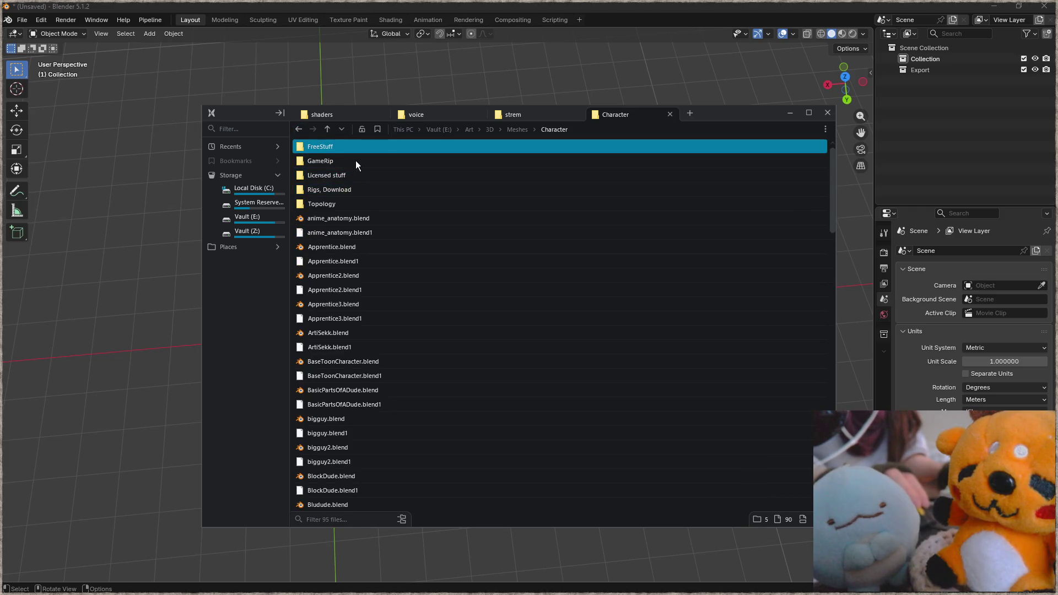
double_click(356, 161)
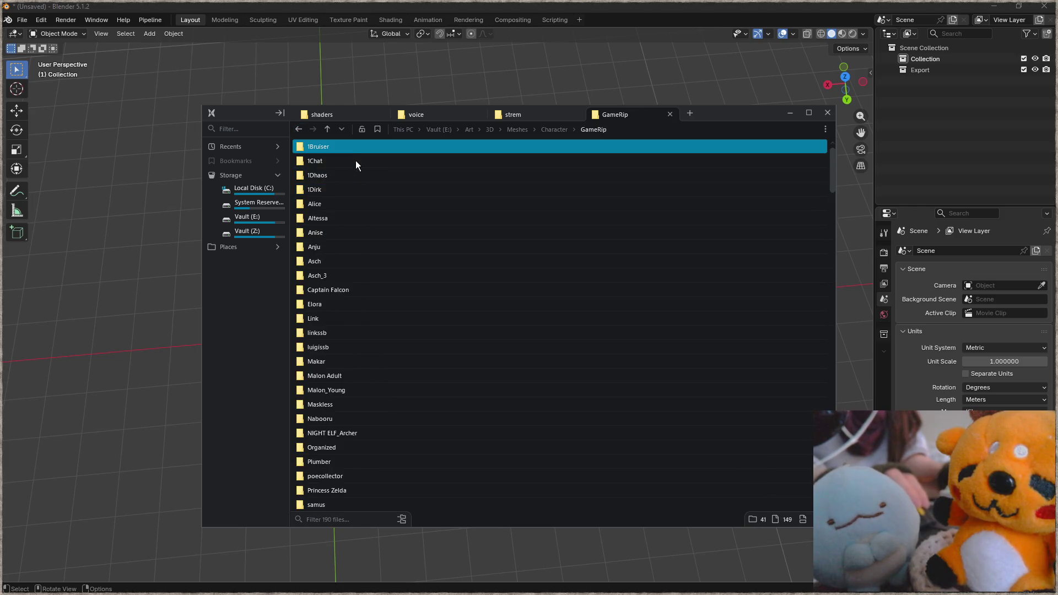
double_click(362, 292)
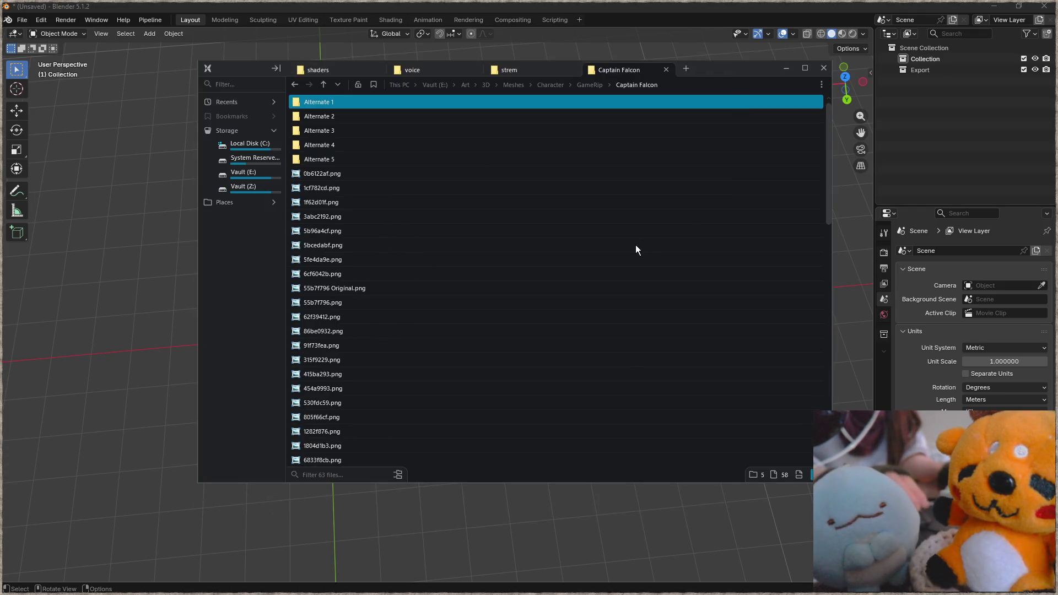
scroll(740, 252, down, 3)
drag(830, 225, 847, 365)
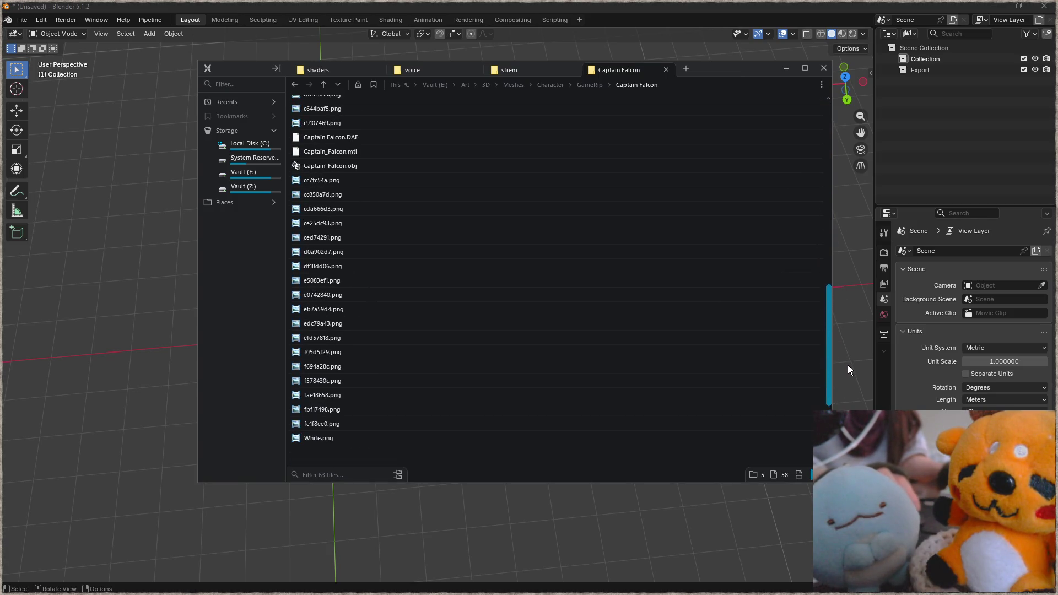
mouse_move(332, 166)
mouse_down()
mouse_move(93, 274)
mouse_move(128, 282)
mouse_up()
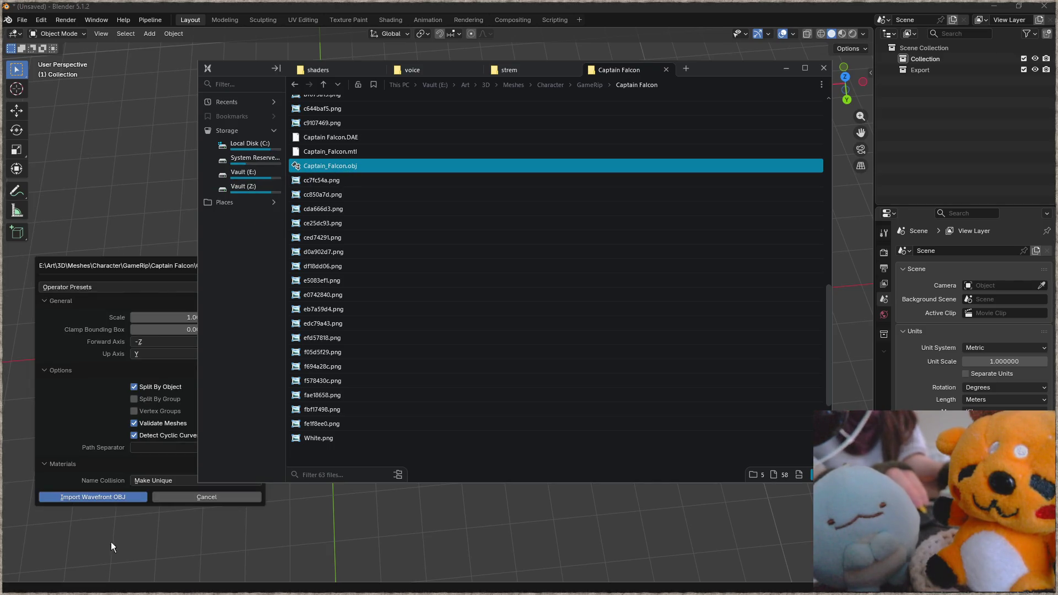
click(108, 500)
Inspect the imported Captain Falcon figure and delete it again.
mouse_move(134, 492)
middle_down()
mouse_move(557, 283)
mouse_move(492, 298)
mouse_move(372, 253)
mouse_move(497, 260)
middle_up()
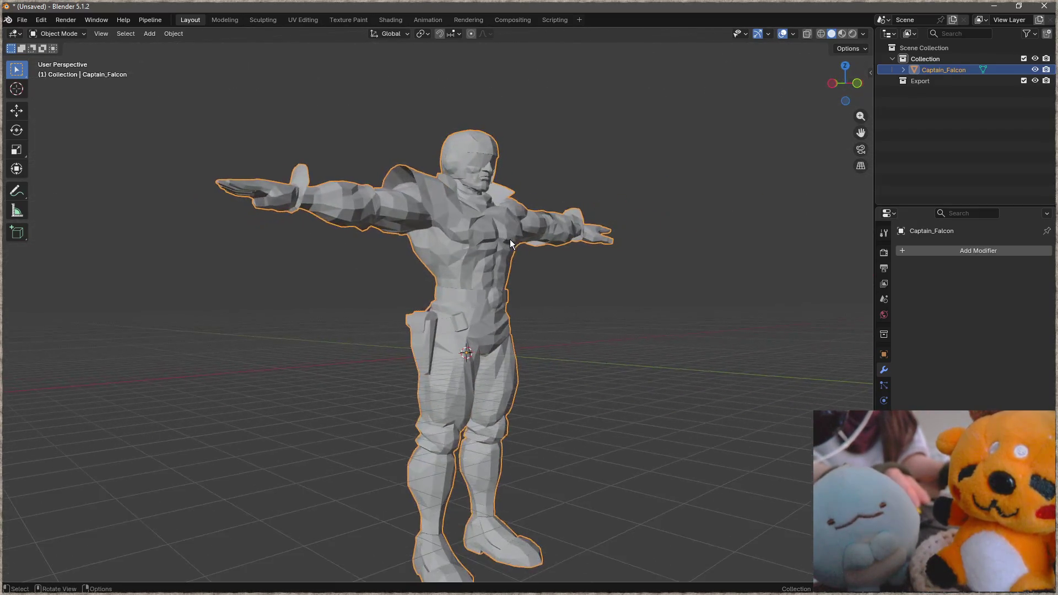
scroll(497, 260, up, 2)
key(x)
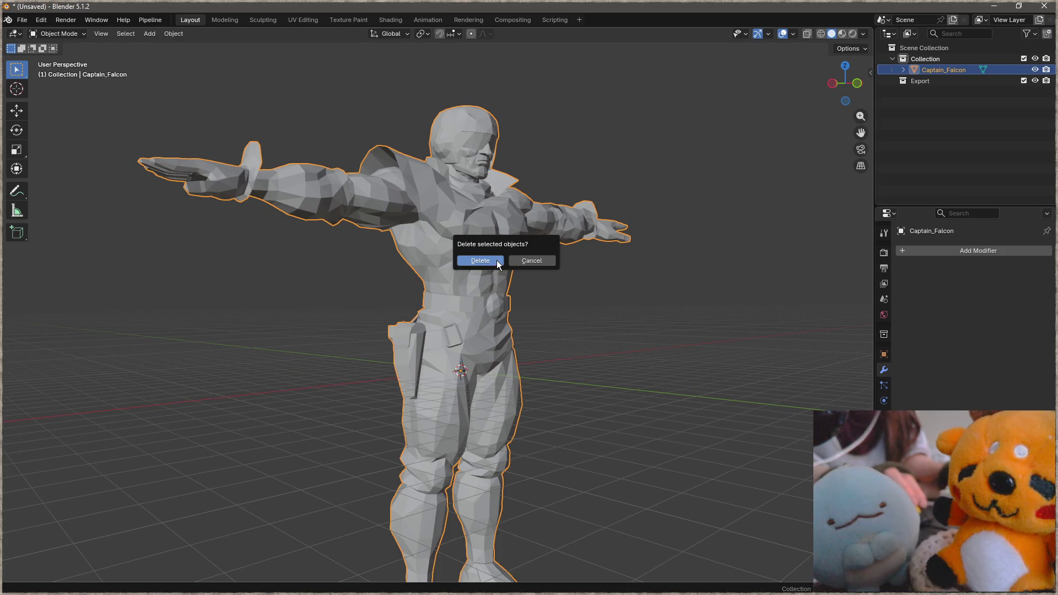
click(497, 261)
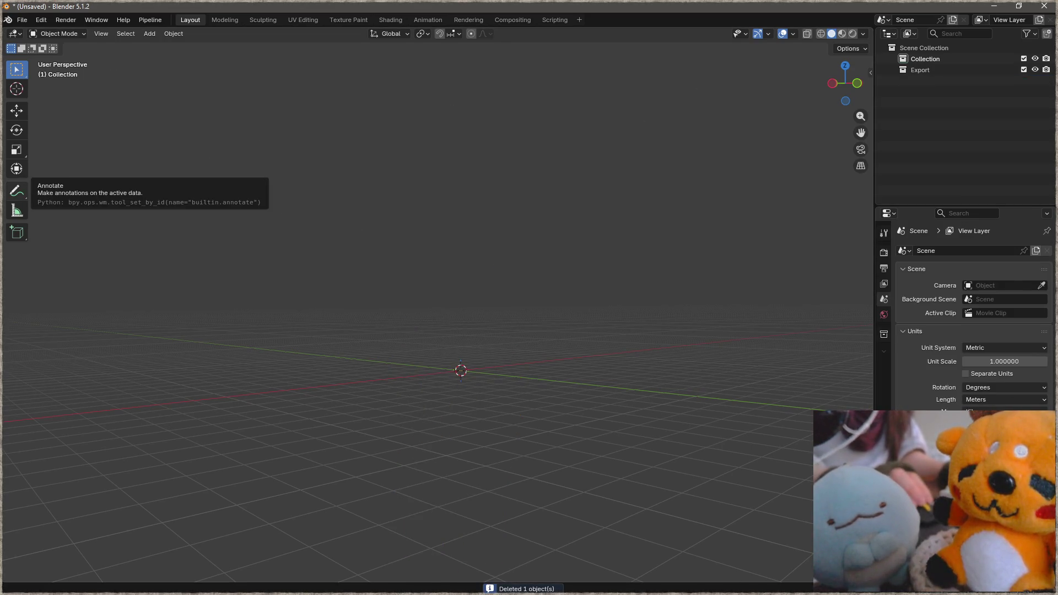
Import luigi.obj from the GameRip > luigissb folder into the Blender scene.
key(alt+Tab)
click(595, 86)
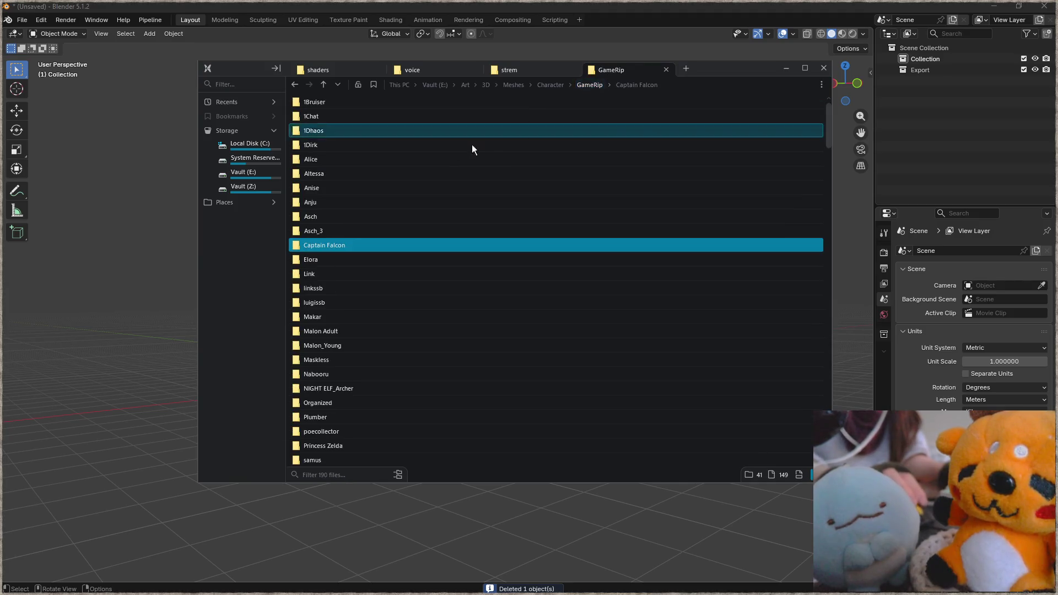
scroll(363, 272, down, 3)
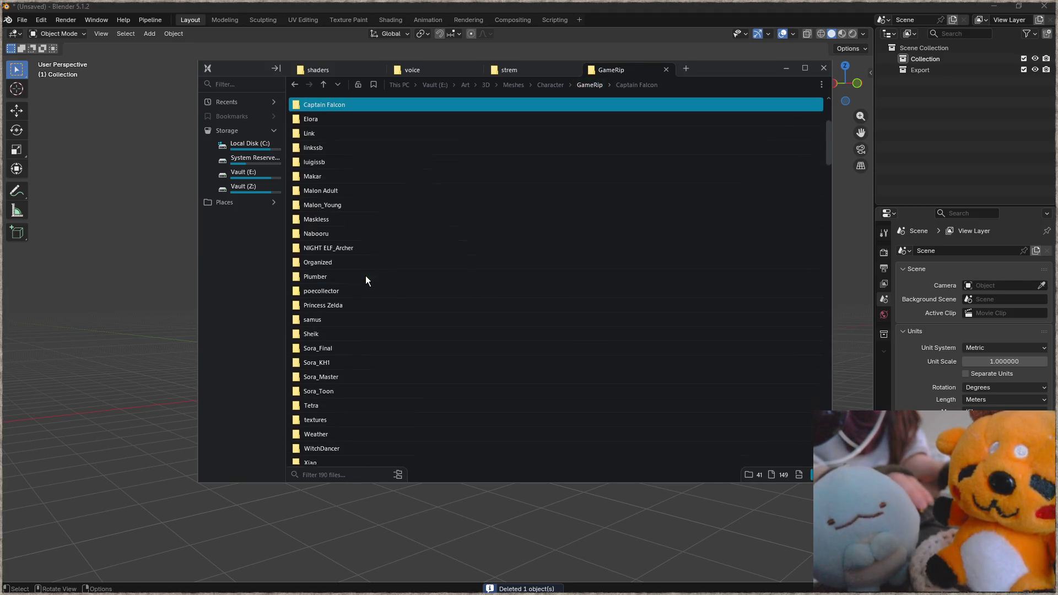
double_click(358, 162)
click(323, 302)
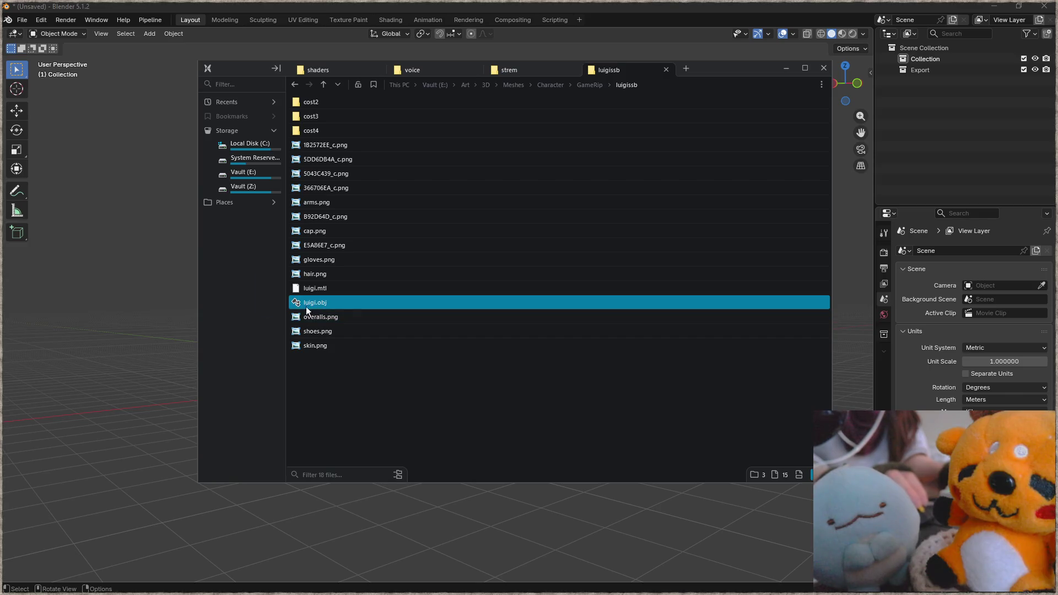
drag(306, 307, 170, 328)
click(140, 543)
scroll(469, 369, up, 2)
scroll(442, 359, up, 4)
scroll(443, 359, up, 3)
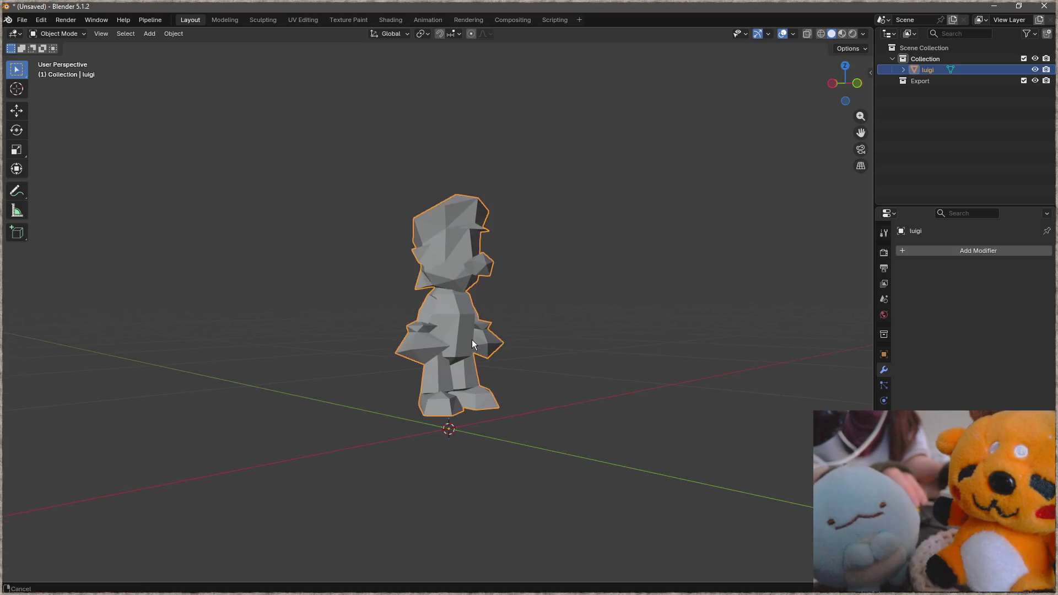
scroll(472, 339, up, 1)
Orbit around the imported Luigi and show his material list in the properties.
middle_drag(452, 339, 366, 347)
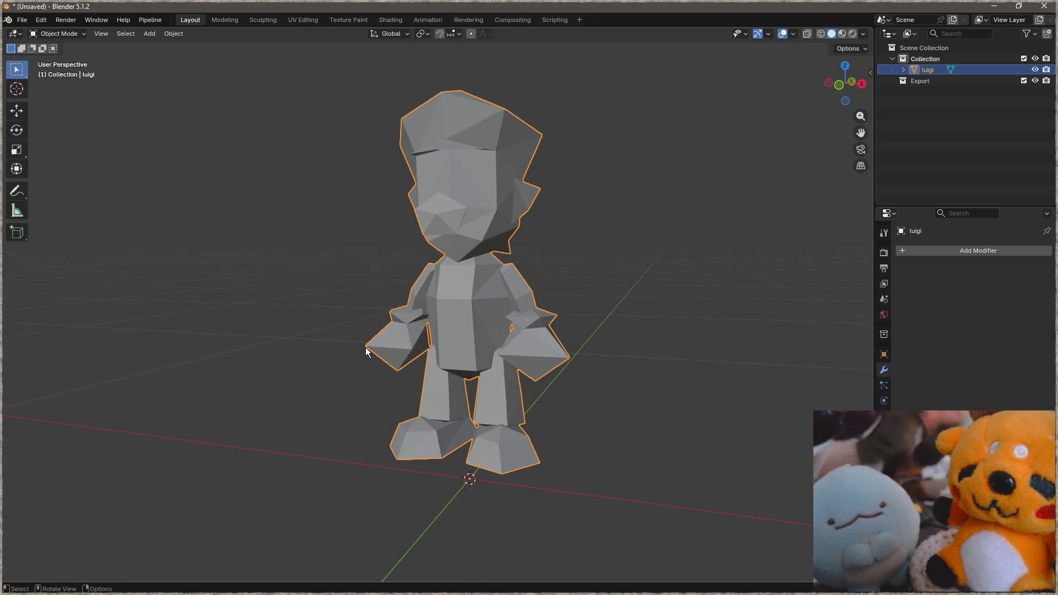
scroll(397, 330, up, 3)
mouse_move(470, 332)
middle_down()
mouse_move(435, 305)
mouse_move(766, 316)
middle_up()
mouse_move(424, 293)
middle_down()
mouse_move(641, 292)
mouse_move(441, 289)
mouse_move(418, 309)
mouse_move(412, 298)
mouse_move(271, 313)
mouse_move(242, 311)
mouse_move(221, 295)
mouse_move(157, 293)
mouse_move(435, 295)
mouse_move(431, 326)
mouse_move(333, 308)
mouse_move(442, 280)
mouse_move(449, 267)
middle_up()
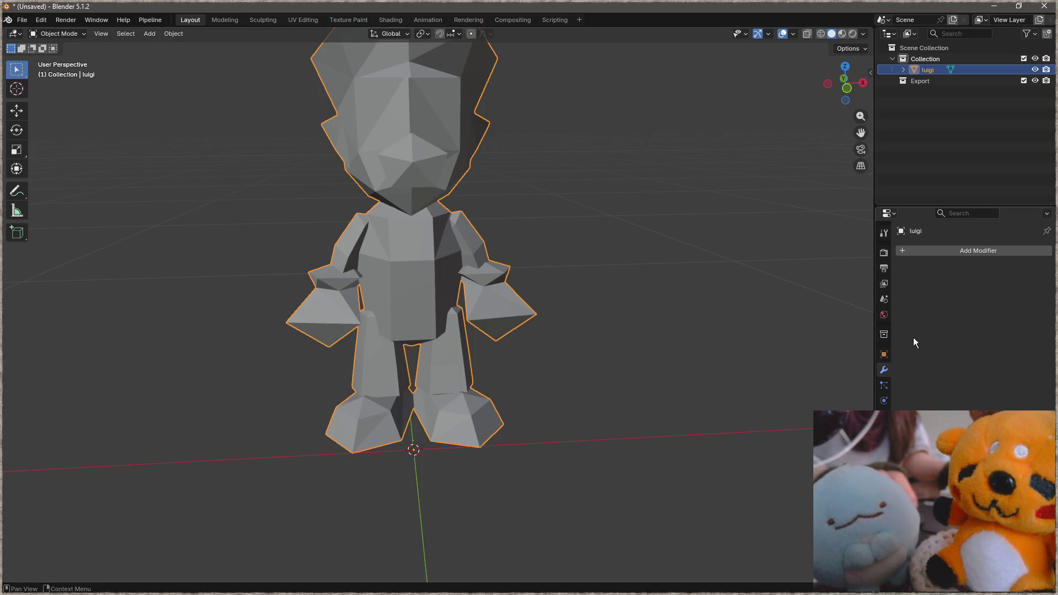
click(883, 447)
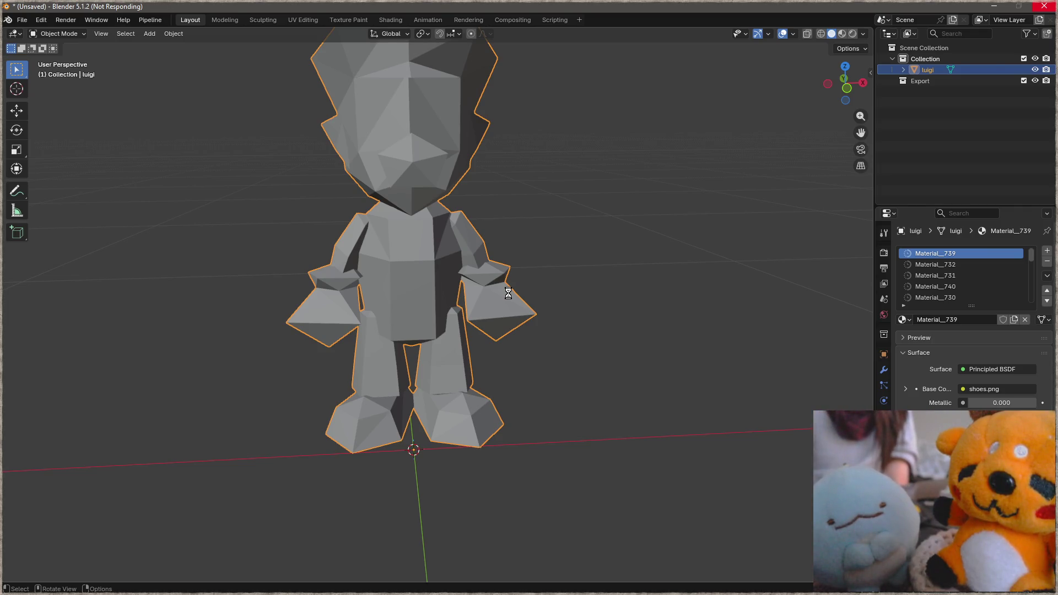
Cycle Luigi through wireframe, material preview and solid shading while orbiting around him.
key(shift+z)
key(ctrl+Tab)
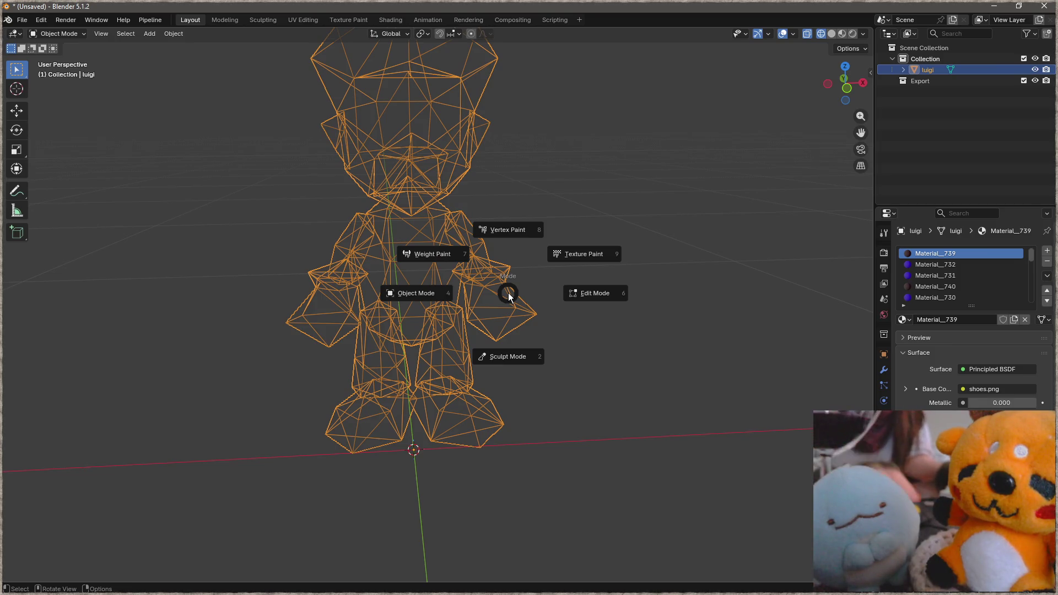
click(437, 298)
key(z)
click(461, 349)
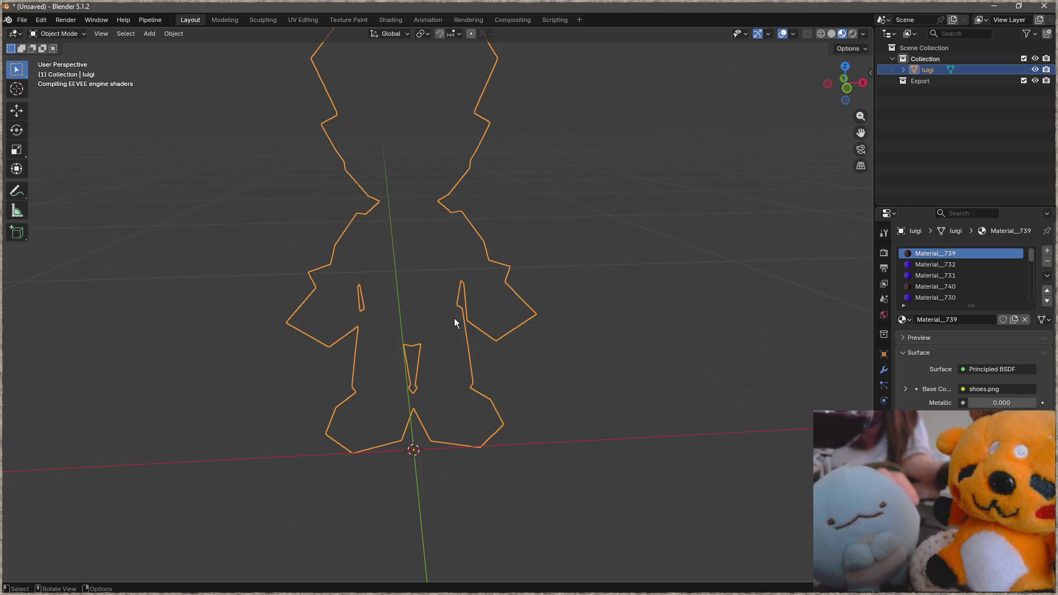
middle_drag(454, 318, 541, 287)
key(z)
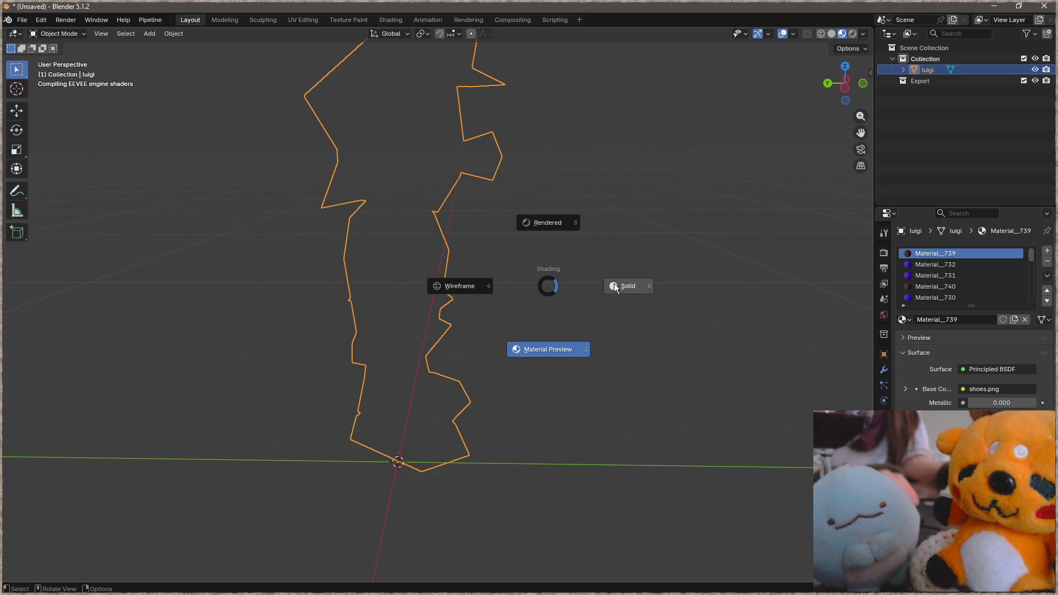
click(615, 284)
middle_drag(614, 286, 397, 291)
middle_drag(1014, 285, 152, 276)
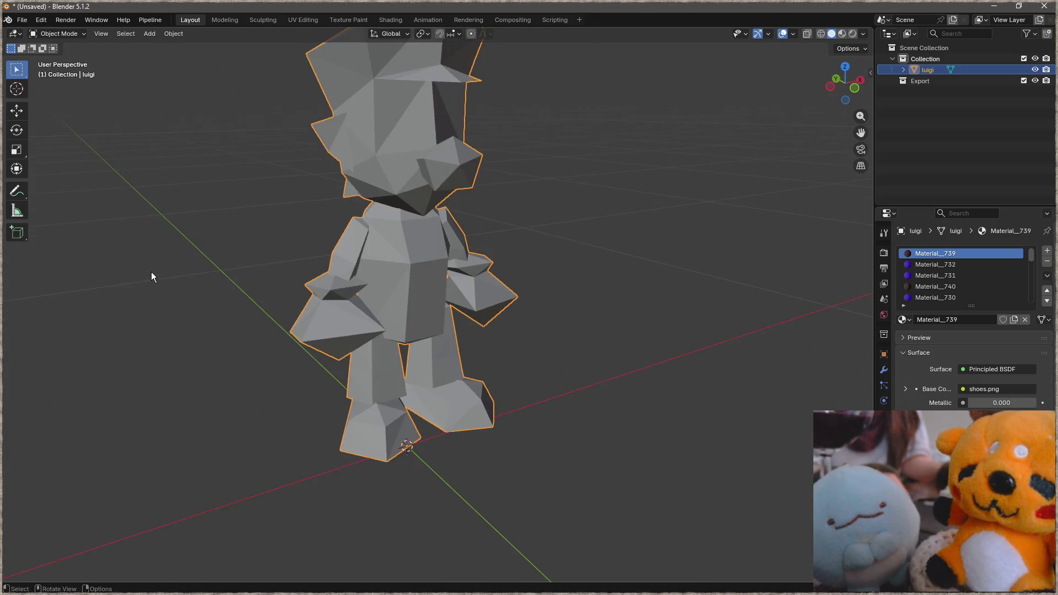
Show Luigi textured in Material Preview, inspect him from several angles and enter Edit Mode.
key(z)
click(429, 289)
mouse_move(427, 284)
middle_down()
mouse_move(357, 272)
mouse_move(535, 262)
middle_up()
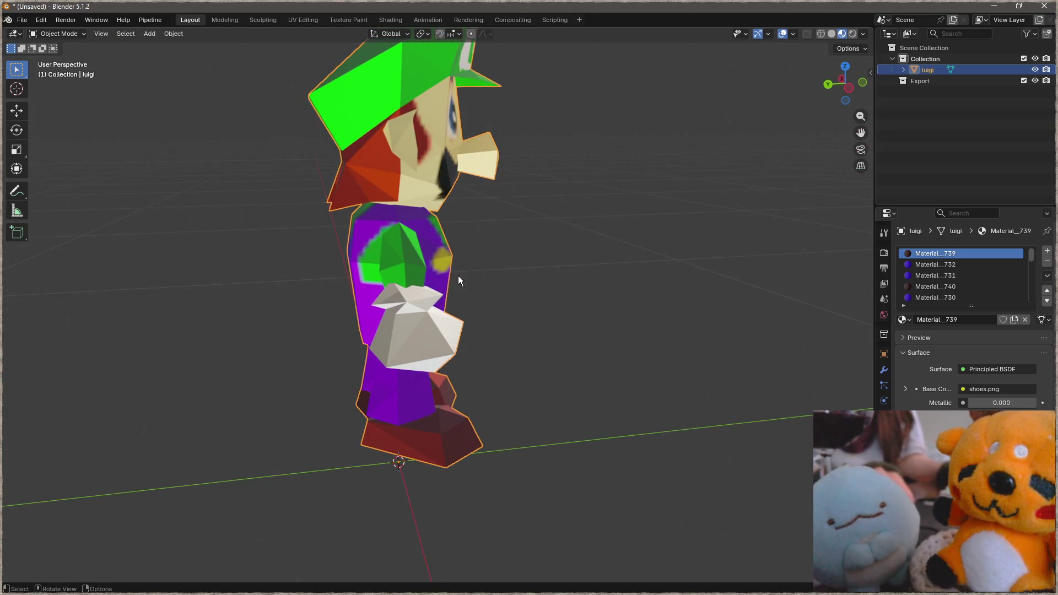
mouse_move(419, 290)
middle_down()
mouse_move(197, 283)
mouse_move(289, 286)
middle_up()
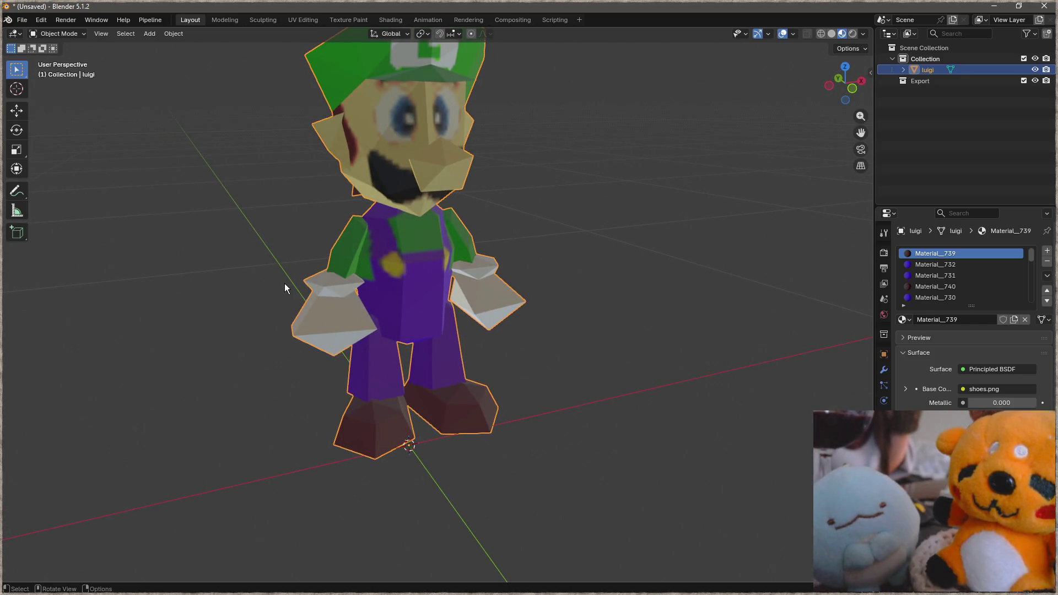
ctrl+middle_drag(285, 284, 398, 233)
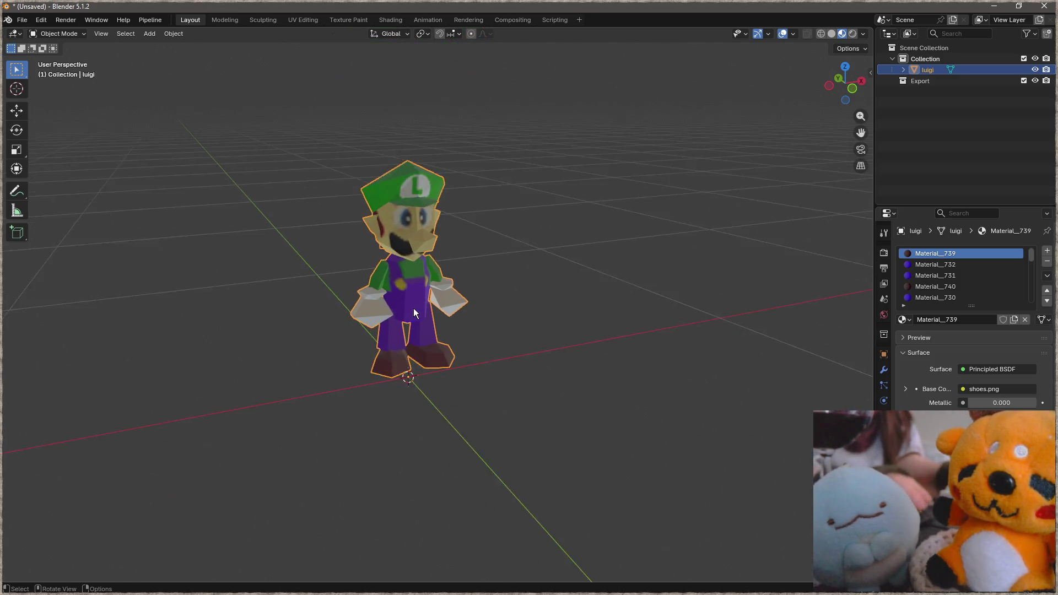
scroll(366, 205, up, 5)
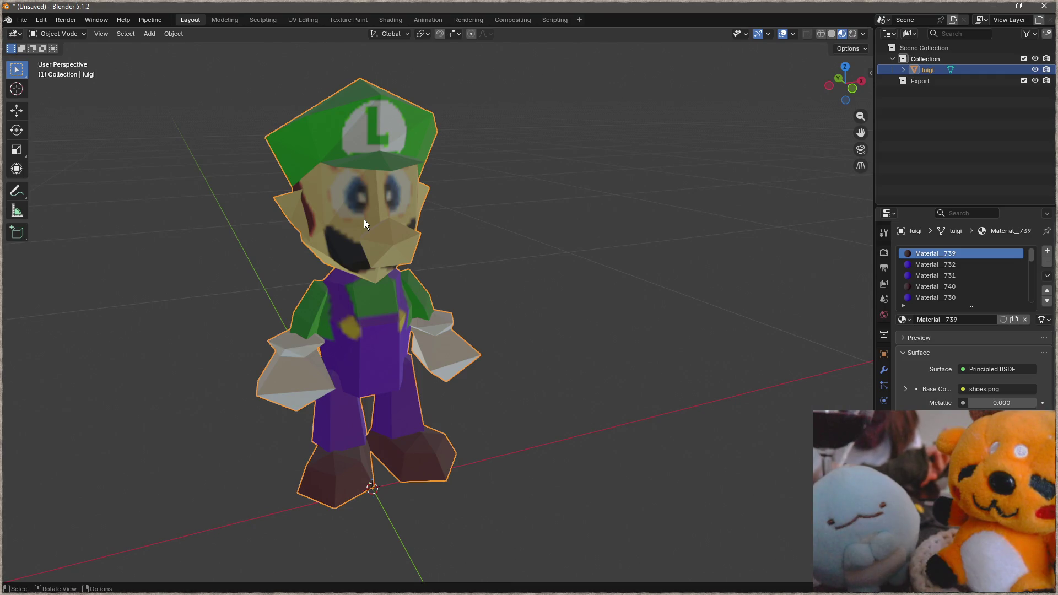
mouse_move(470, 267)
middle_down()
mouse_move(585, 242)
mouse_move(518, 274)
middle_up()
scroll(437, 235, up, 2)
scroll(437, 236, up, 3)
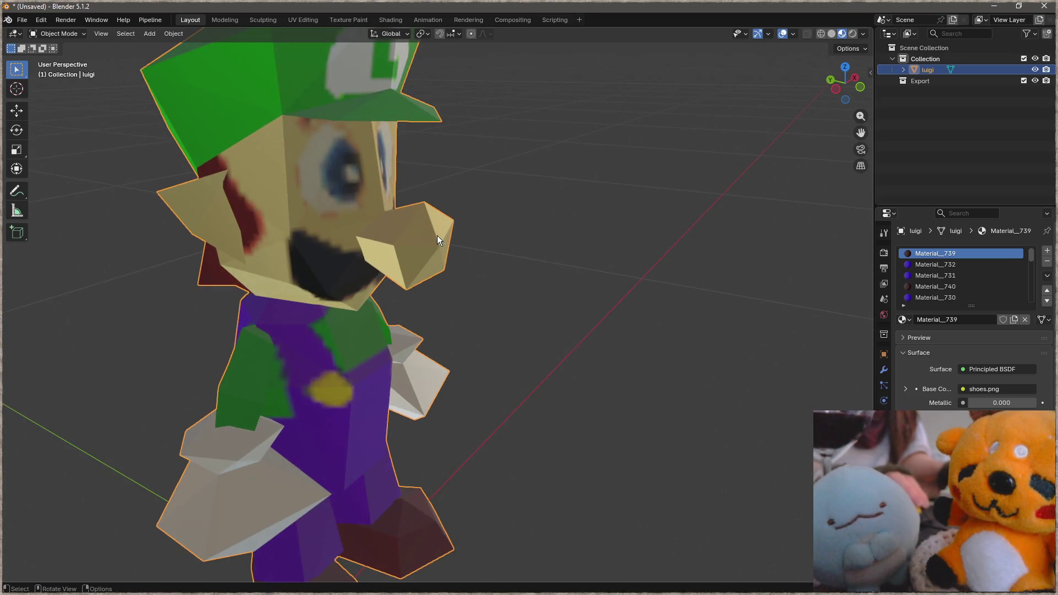
key(Tab)
scroll(424, 237, up, 2)
scroll(424, 237, up, 2)
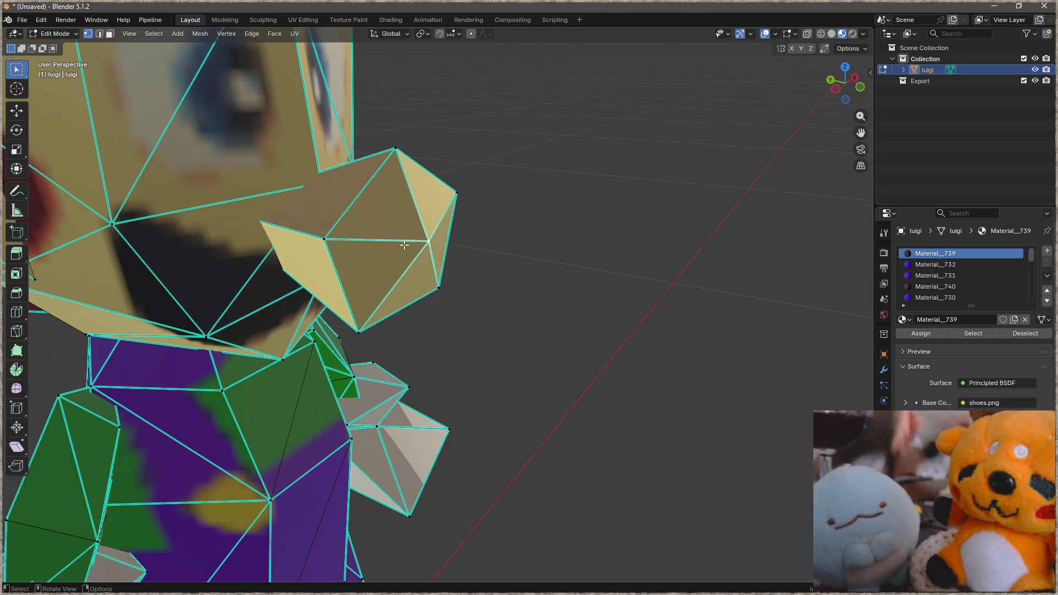
Show shortened face normals on Luigi's mesh via the Overlays popover and inspect them.
click(795, 34)
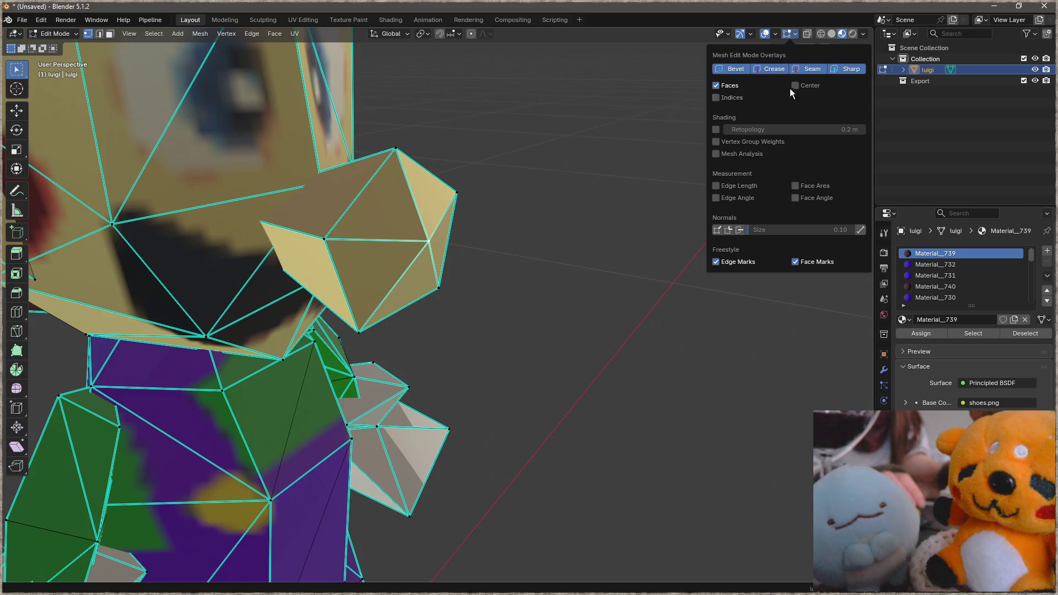
click(740, 229)
drag(767, 229, 744, 230)
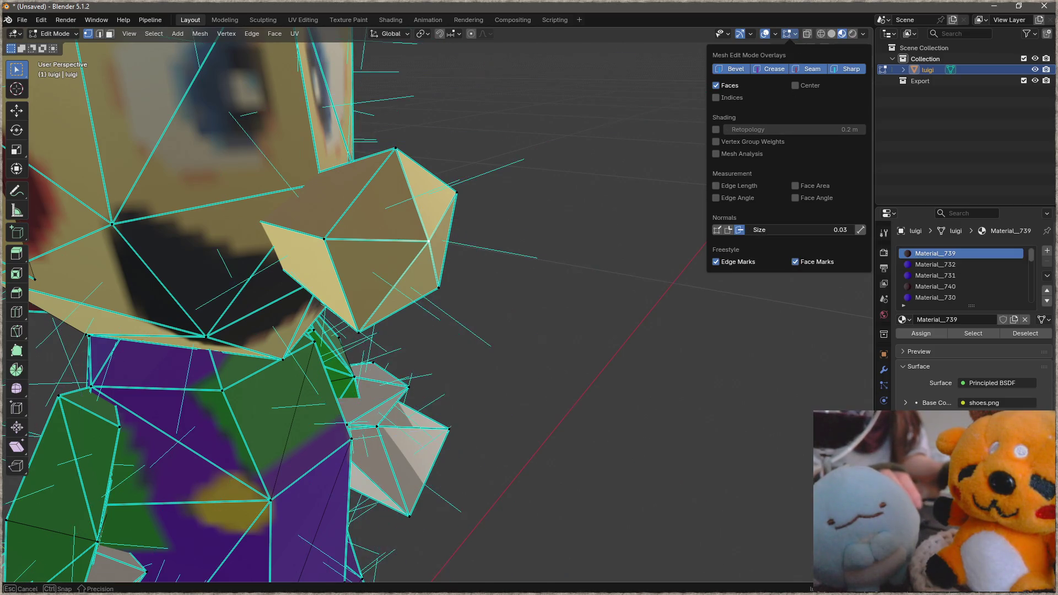
mouse_move(543, 333)
middle_down()
mouse_move(556, 263)
mouse_move(570, 256)
middle_up()
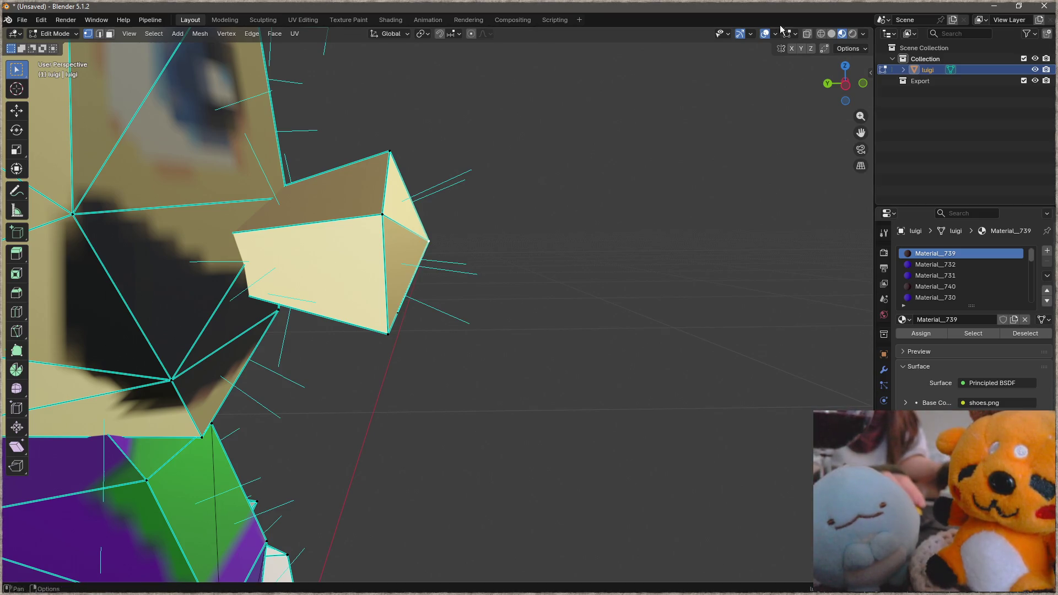
Hide the face normals again and return Luigi to Object Mode.
click(798, 37)
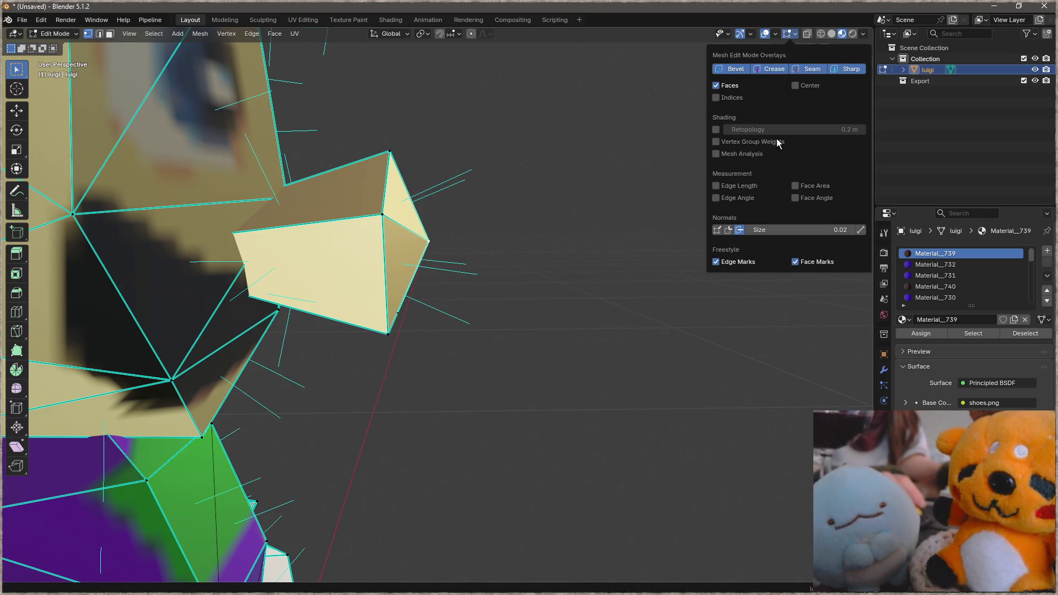
click(740, 231)
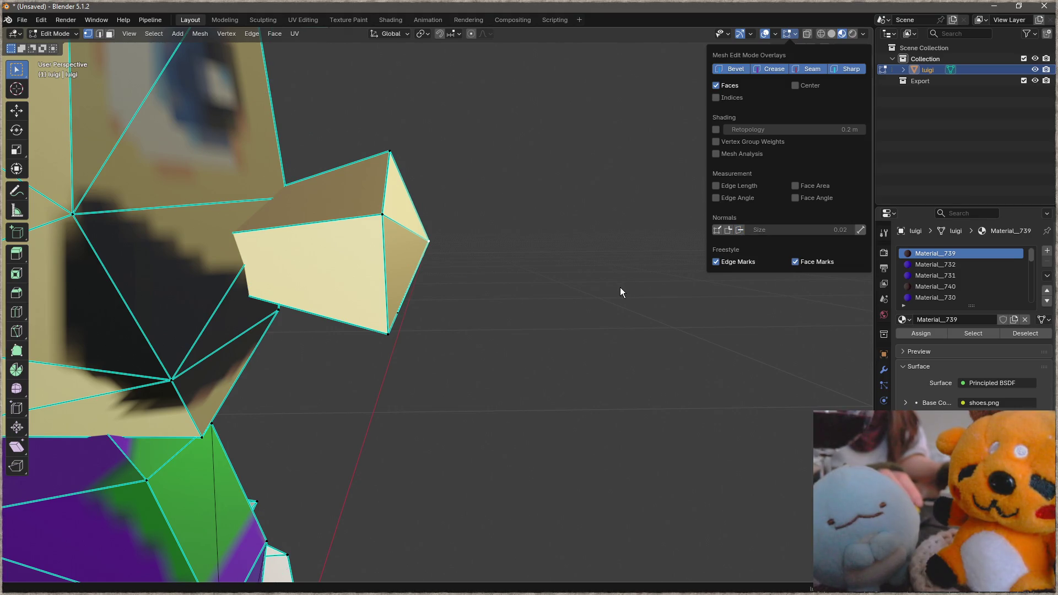
middle_drag(429, 259, 385, 279)
key(ctrl+Tab)
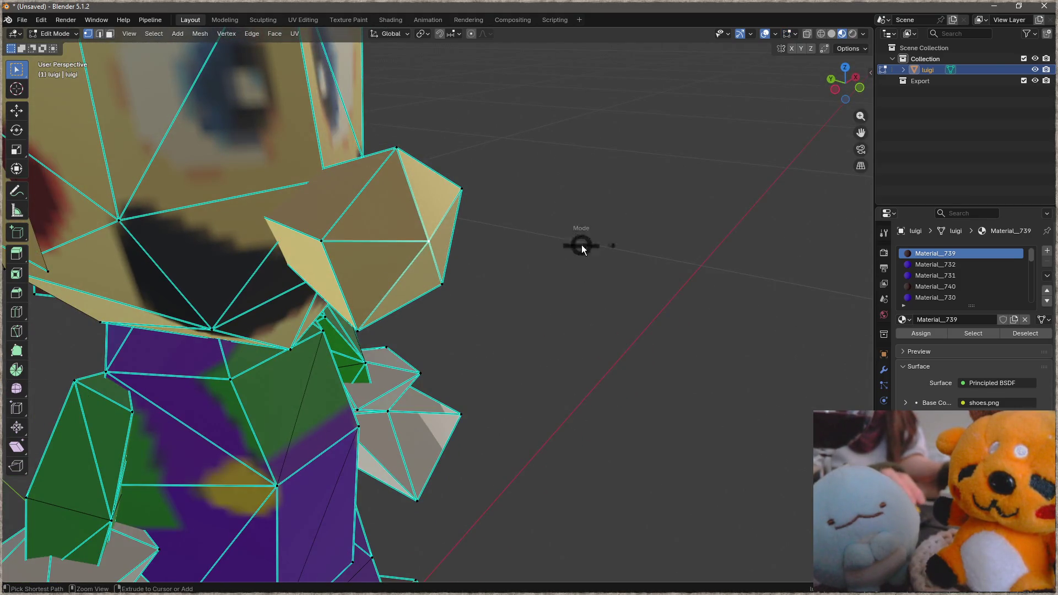
click(475, 257)
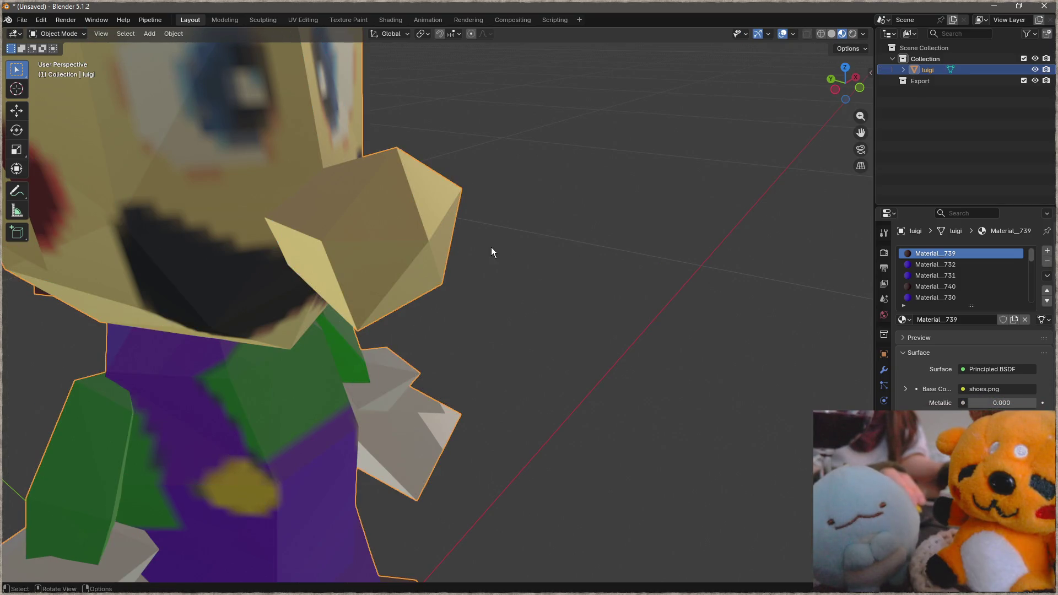
scroll(491, 247, down, 4)
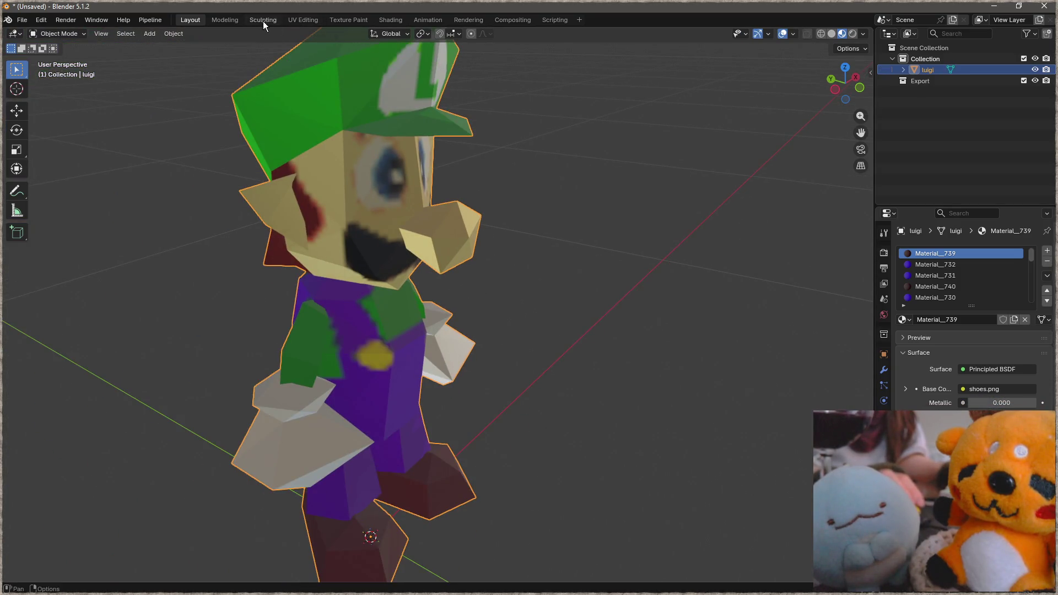
scroll(437, 249, down, 2)
scroll(437, 249, down, 3)
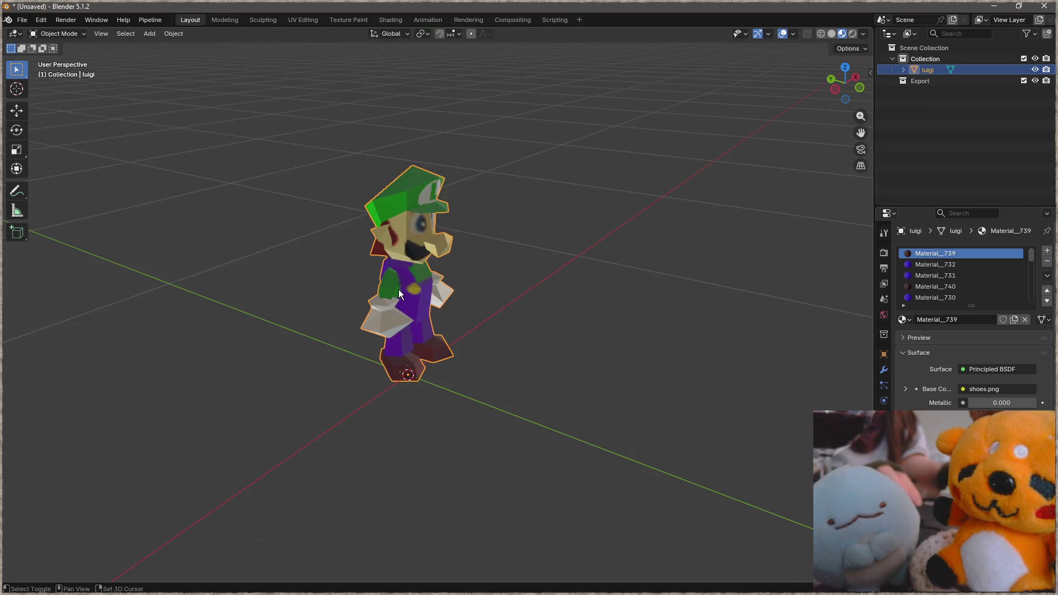
Duplicate Luigi beside the original and remove all of the copy's material slots.
key(shift+d)
click(662, 323)
shift+middle_drag(711, 314, 464, 308)
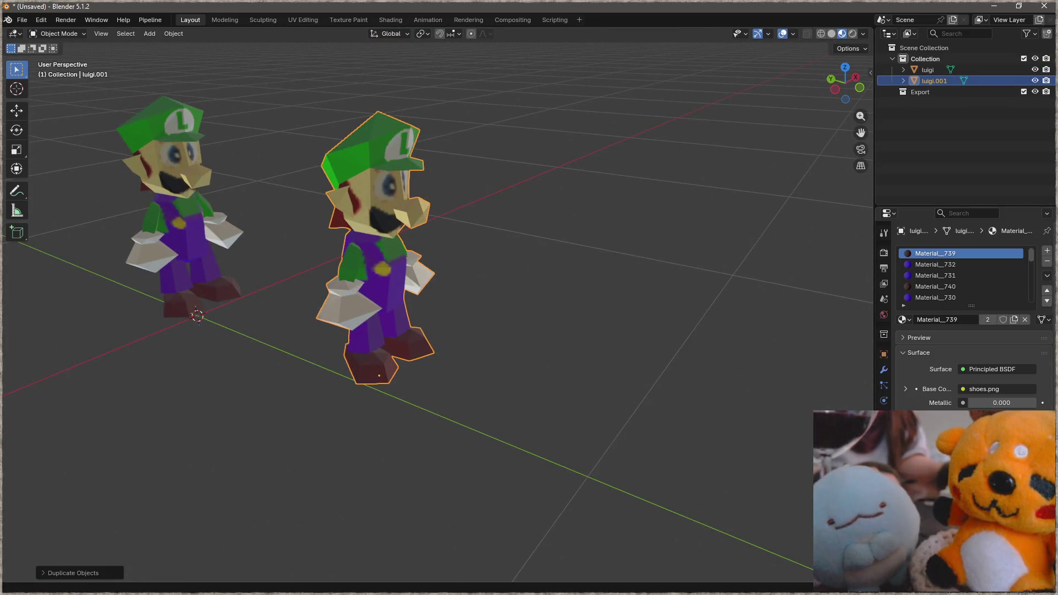
click(1046, 261)
click(1047, 263)
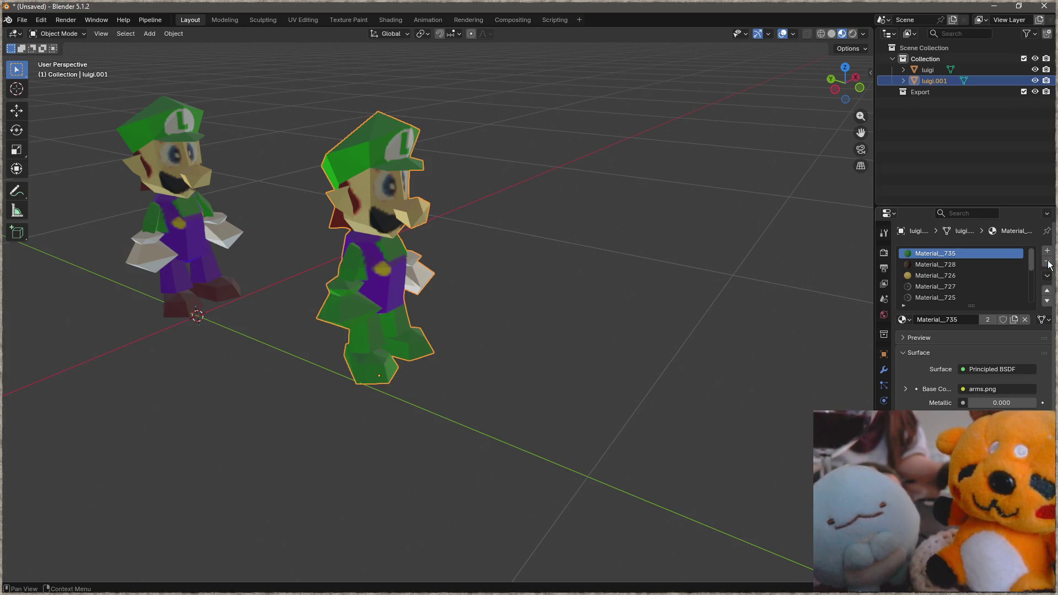
click(1047, 263)
click(1048, 263)
click(1047, 263)
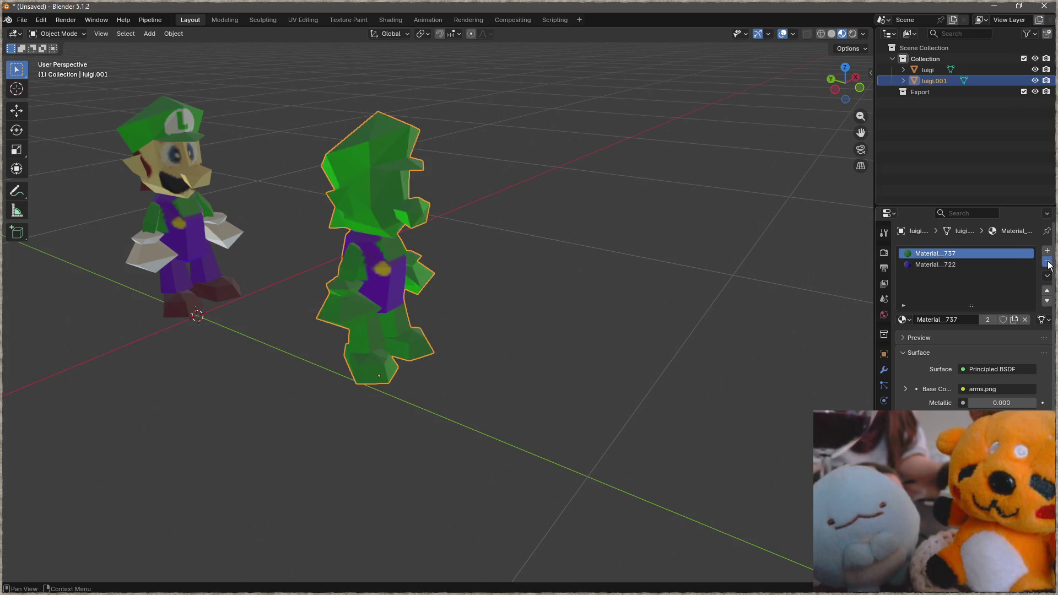
Give the duplicate a single new material named 'vertex' and show its shader nodes.
click(956, 300)
double_click(955, 252)
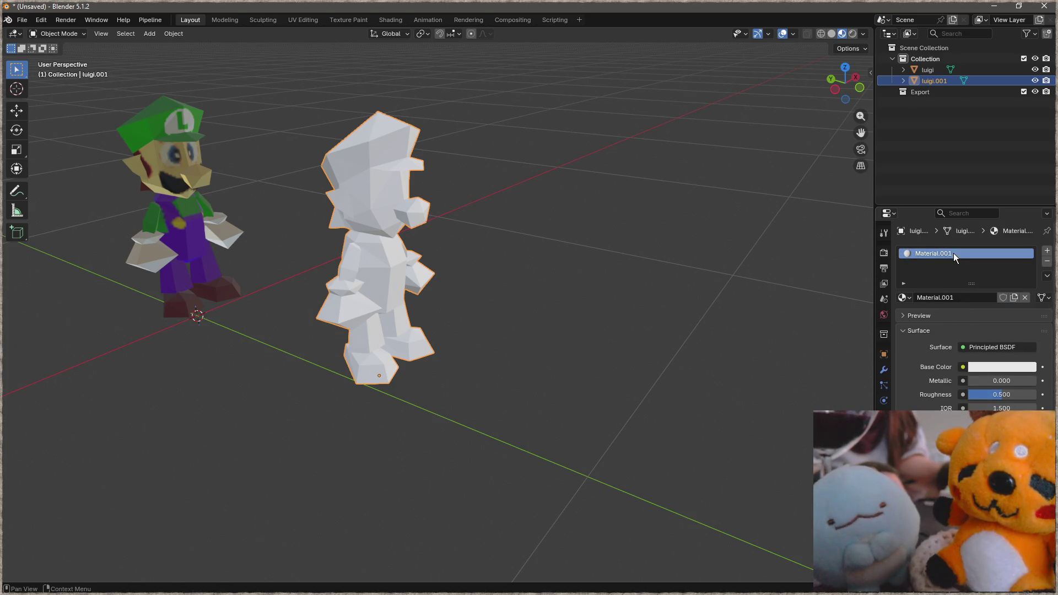
text(vertex)
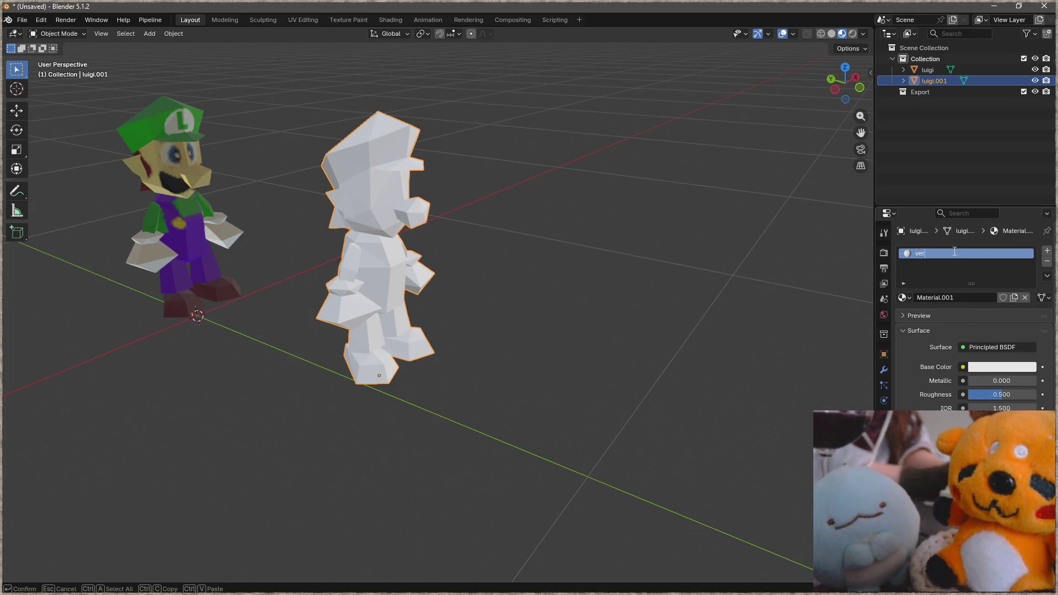
key(Return)
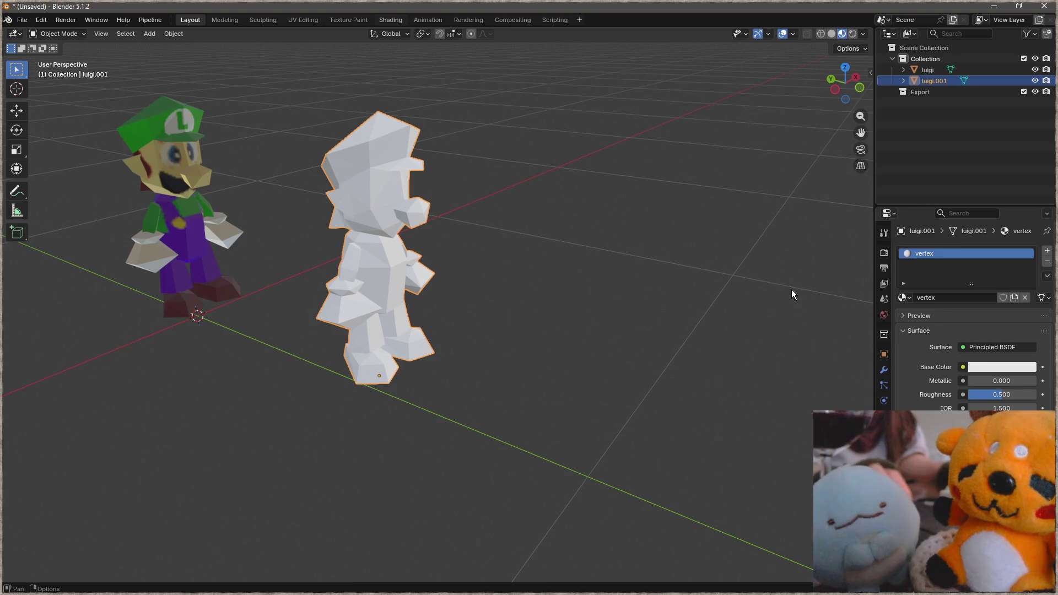
click(390, 19)
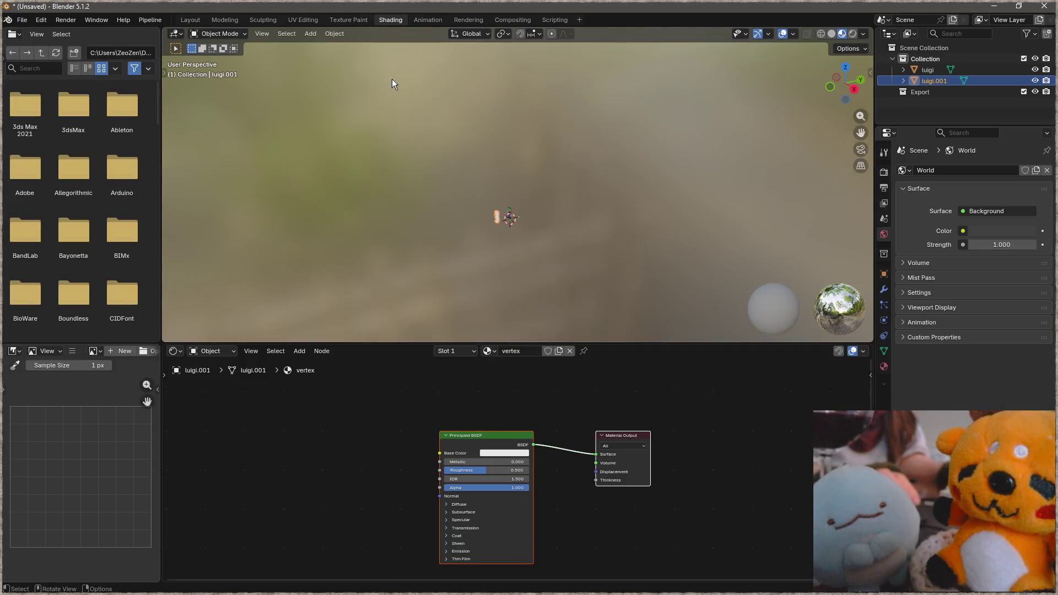
scroll(474, 214, up, 8)
middle_drag(347, 490, 447, 449)
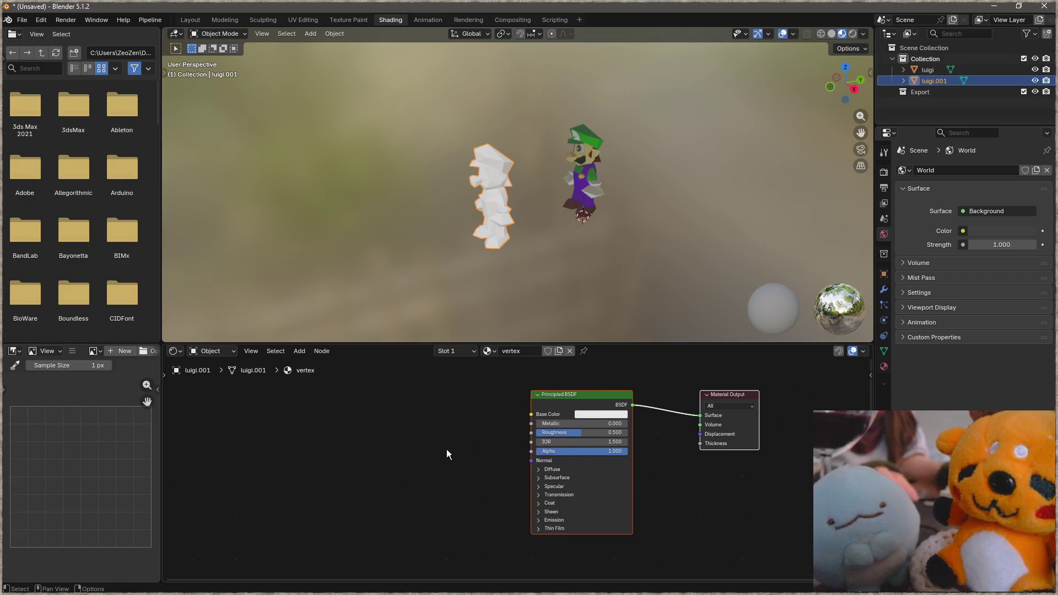
key(F3)
text(vert)
key(BackSpace)
key(BackSpace)
key(BackSpace)
text(color gam)
key(BackSpace)
key(BackSpace)
key(BackSpace)
key(BackSpace)
text(co)
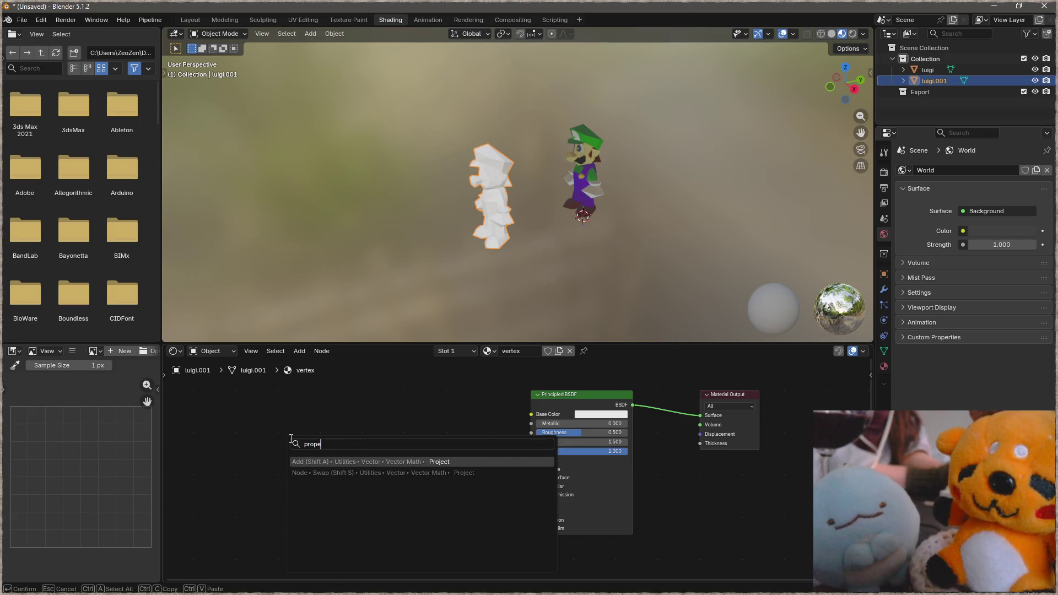
text(lor)
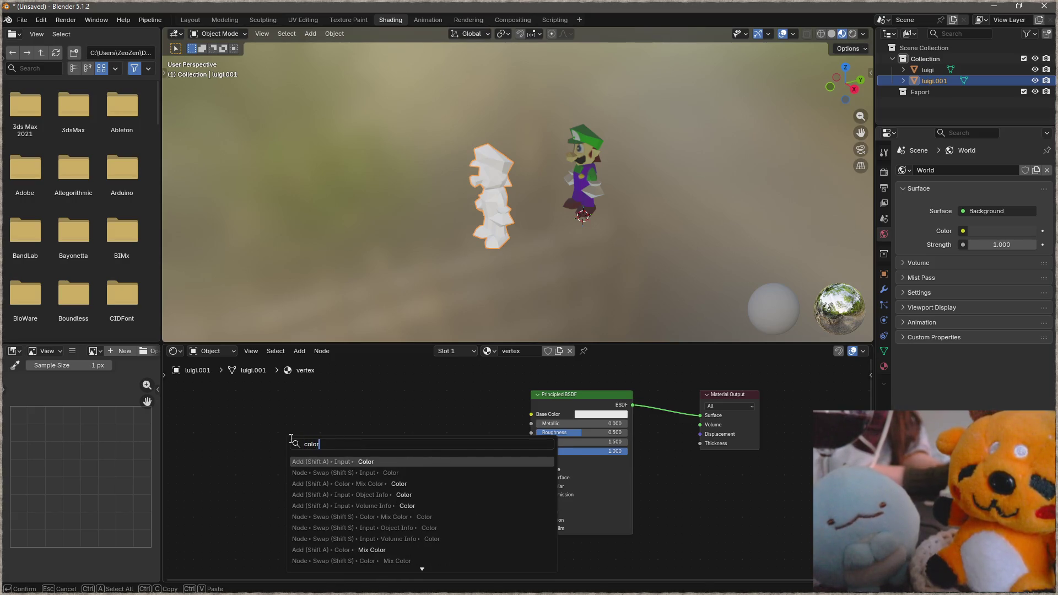
key(Return)
click(318, 446)
key(ctrl+z)
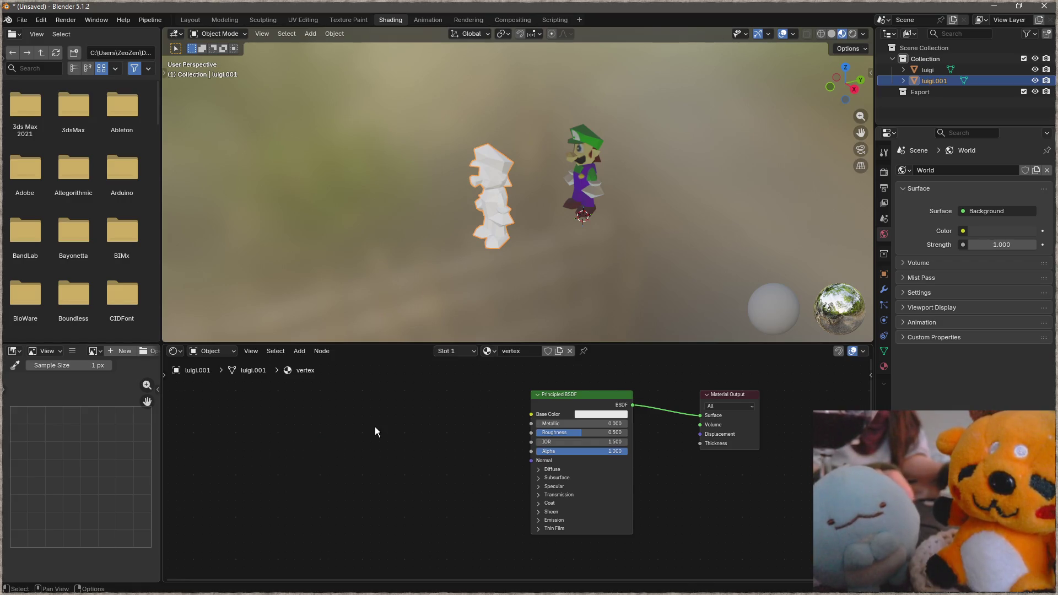
Add a Color node from the node search by mistake and delete it.
key(shift+a)
text(verte)
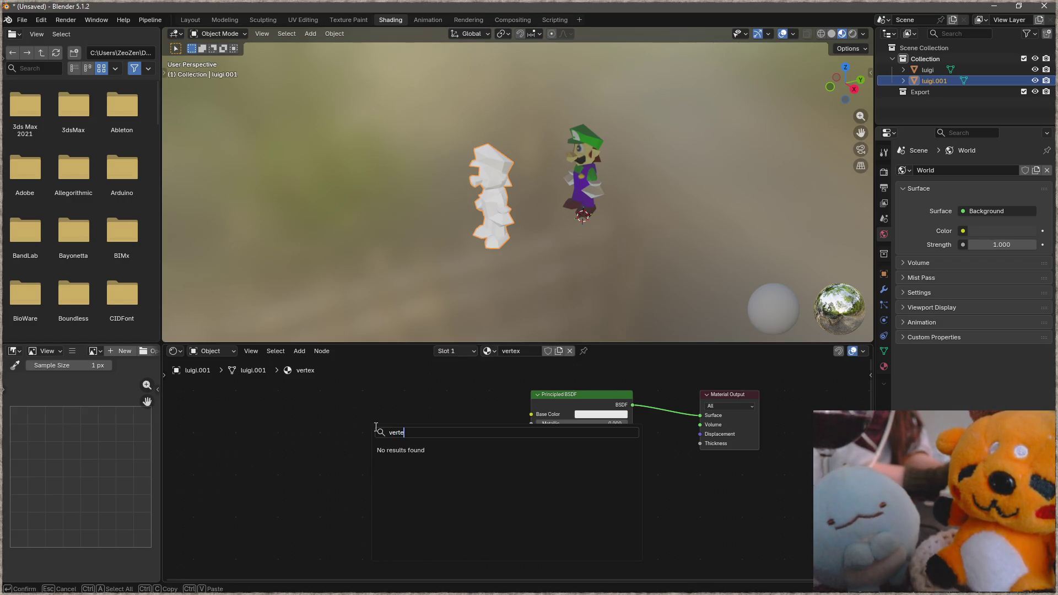
key(BackSpace)
key(BackSpace)
key(BackSpace)
text(input)
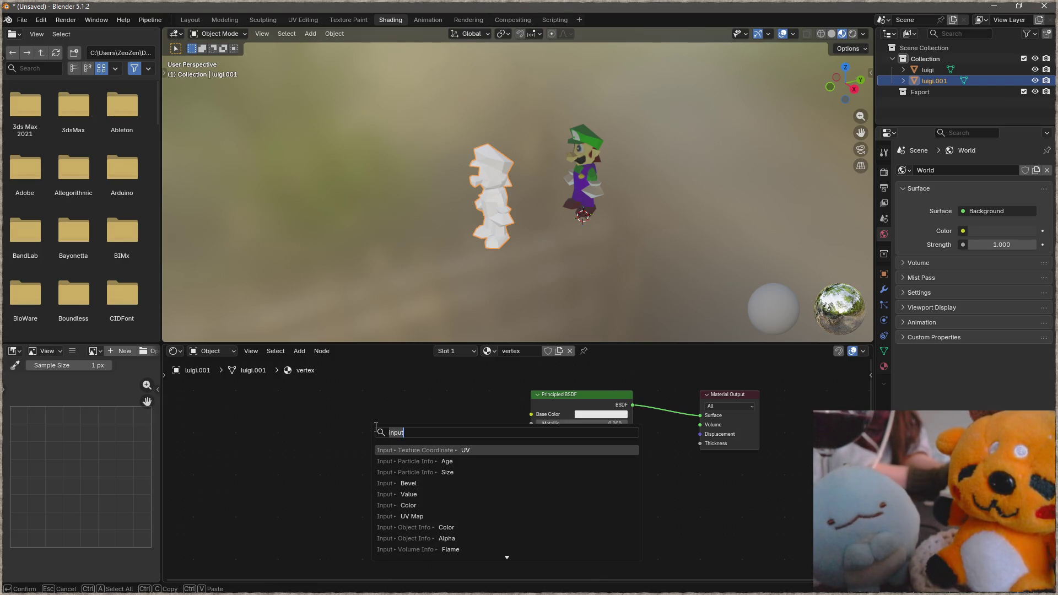
key(Down)
key(Down)
key(Down)
key(Down)
key(Down)
key(Return)
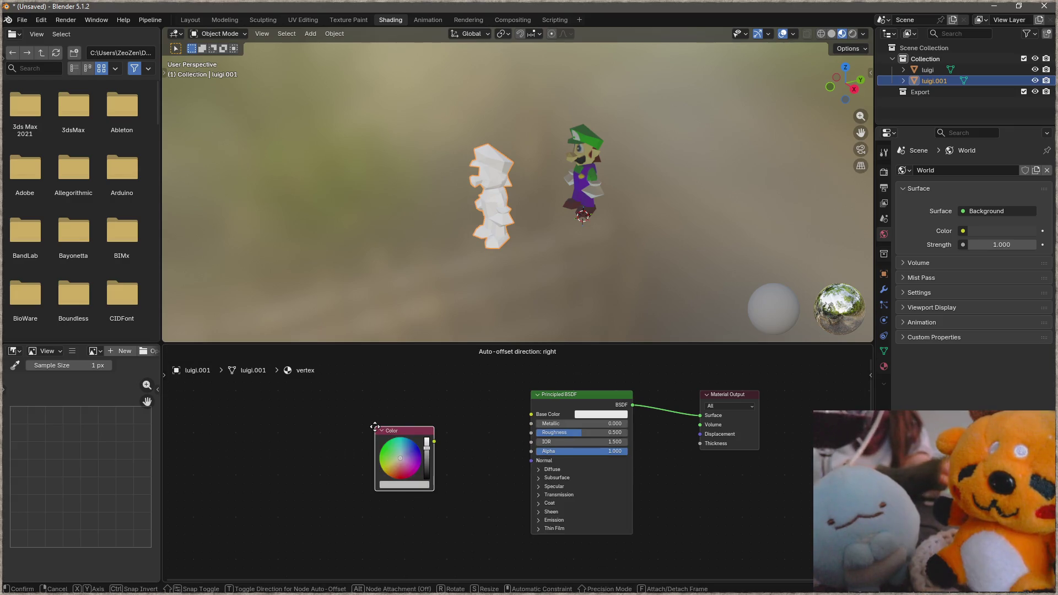
click(374, 427)
key(x)
Add a Color Attribute node, wire its Color into Base Color, and return to the Layout workspace.
key(F3)
text(color att)
key(Return)
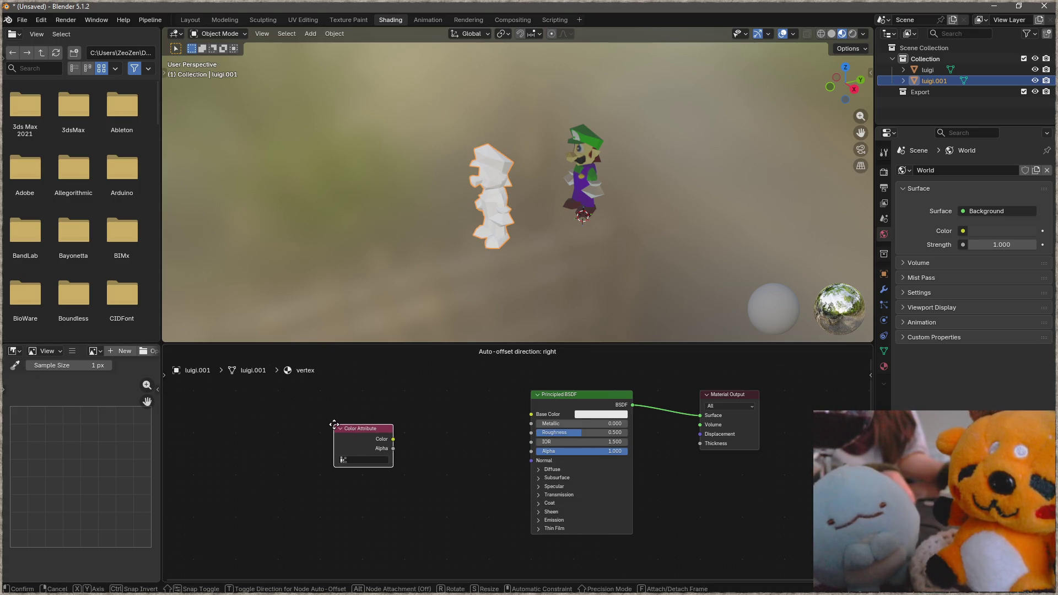
click(334, 424)
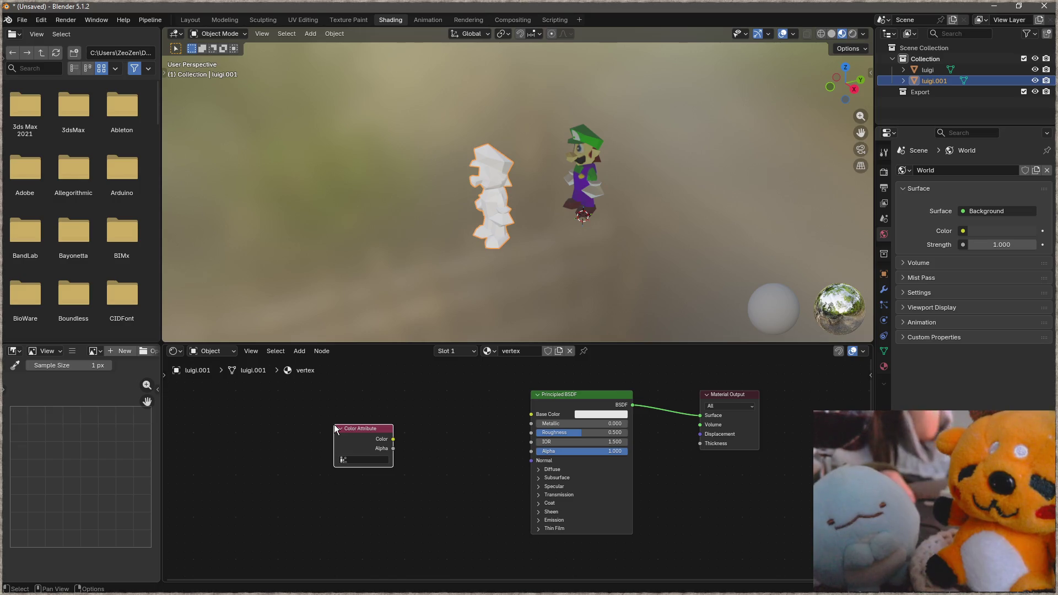
key(g)
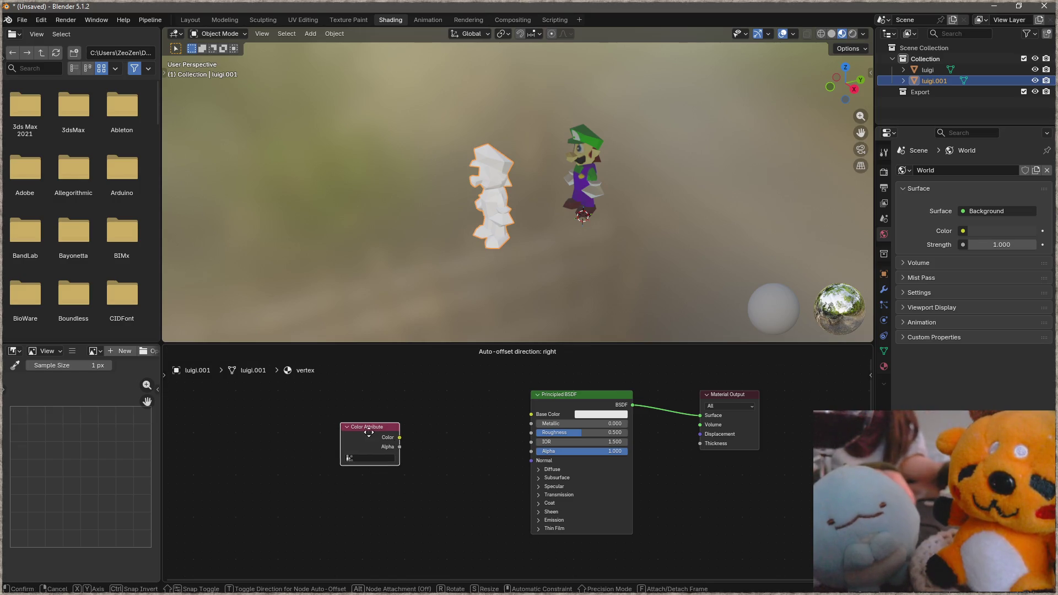
click(466, 433)
drag(426, 430, 531, 414)
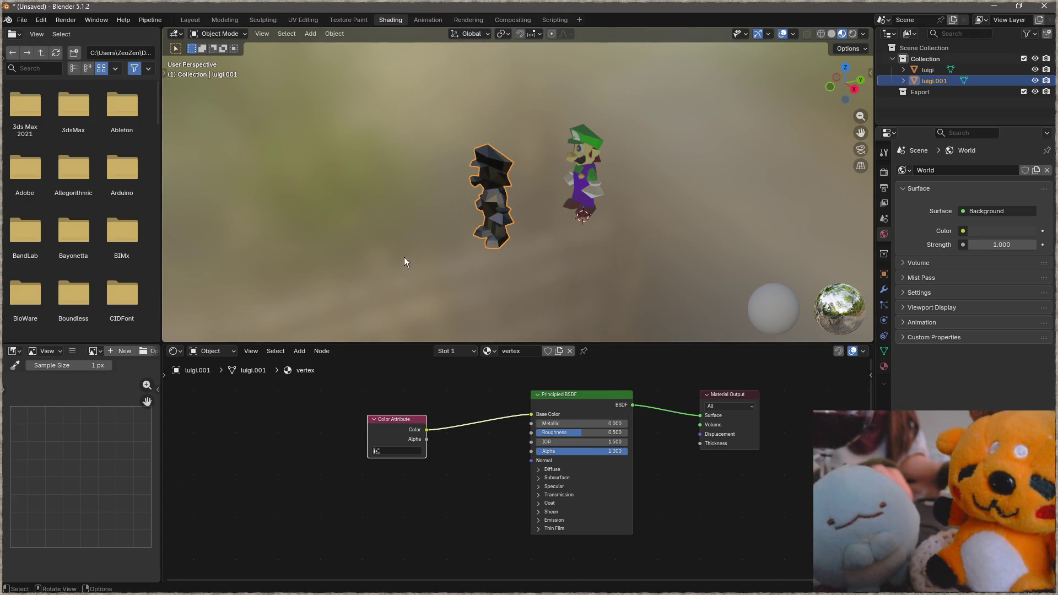
middle_drag(467, 203, 617, 218)
scroll(480, 207, up, 3)
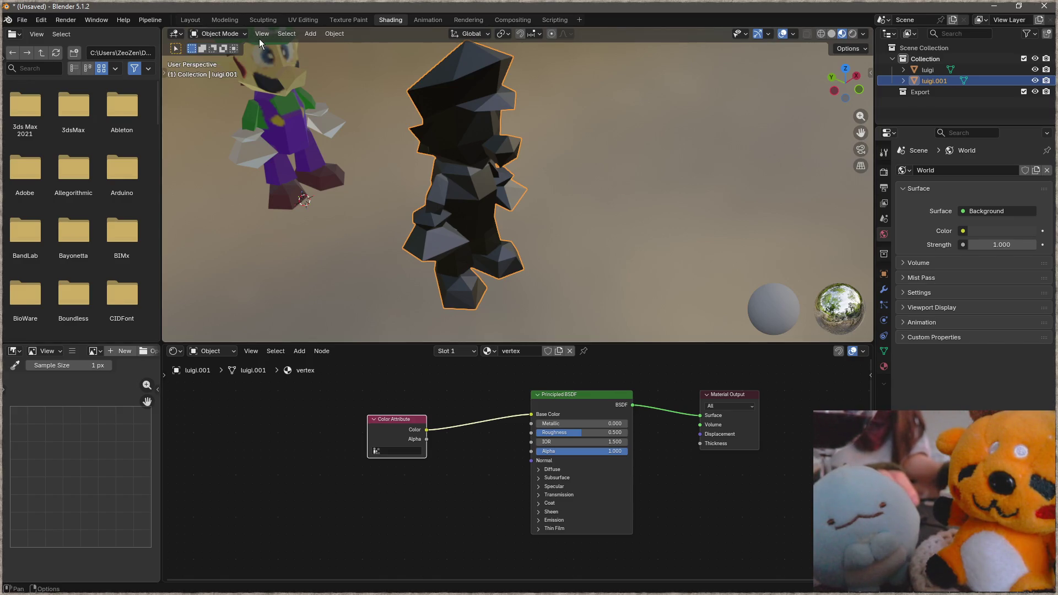
click(201, 22)
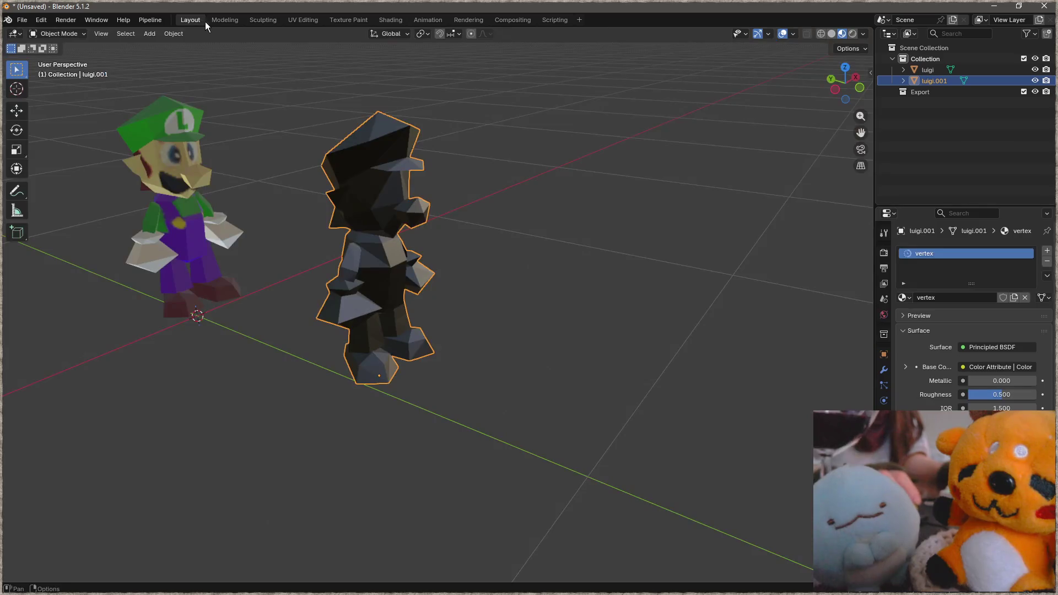
Switch the white duplicate Luigi into Vertex Paint mode via the Ctrl+Tab pie and level the view.
shift+middle_drag(395, 216, 472, 215)
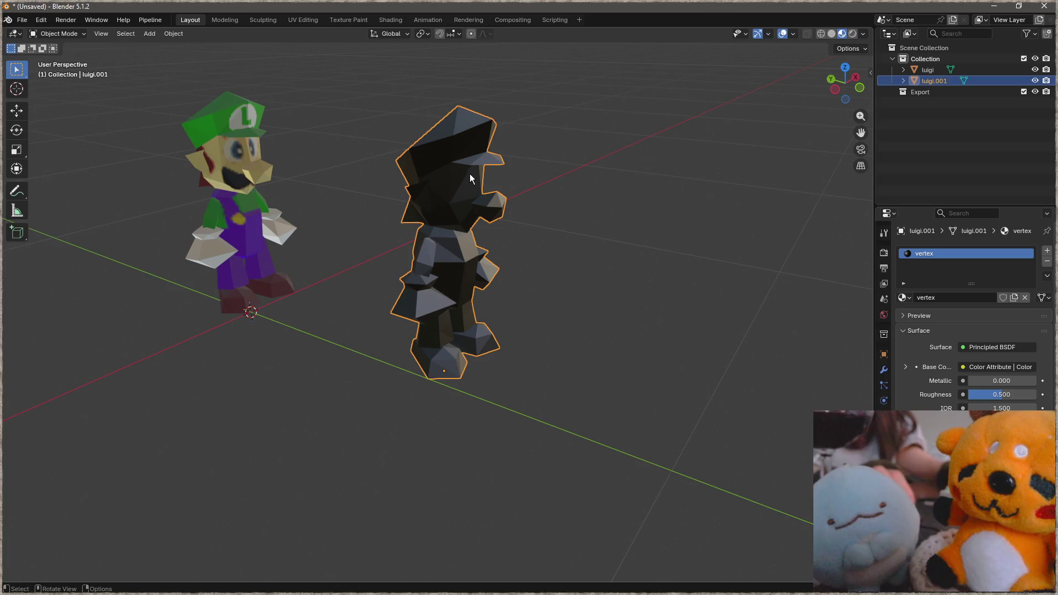
scroll(464, 191, up, 2)
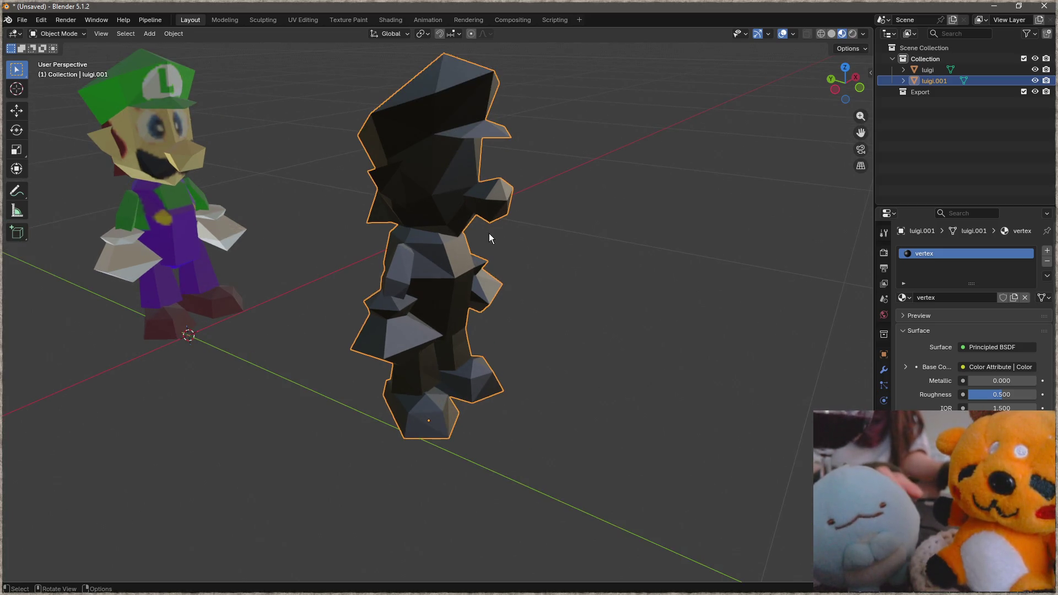
key(z)
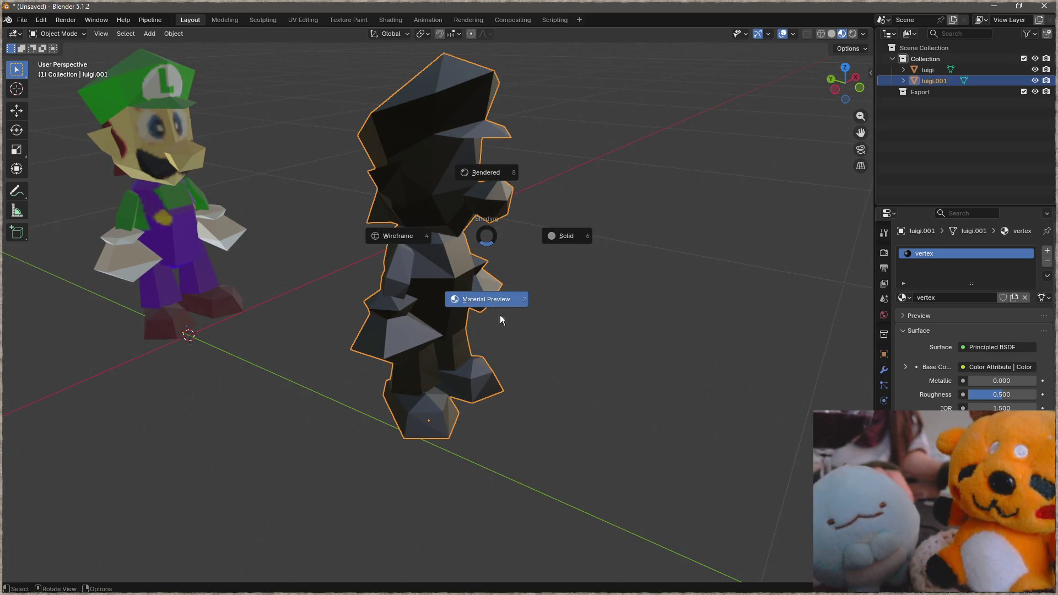
key(Escape)
key(ctrl+Tab)
click(515, 249)
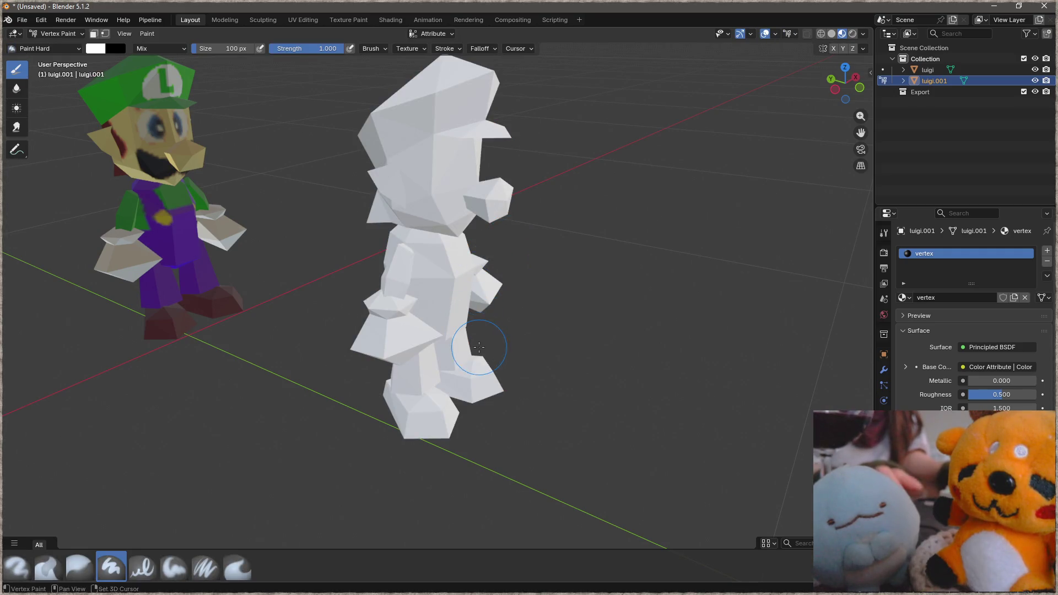
middle_drag(479, 347, 510, 150)
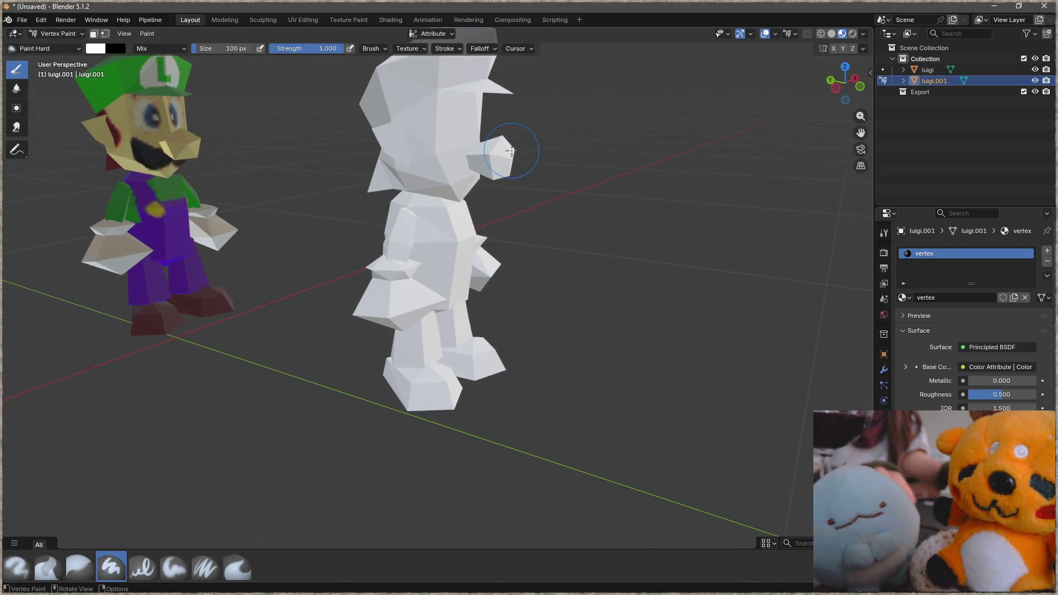
key(ctrl+Tab)
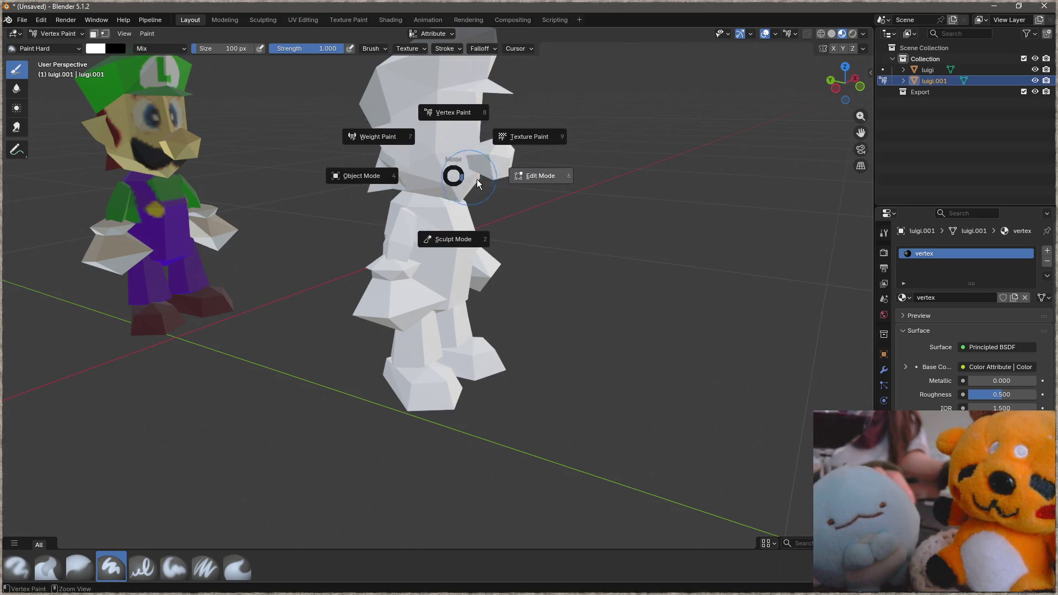
click(453, 116)
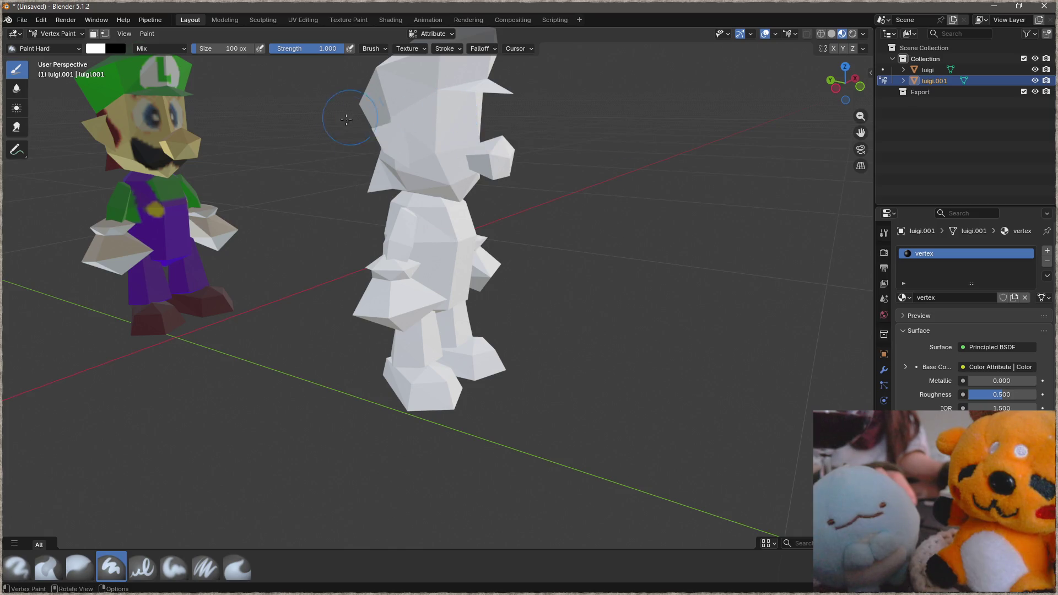
Paint the duplicate's nose, cheeks, face and neck magenta with the vertex brush.
click(95, 48)
click(154, 104)
drag(483, 160, 512, 170)
middle_drag(494, 144, 358, 154)
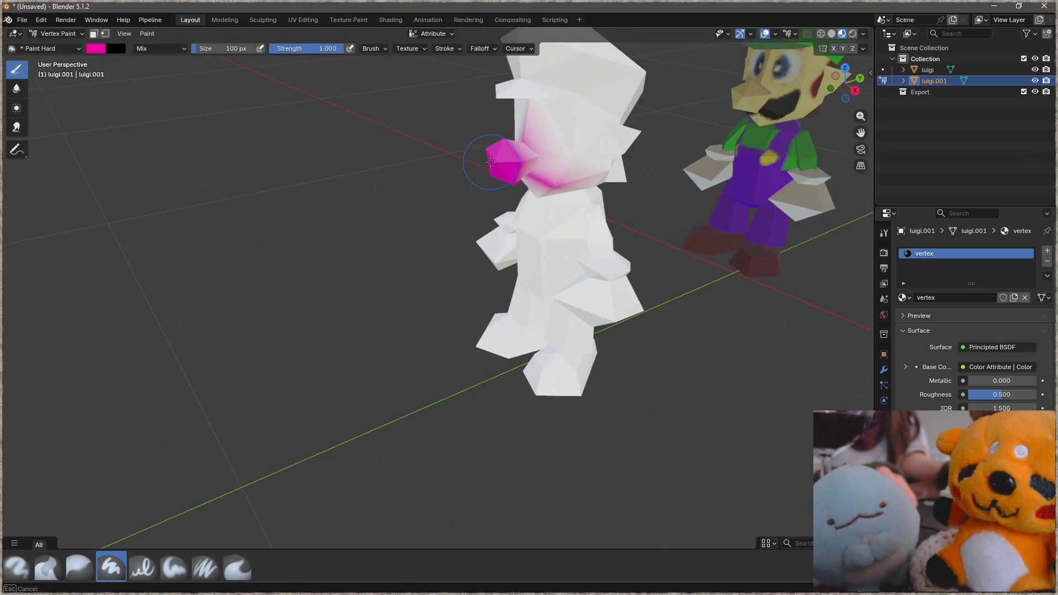
middle_drag(496, 166, 526, 208)
mouse_move(496, 223)
mouse_down()
mouse_move(527, 208)
mouse_move(446, 213)
mouse_up()
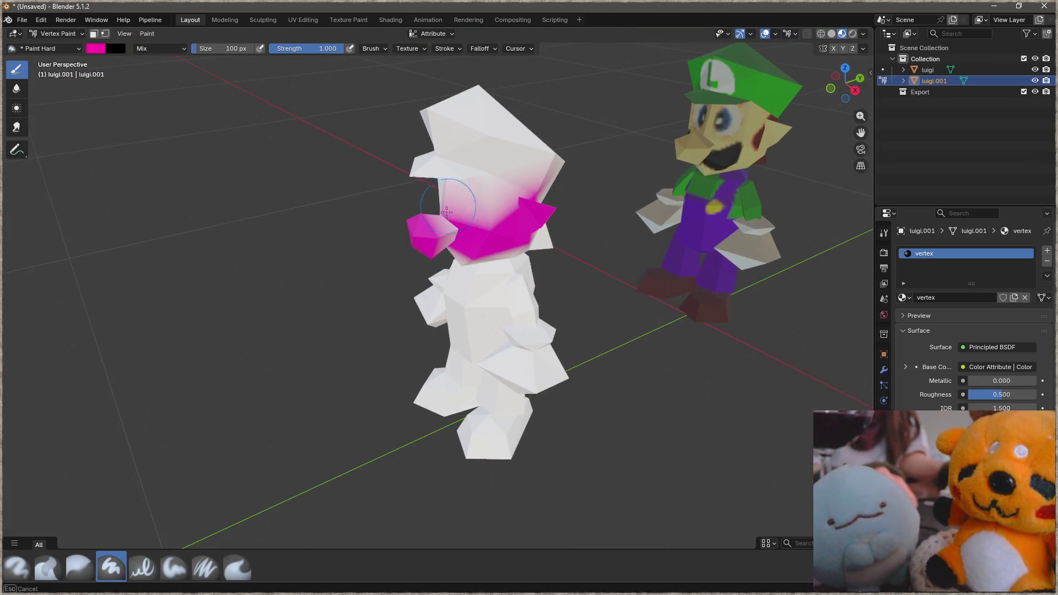
middle_drag(475, 216, 484, 240)
drag(483, 239, 481, 271)
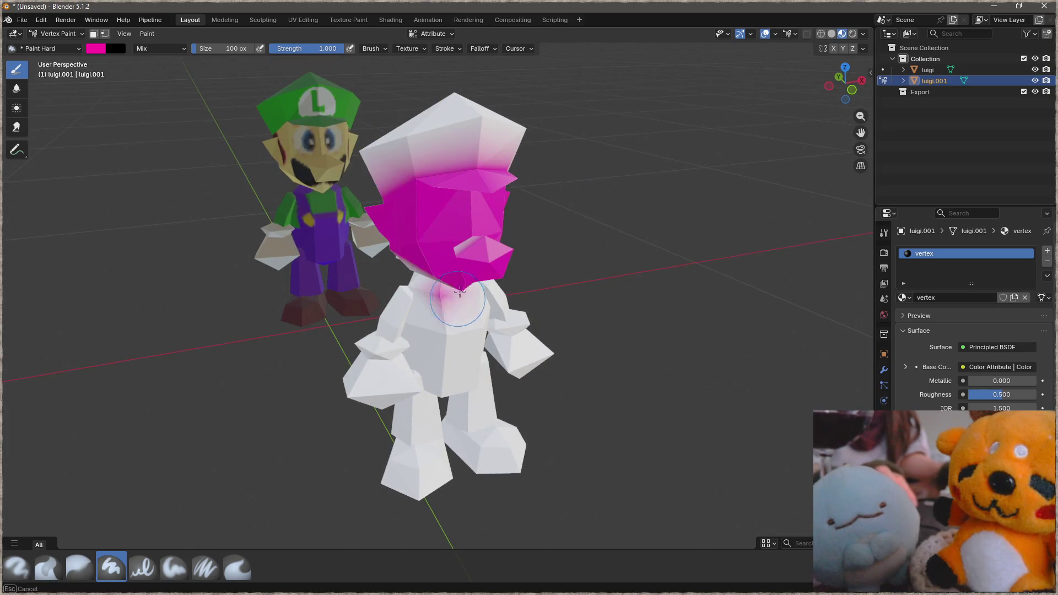
middle_drag(481, 270, 364, 265)
drag(363, 265, 422, 199)
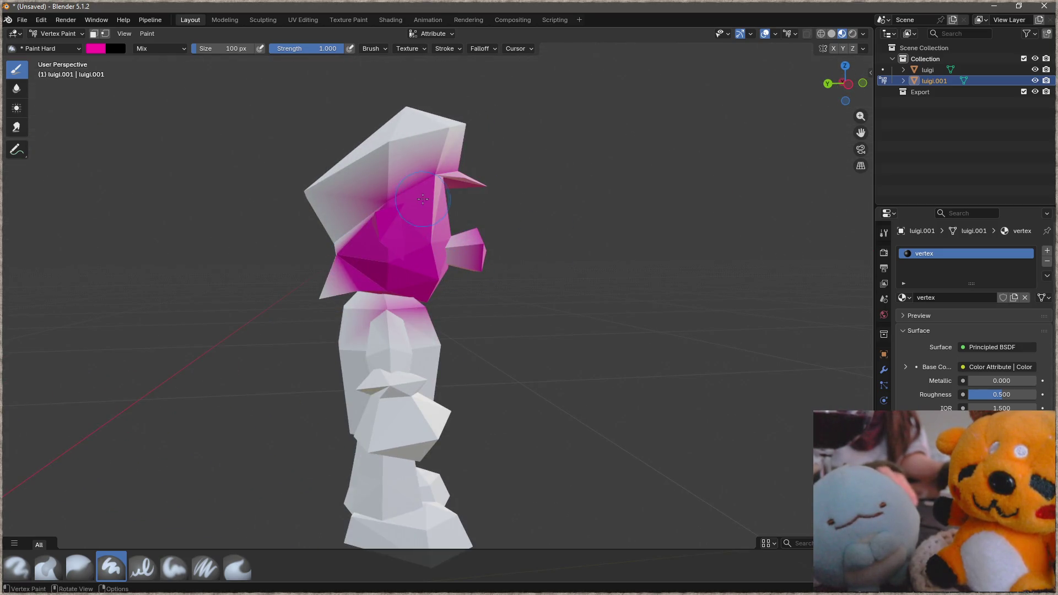
Paint the top of the head purple, then set the brush colour to red.
click(108, 55)
click(153, 106)
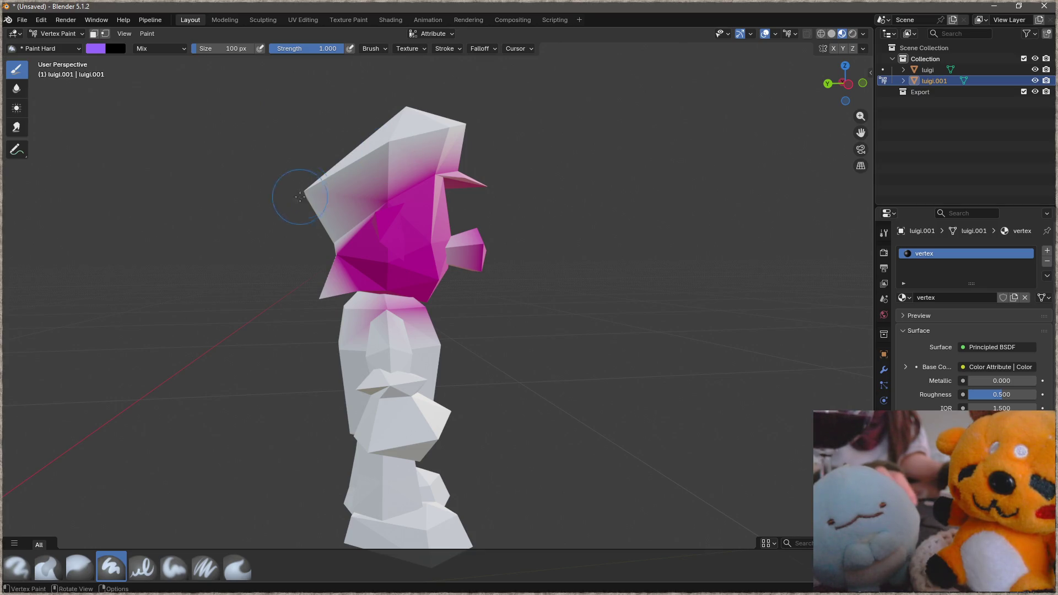
drag(447, 140, 489, 104)
middle_drag(488, 105, 380, 112)
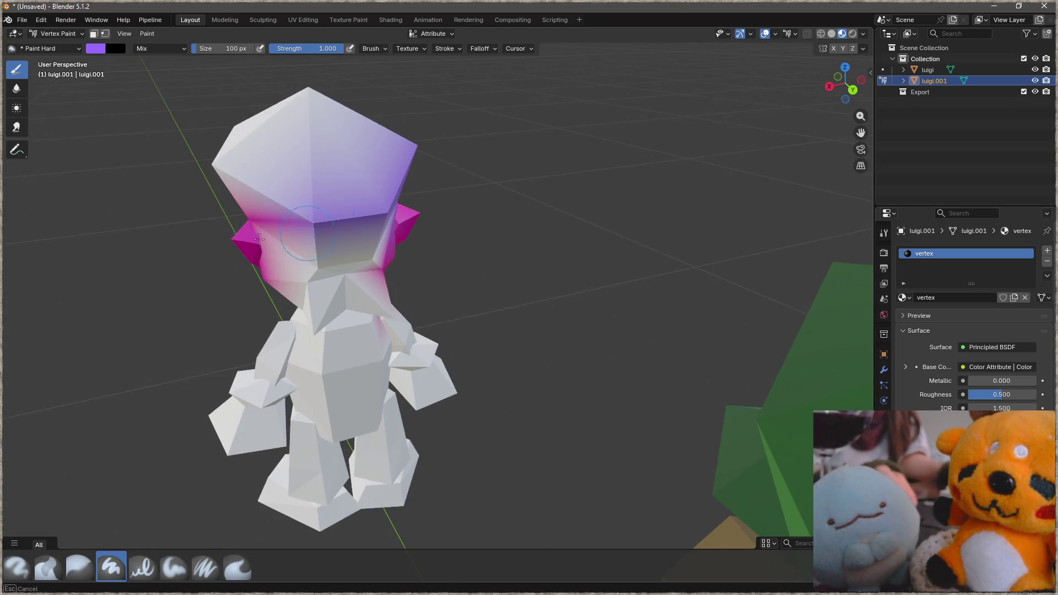
drag(379, 112, 330, 125)
middle_drag(331, 124, 265, 165)
drag(264, 166, 249, 233)
mouse_move(248, 234)
middle_down()
mouse_move(353, 299)
mouse_move(87, 60)
middle_up()
scroll(353, 298, up, 3)
scroll(353, 298, down, 4)
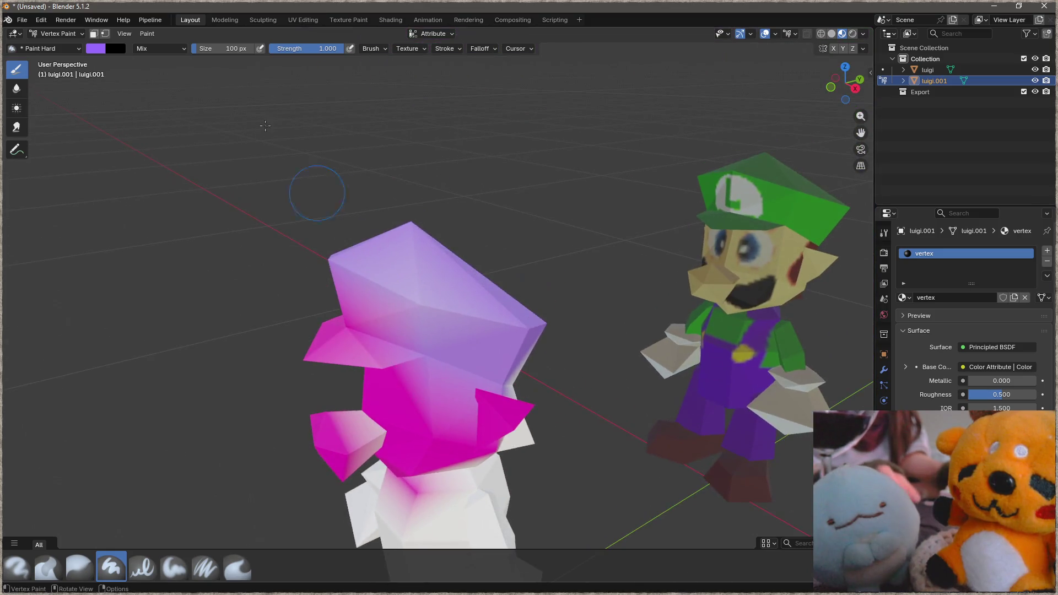
click(100, 48)
click(124, 126)
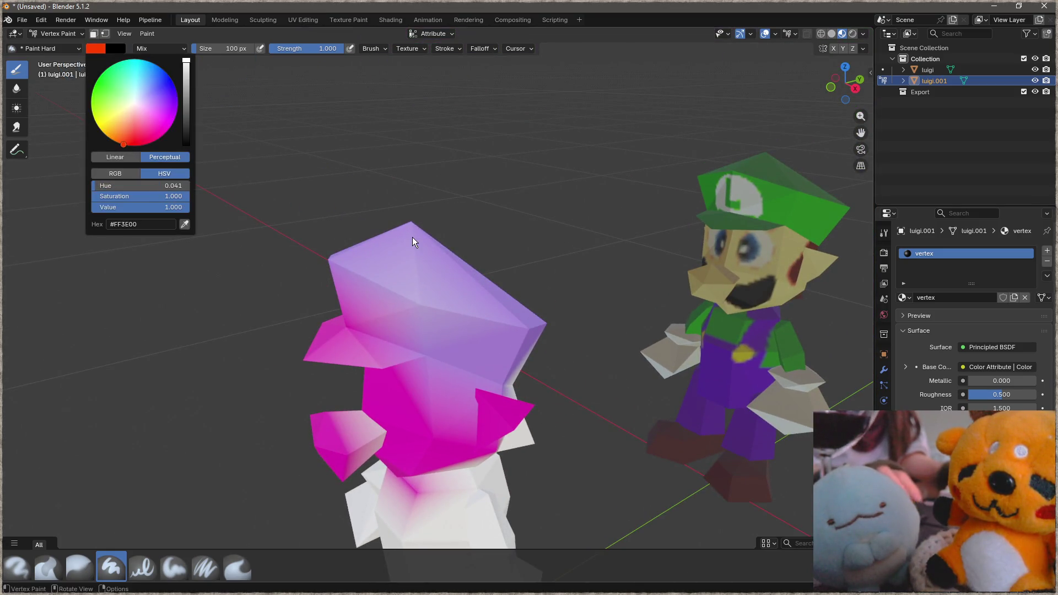
Paint red tints onto the top and apex of the duplicate's head.
drag(413, 236, 395, 227)
middle_drag(395, 227, 389, 229)
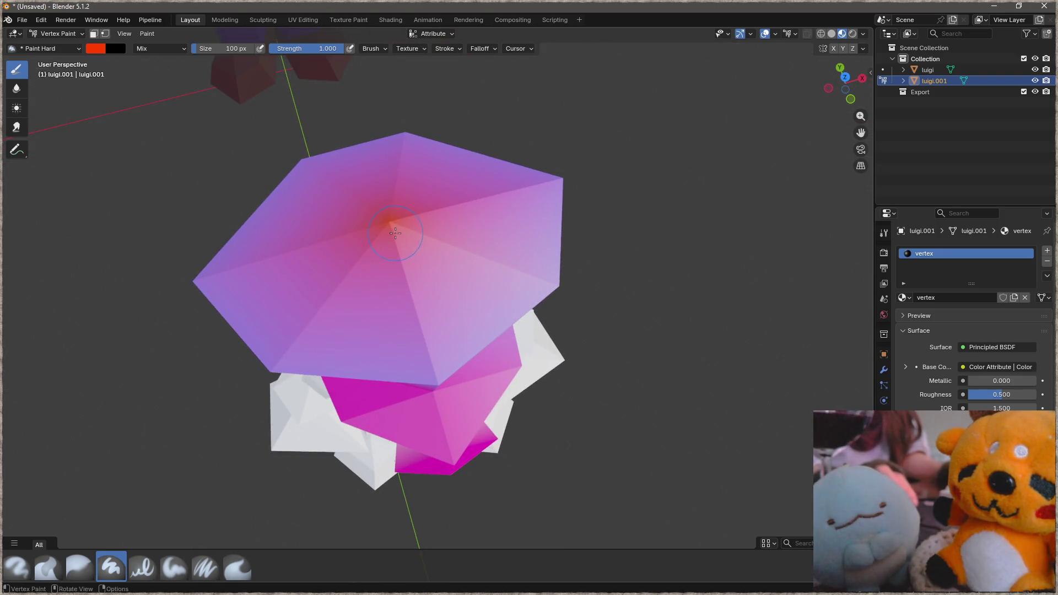
middle_drag(419, 235, 528, 231)
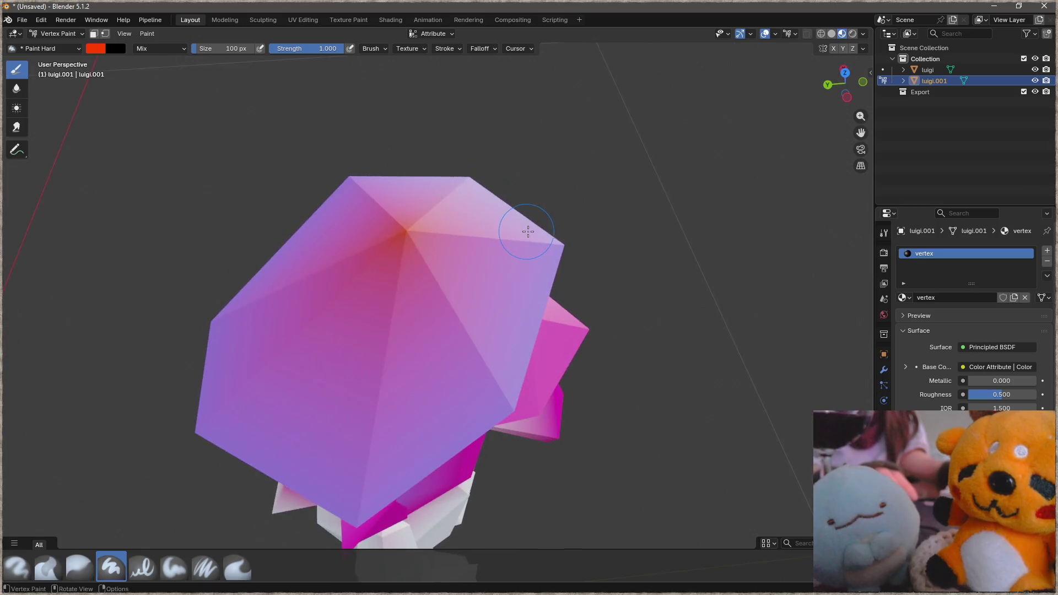
drag(507, 225, 398, 260)
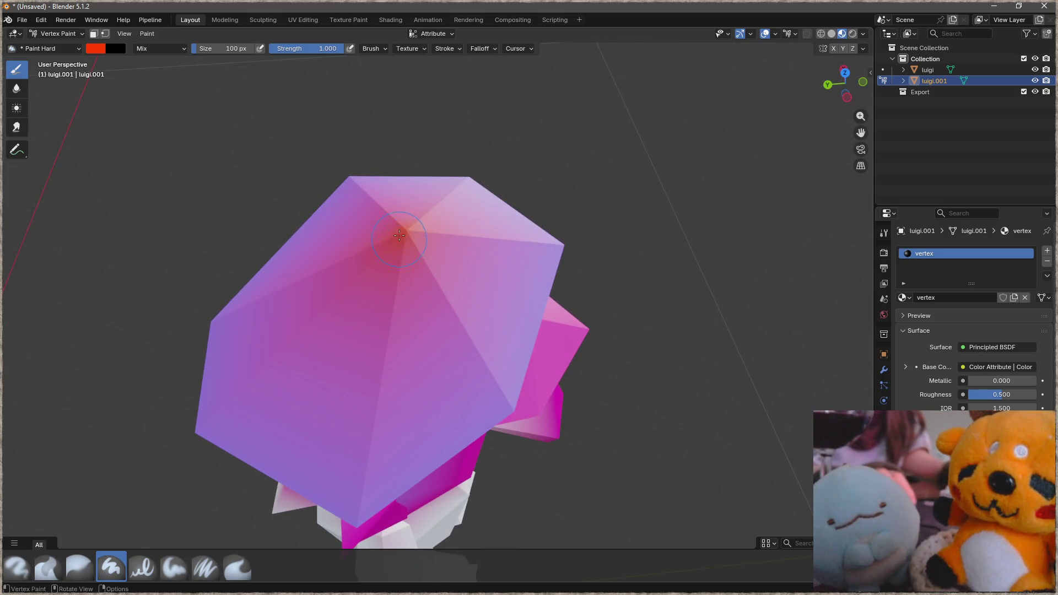
scroll(398, 259, down, 2)
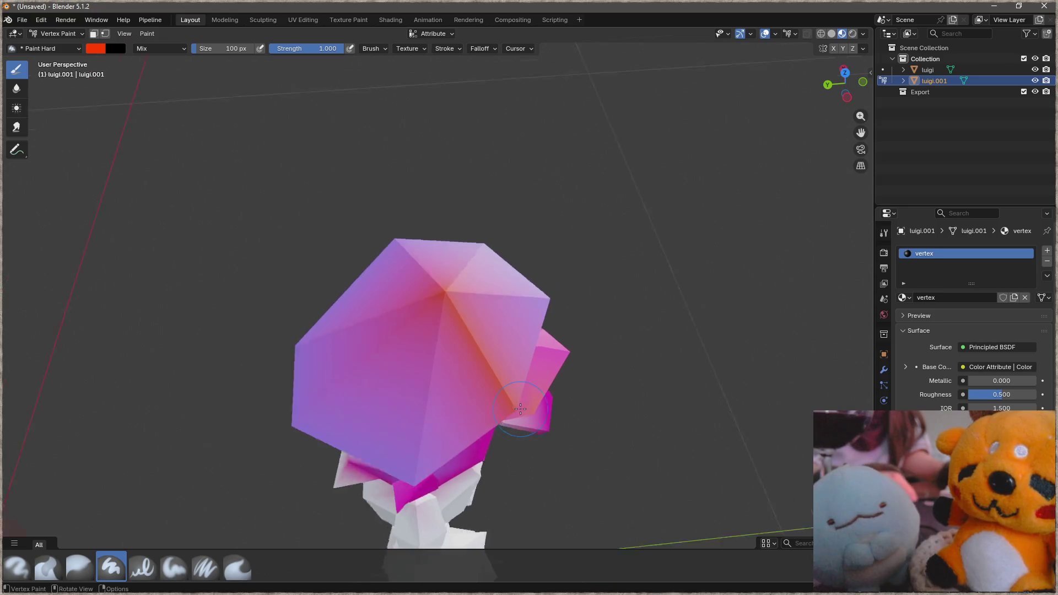
scroll(412, 271, down, 3)
middle_drag(412, 272, 449, 175)
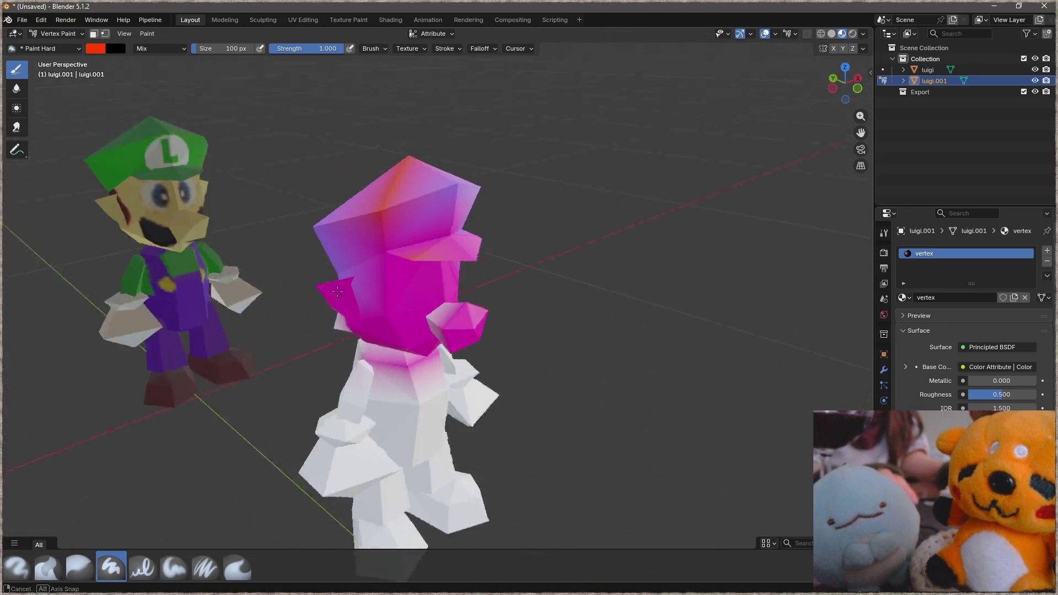
drag(449, 174, 472, 178)
scroll(461, 432, up, 2)
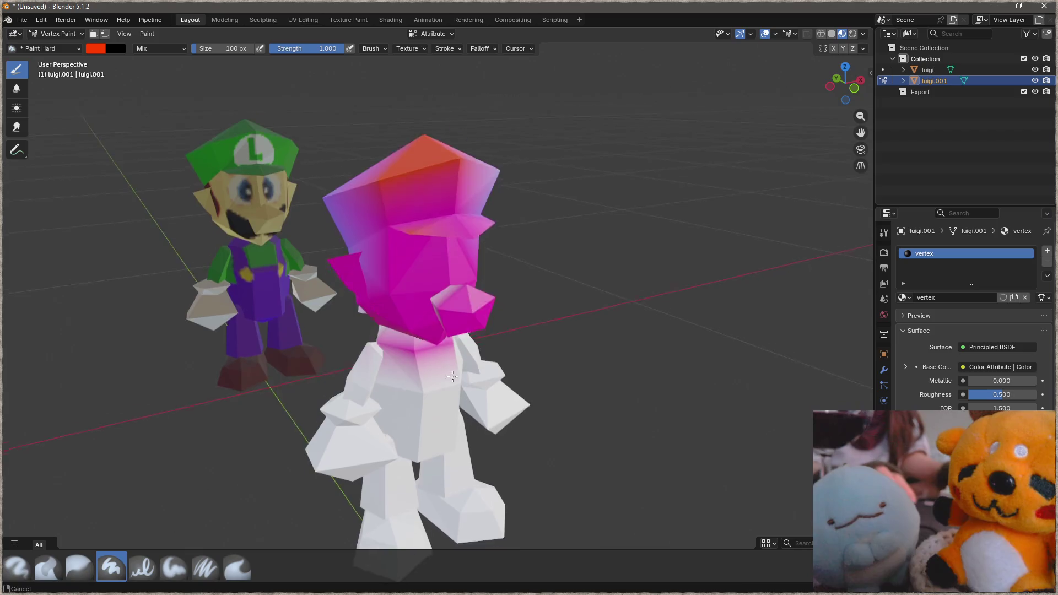
scroll(451, 317, up, 3)
Paint red where the torso faces meet and a red stripe down the torso edge.
drag(450, 317, 425, 284)
scroll(436, 336, up, 1)
scroll(409, 281, up, 2)
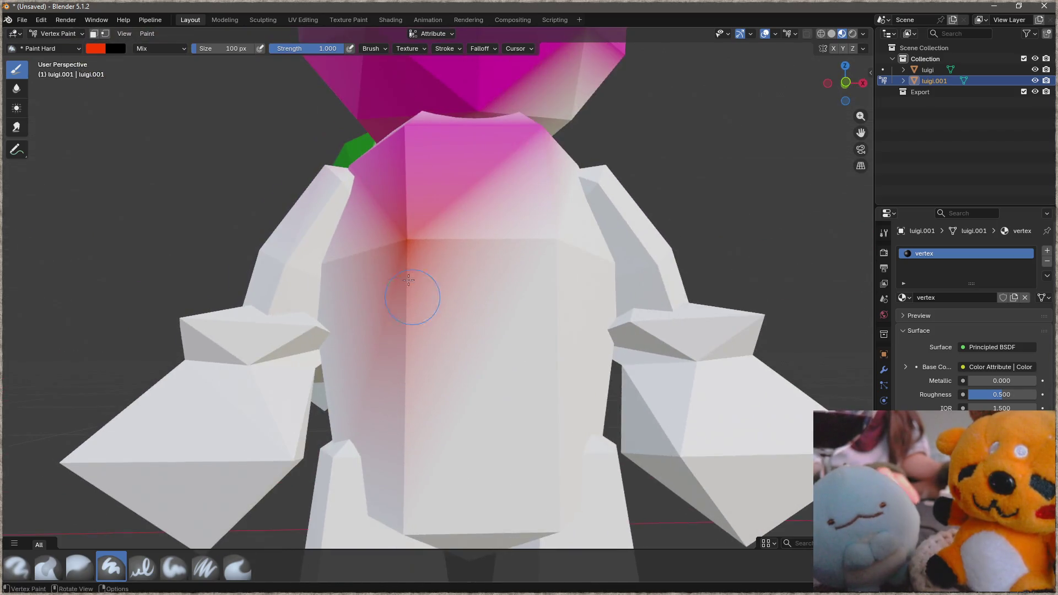
mouse_move(416, 373)
middle_down()
mouse_move(461, 243)
mouse_move(465, 158)
middle_up()
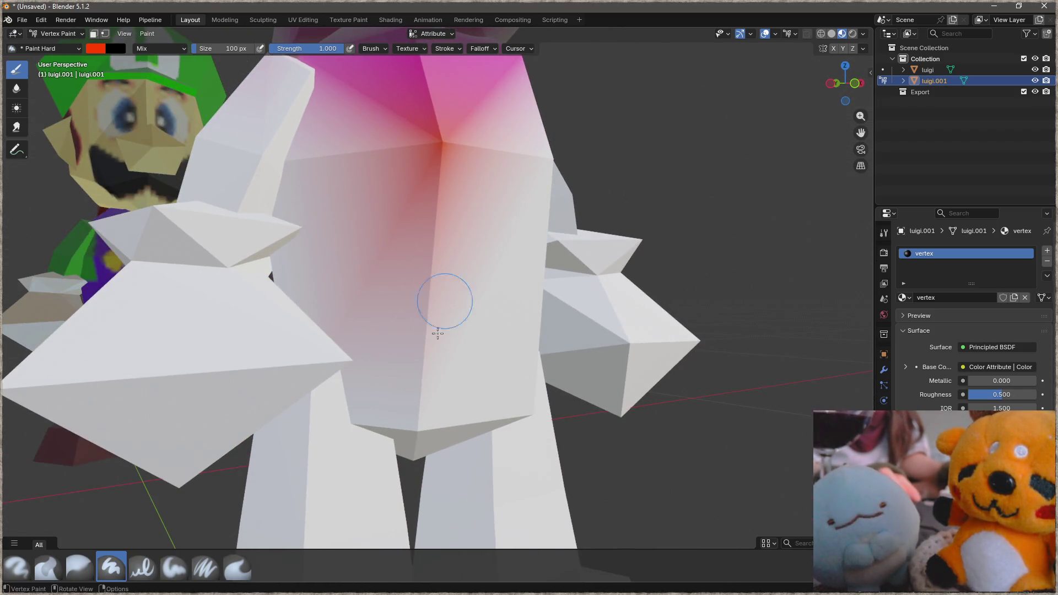
drag(427, 418, 419, 426)
middle_drag(426, 430, 433, 189)
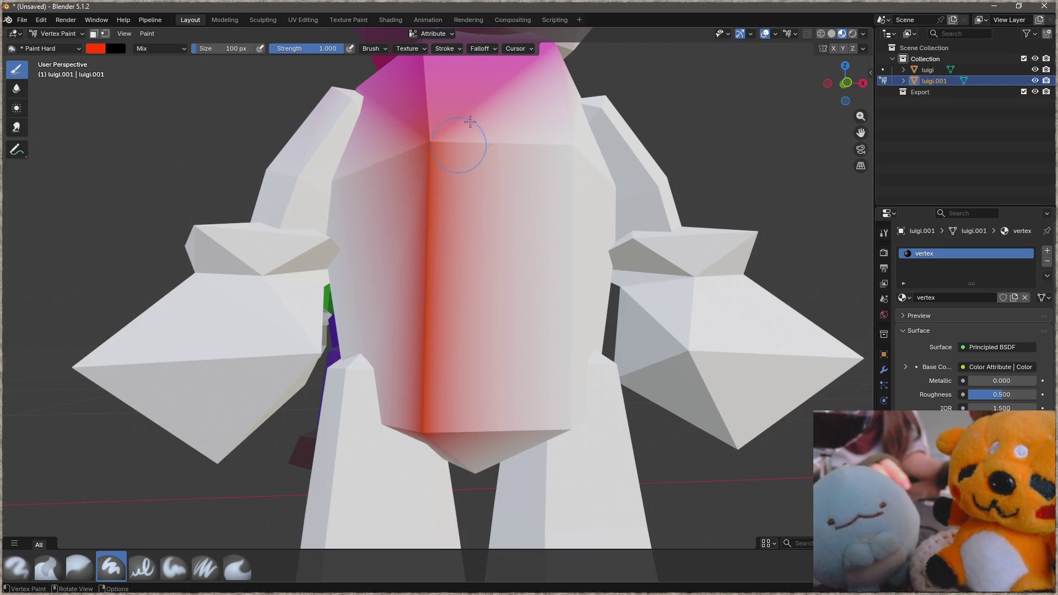
middle_drag(541, 184, 539, 202)
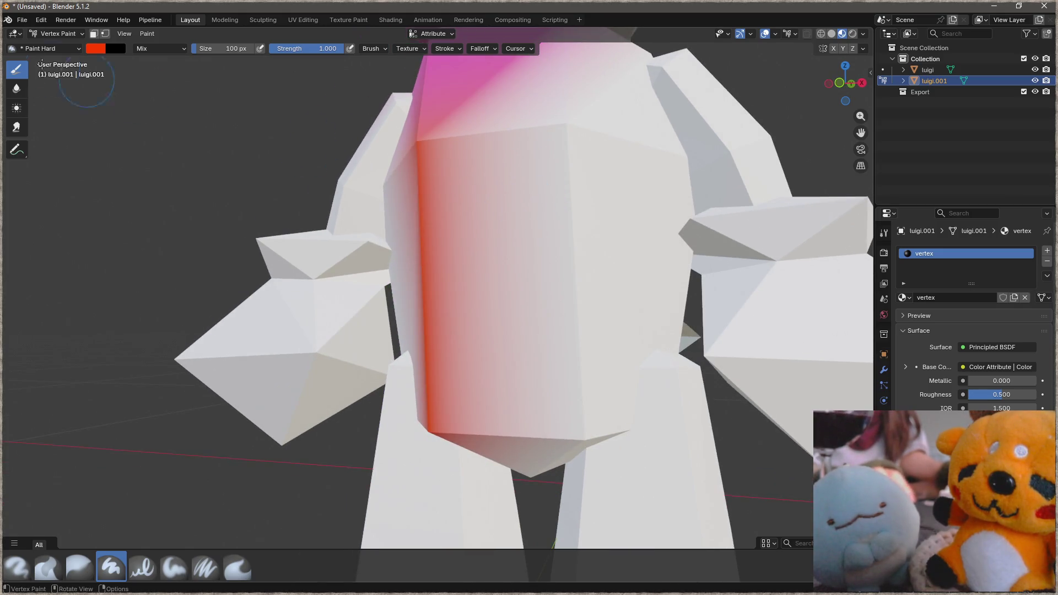
Switch the brush to pink, paint the torso front, then leave vertex painting.
click(90, 49)
drag(138, 129, 147, 134)
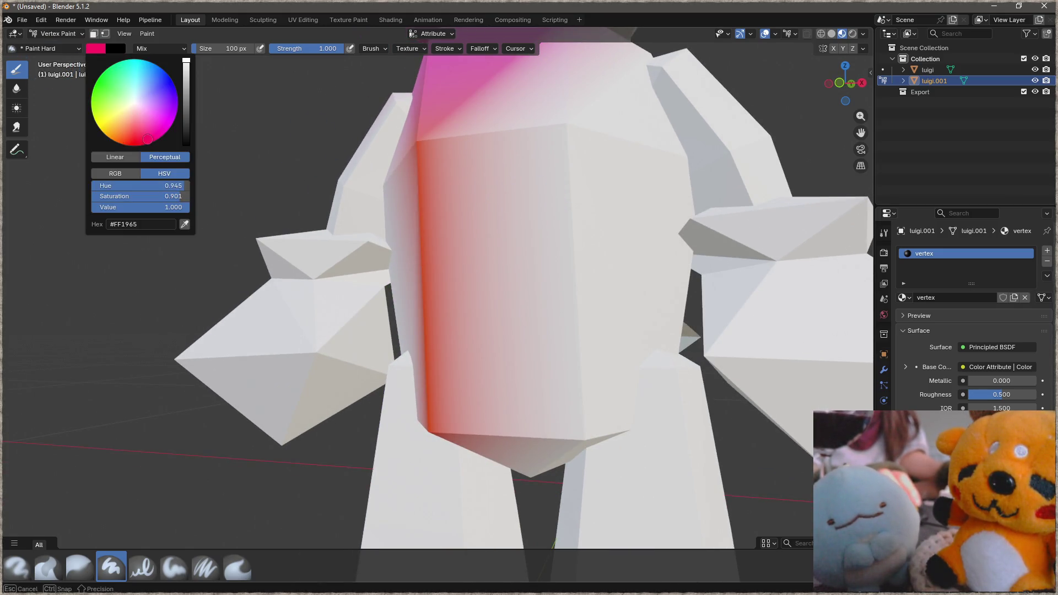
drag(557, 130, 579, 447)
mouse_move(578, 446)
middle_down()
mouse_move(577, 357)
mouse_move(591, 357)
middle_up()
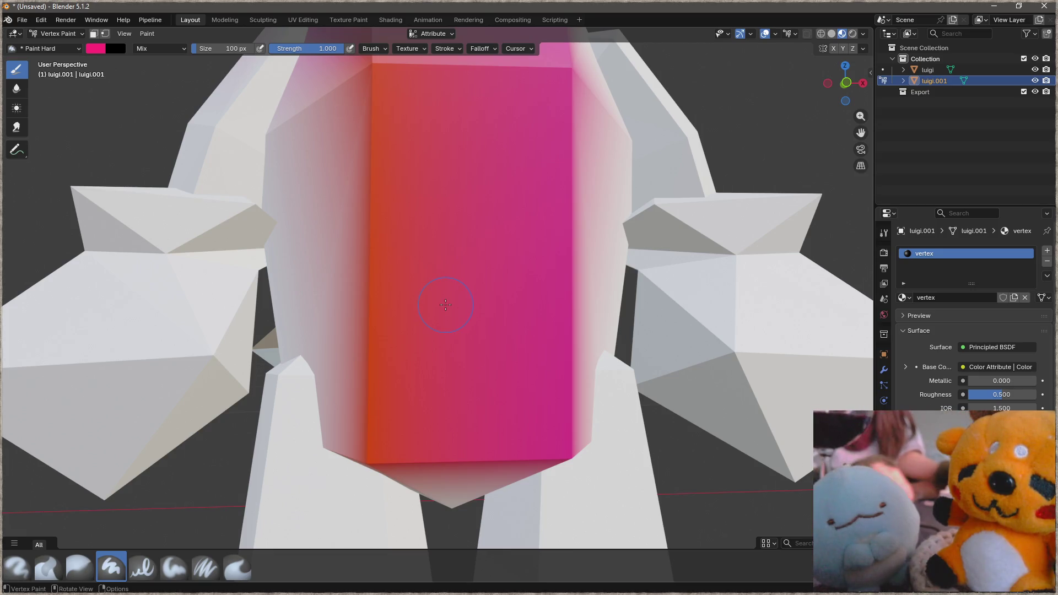
scroll(553, 170, down, 3)
scroll(553, 170, down, 2)
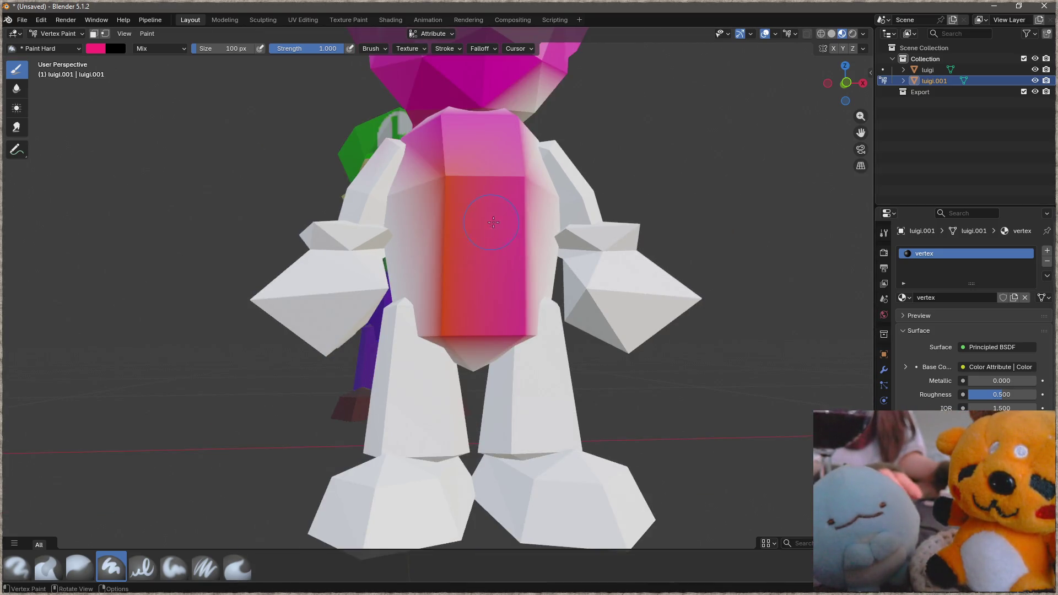
middle_drag(396, 307, 399, 308)
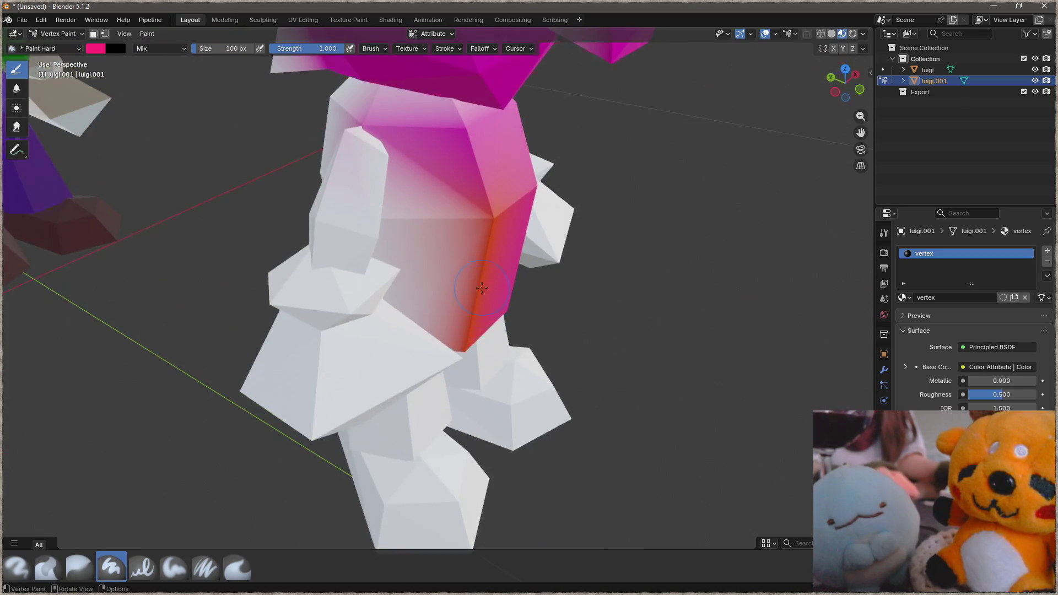
key(Tab)
key(ctrl+Tab)
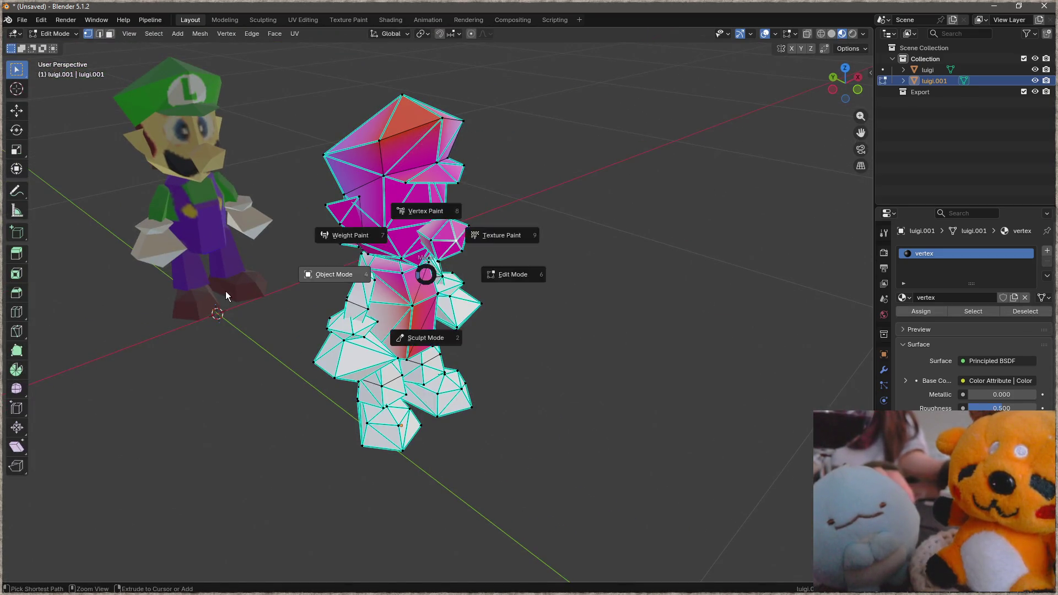
Return the duplicate to Object Mode, select it and request its deletion with X.
click(436, 270)
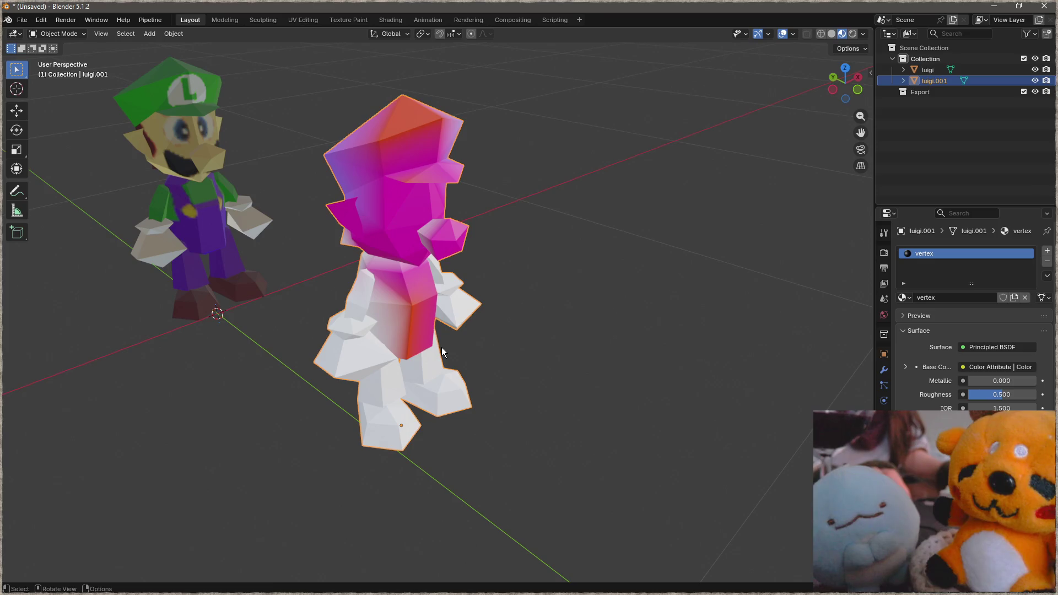
click(517, 236)
click(429, 243)
key(x)
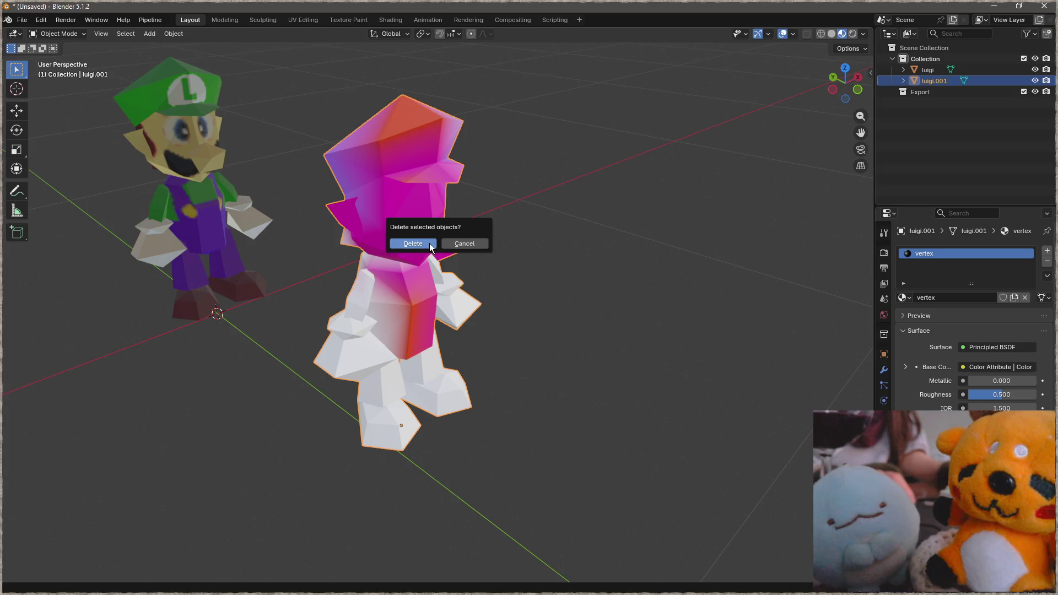
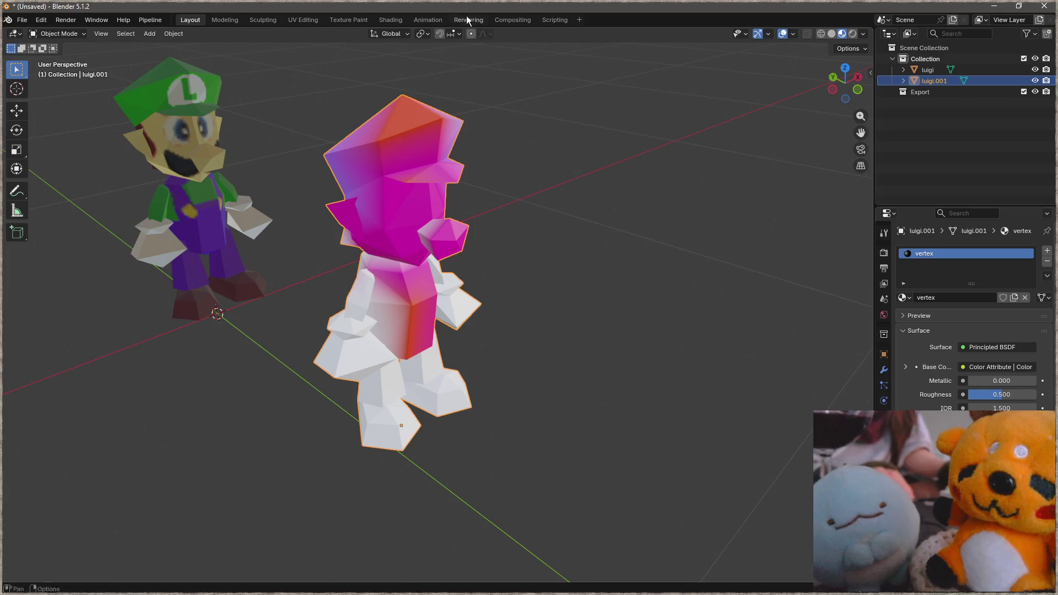
Switch to the Shading workspace to see the luigi.001 vertex material's nodes.
click(399, 22)
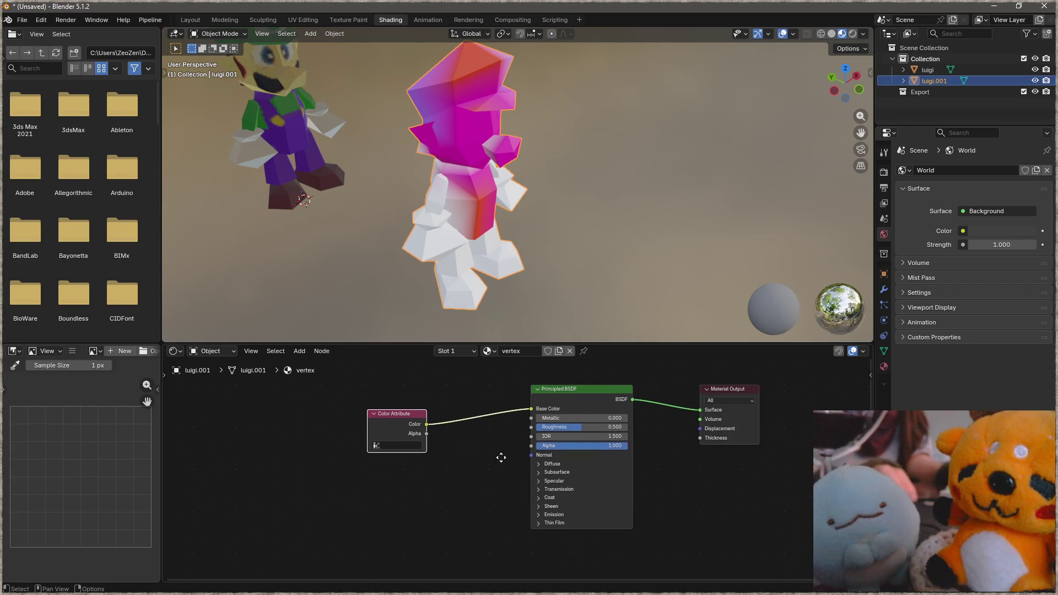
scroll(479, 459, up, 2)
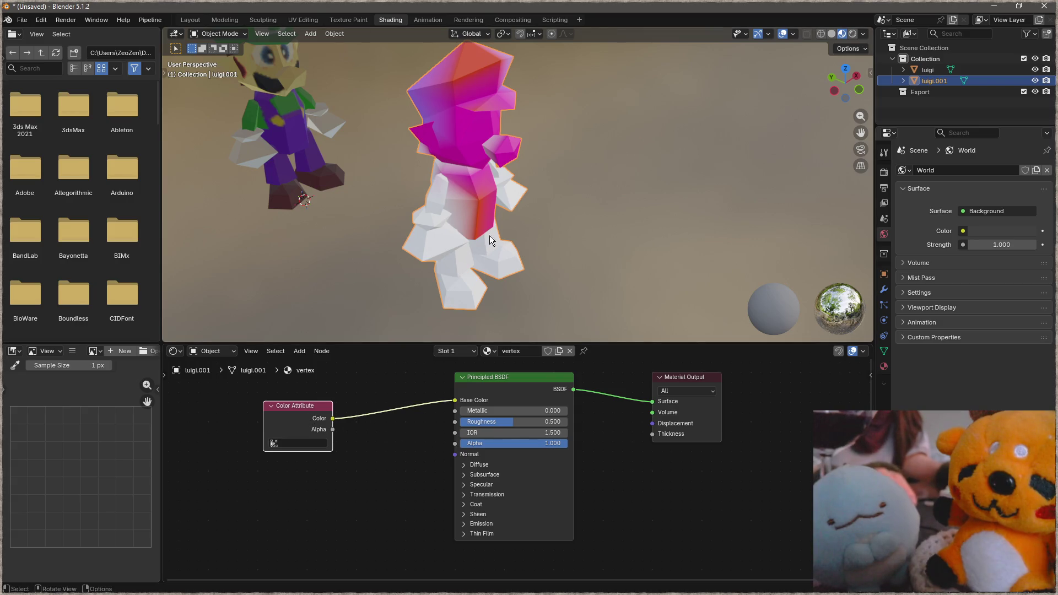
Test the Color Attribute's Color output on Base Color and Displacement, then leave it unlinked.
drag(319, 423, 267, 432)
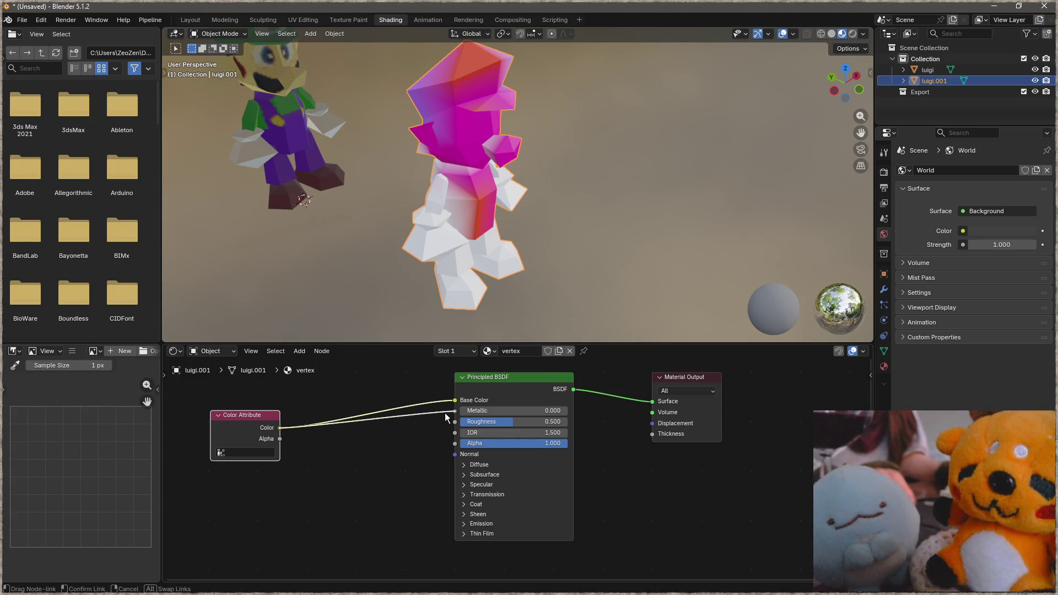
mouse_move(278, 428)
mouse_down()
mouse_move(455, 400)
mouse_move(454, 432)
mouse_move(434, 425)
mouse_up()
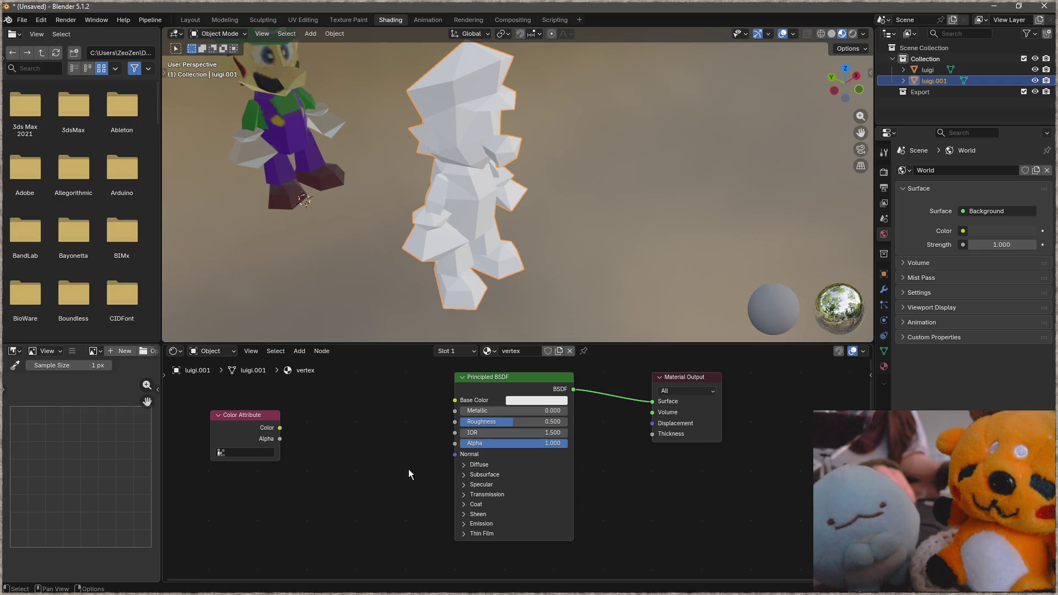
drag(281, 427, 653, 423)
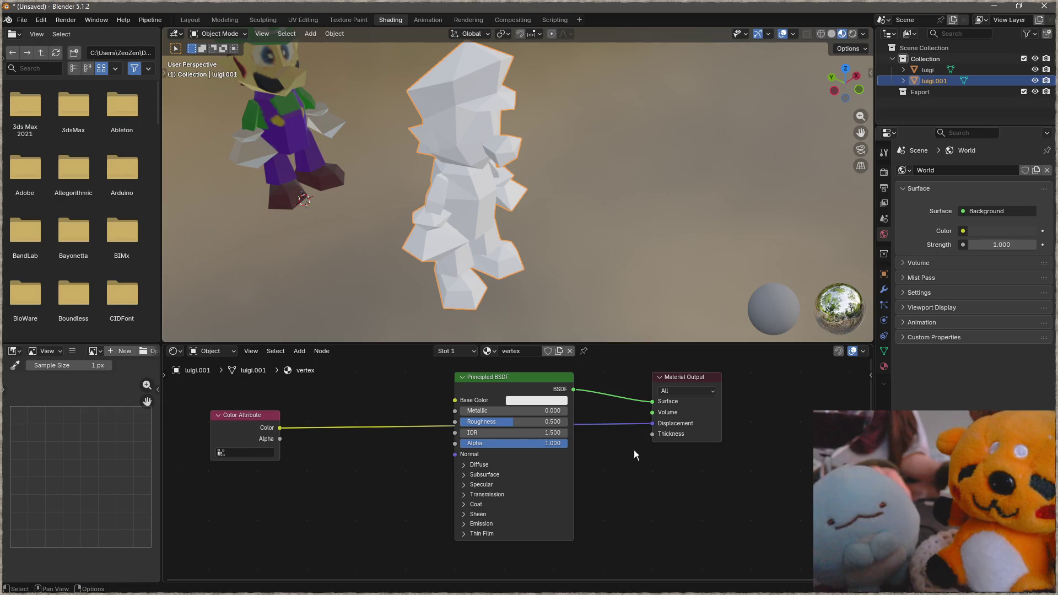
drag(652, 423, 637, 494)
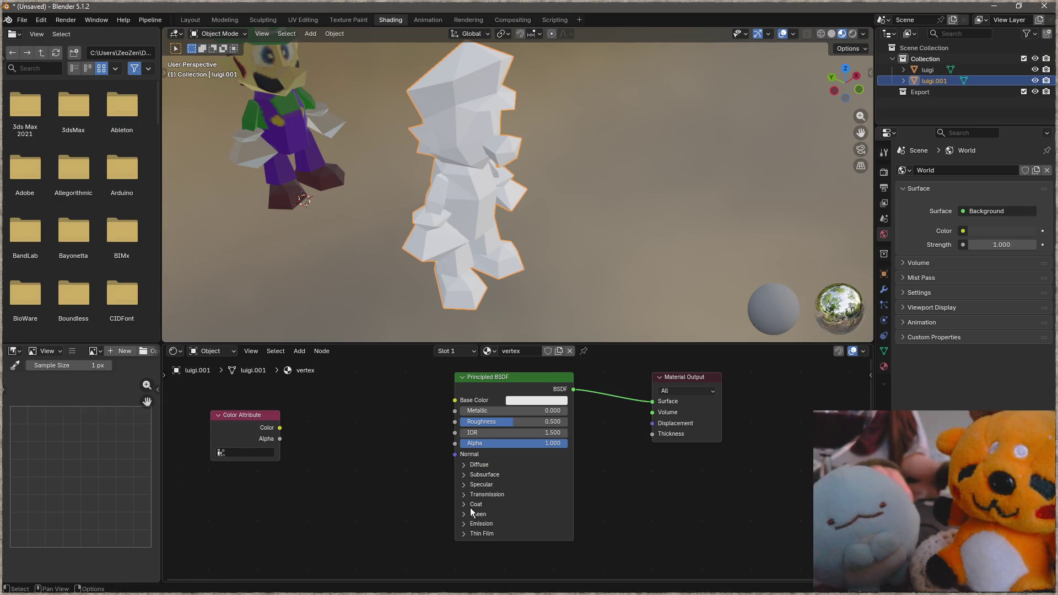
middle_drag(424, 487, 362, 477)
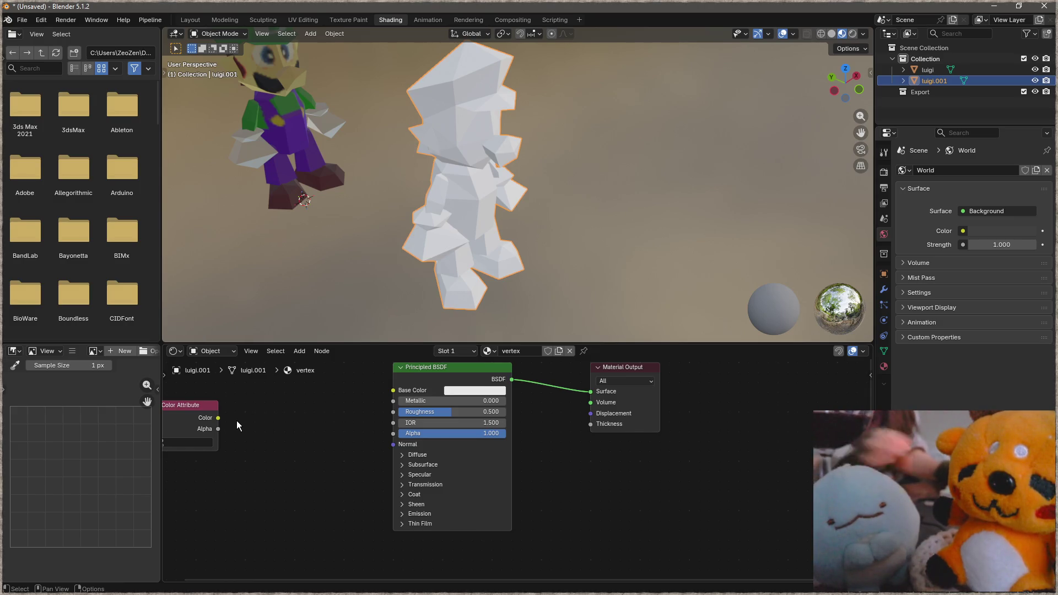
scroll(489, 149, down, 3)
scroll(514, 209, down, 2)
Delete the luigi.001 copy and return to the Layout workspace.
key(x)
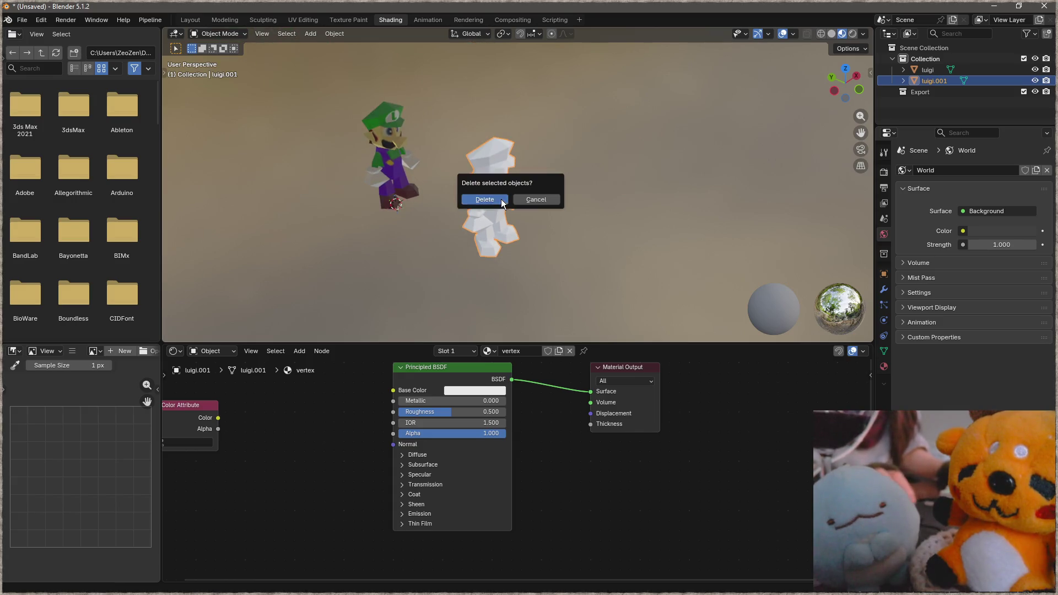
click(502, 200)
shift+middle_drag(512, 247, 391, 262)
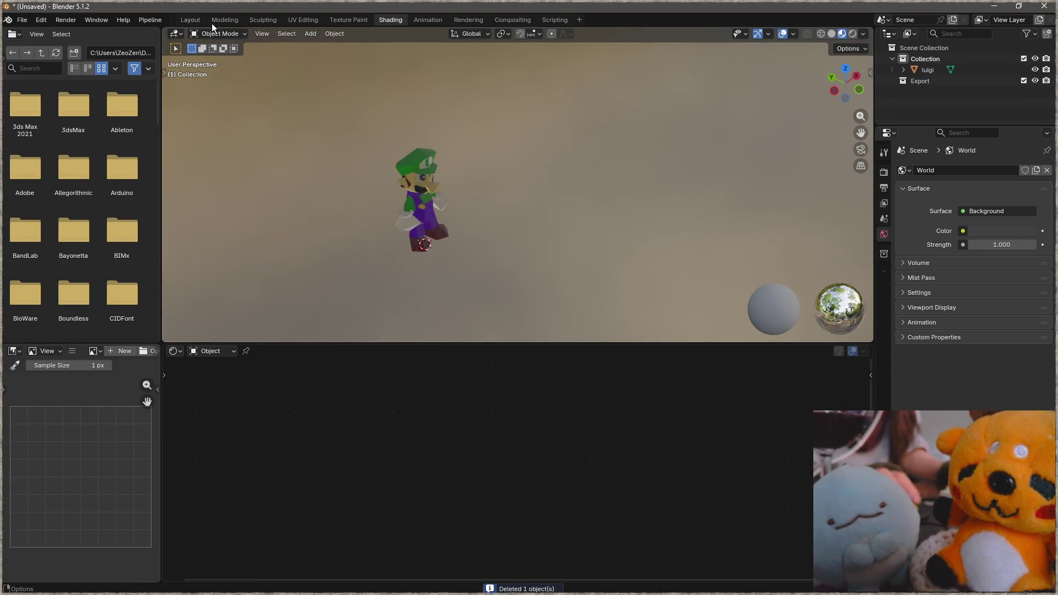
click(192, 21)
scroll(529, 223, down, 3)
Add a new cube mesh to the scene beside Luigi.
middle_drag(346, 295, 321, 242)
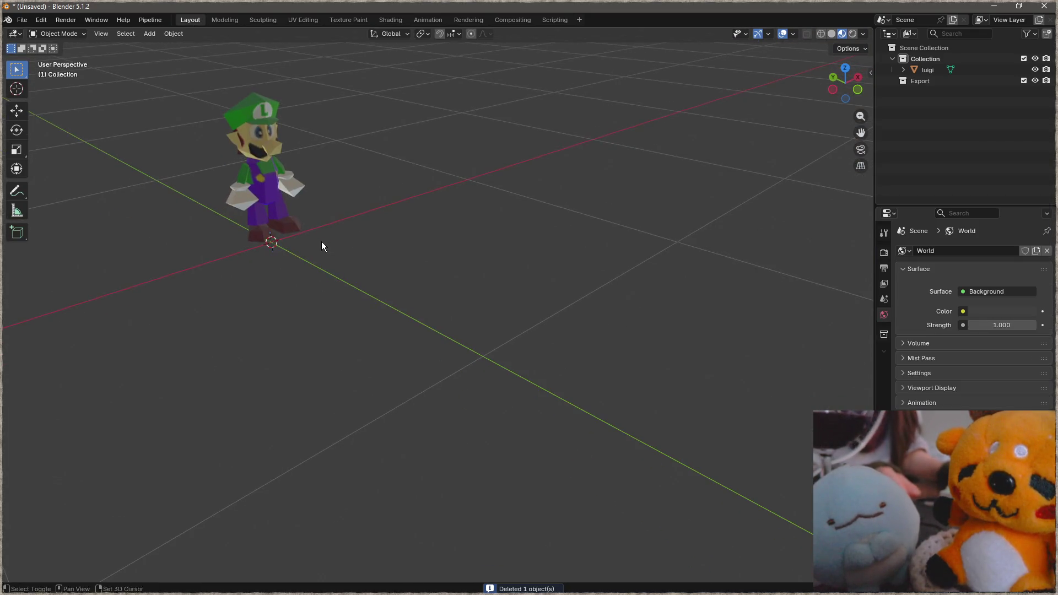
key(shift+a)
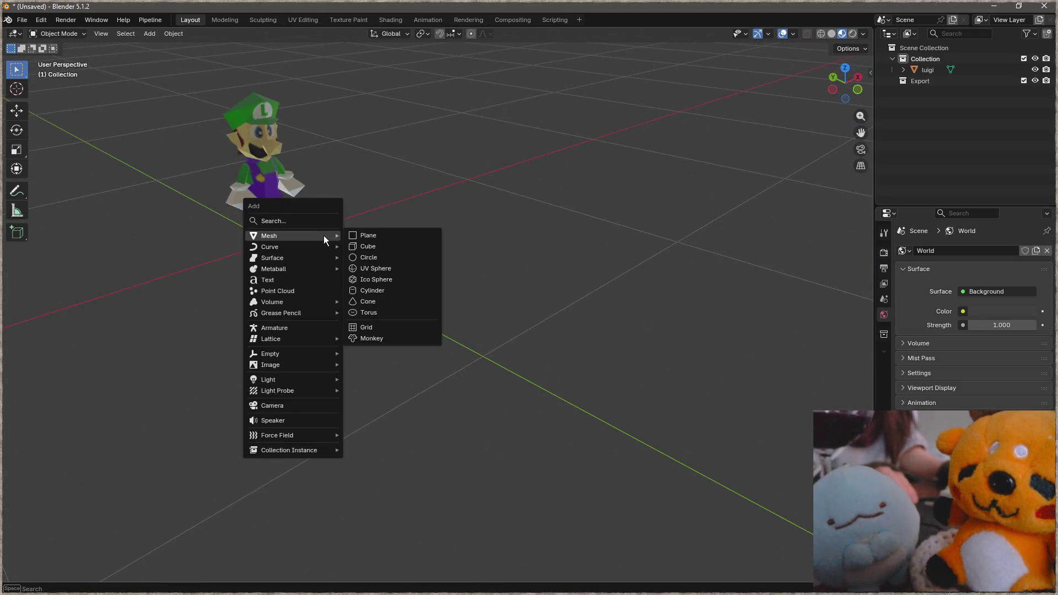
click(379, 251)
scroll(446, 257, down, 1)
scroll(446, 256, down, 4)
Shrink the cube and slide it along the Y axis away from Luigi.
key(Tab)
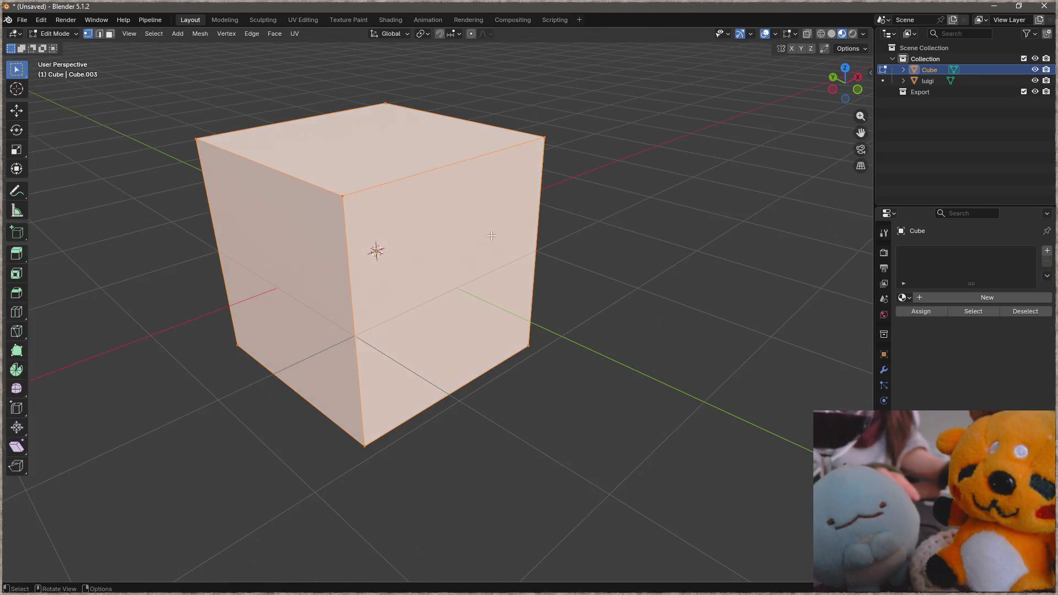
key(s)
click(404, 252)
key(g)
key(y)
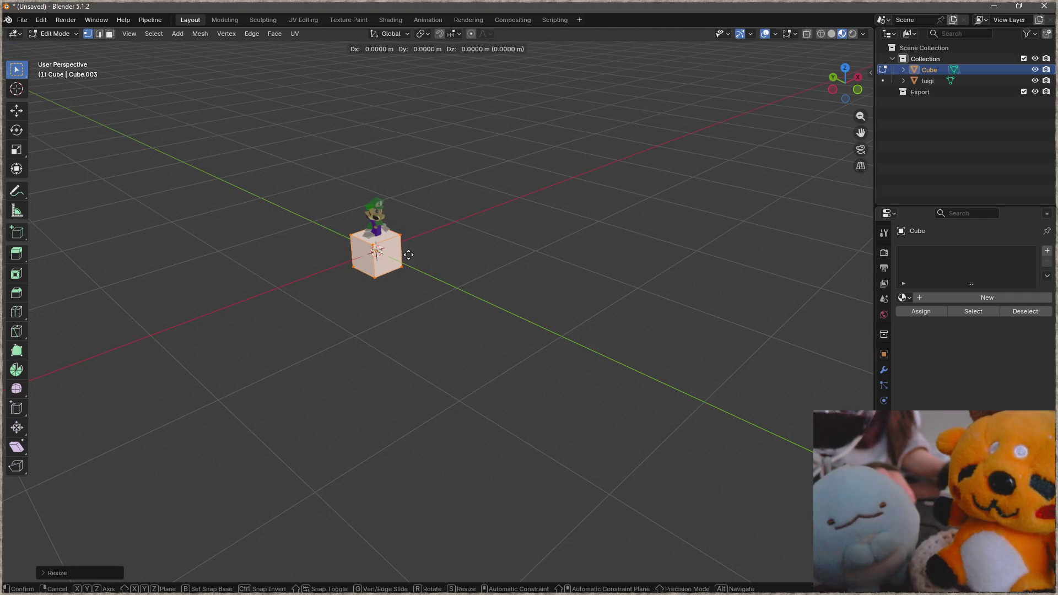
key(Escape)
key(Tab)
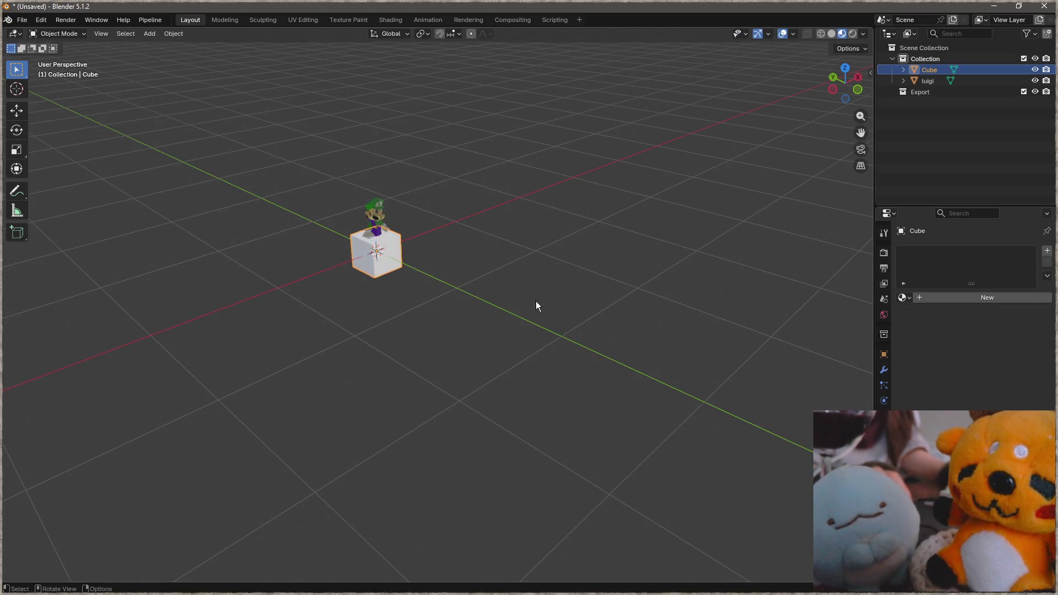
key(g)
key(y)
click(731, 358)
Raise the cube slightly along the Z axis in Edit Mode.
key(Tab)
scroll(527, 298, up, 2)
key(g)
key(z)
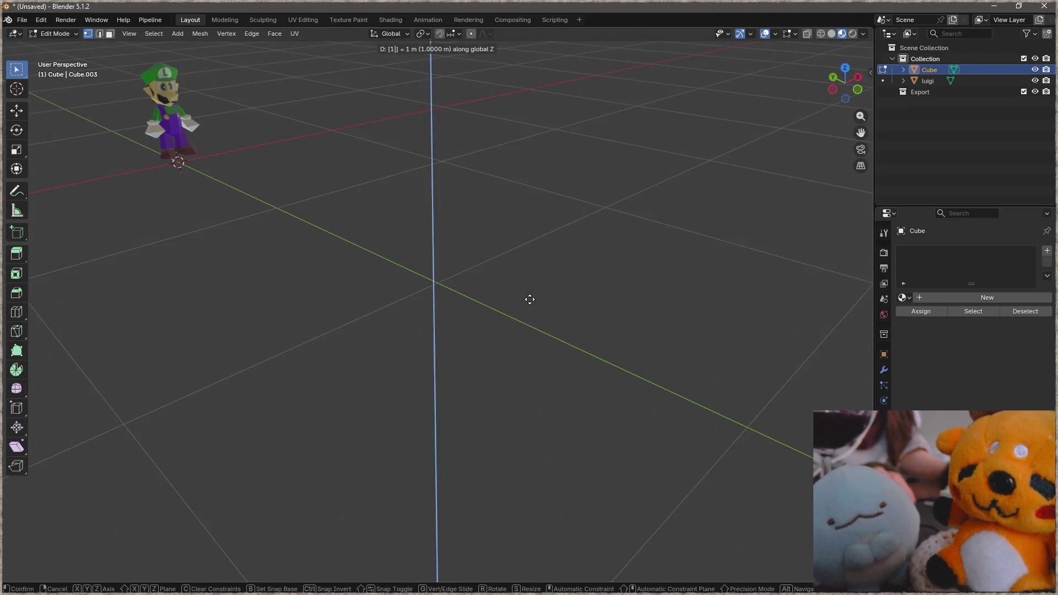
click(530, 296)
right_click(529, 296)
key(Escape)
key(ctrl+z)
key(g)
key(z)
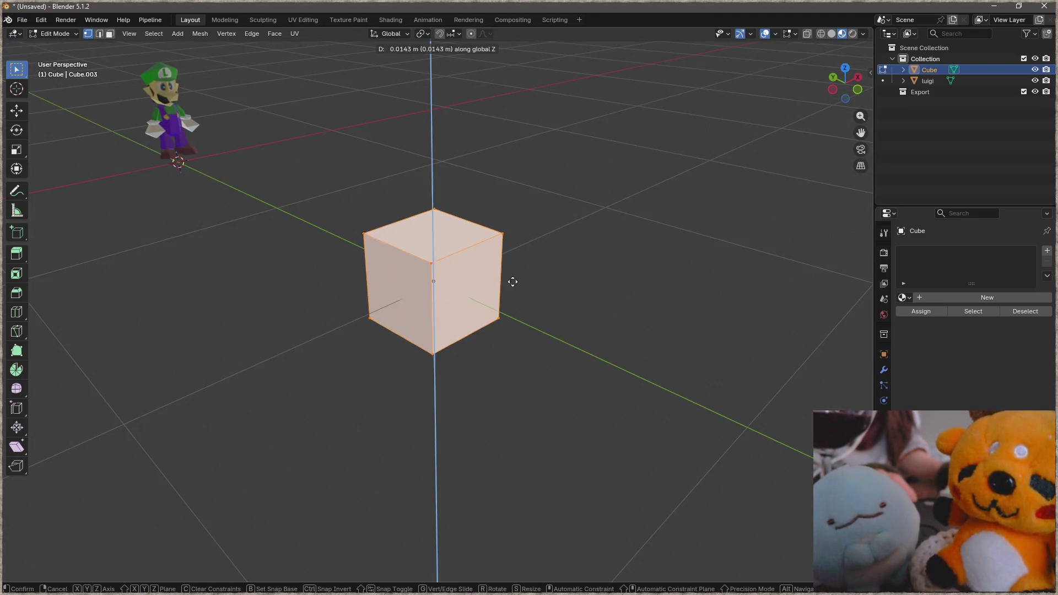
click(539, 243)
Scale the cube on X and Y only (Shift+Z) into a tall, thin column.
key(shift+s)
key(Escape)
key(s)
key(shift+z)
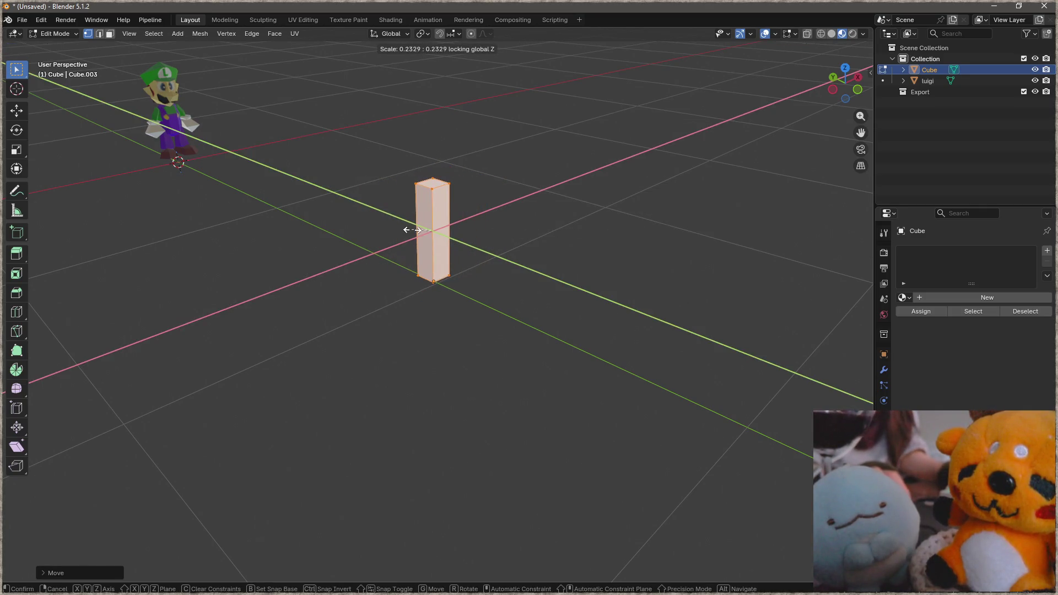
click(407, 227)
Select the column's four top vertices ready for merging.
middle_drag(406, 223, 365, 213)
click(366, 213)
shift+click(338, 200)
shift+click(376, 190)
shift+click(407, 200)
key(m)
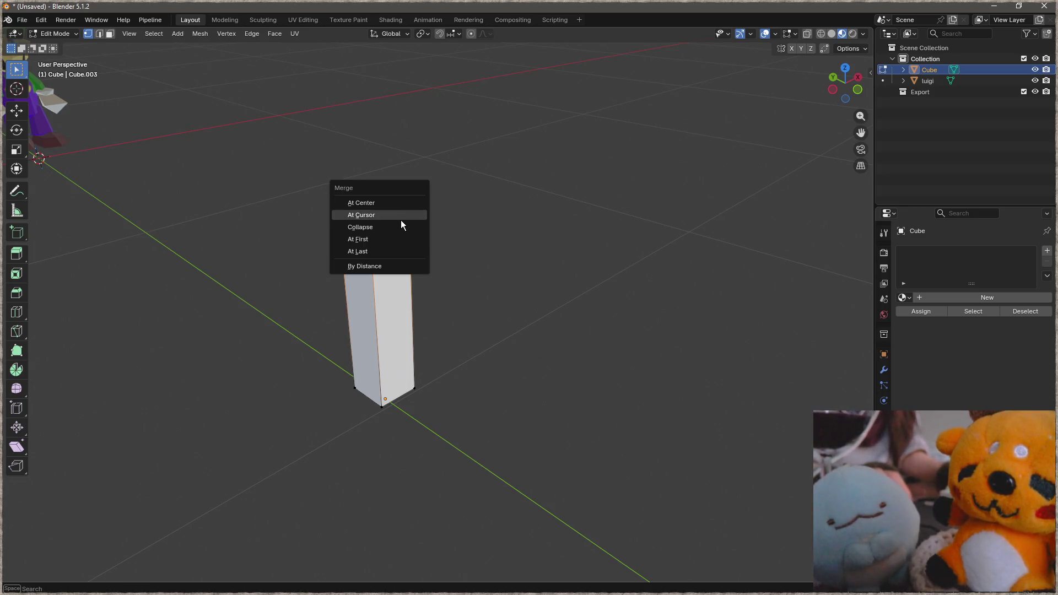
Merge the top vertices at center into a spike tip, nudge it, and select the whole spike.
click(401, 204)
mouse_move(447, 243)
middle_down()
mouse_move(442, 276)
mouse_move(421, 171)
middle_up()
click(421, 170)
key(g)
click(500, 179)
mouse_move(460, 396)
middle_down()
mouse_move(567, 416)
mouse_move(549, 403)
middle_up()
key(ctrl+l)
Duplicate the spike twice, rotating each copy around Z and placing it at ground height.
key(shift+d)
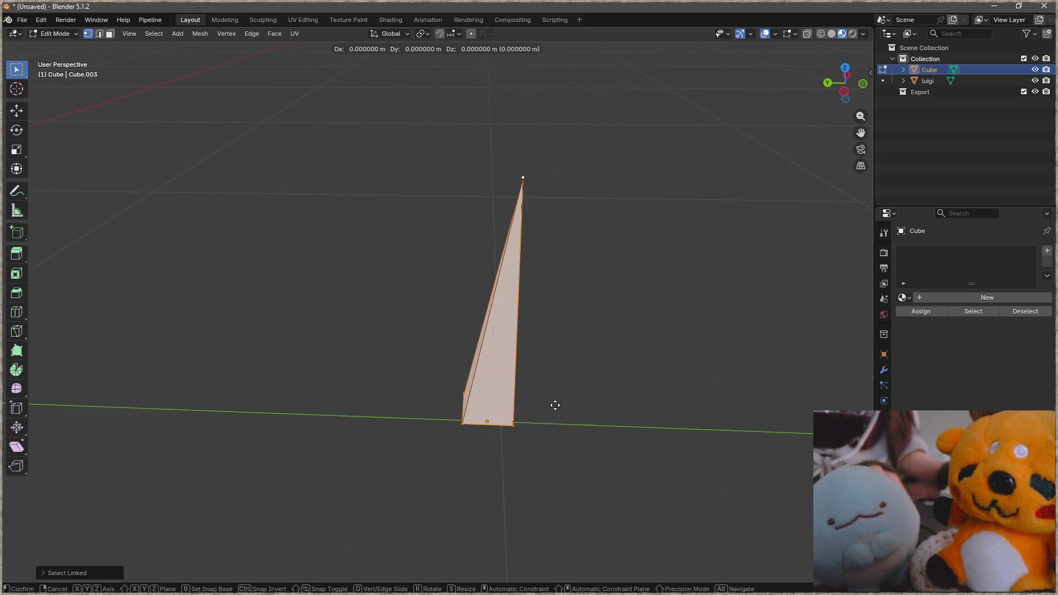
key(x)
key(r)
key(z)
click(492, 184)
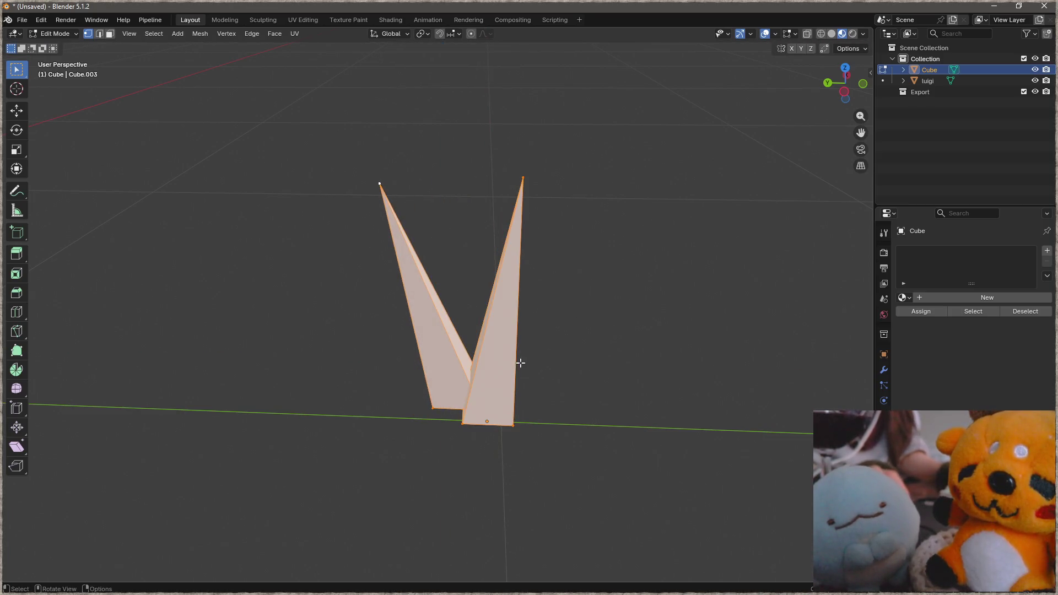
key(shift+d)
key(shift+z)
click(567, 428)
key(r)
key(z)
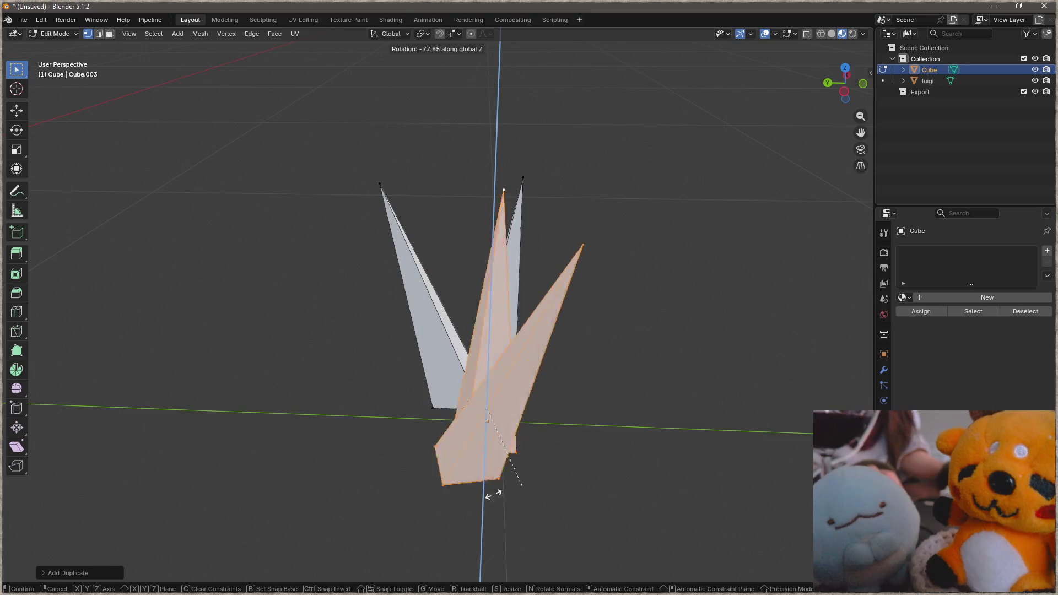
click(430, 480)
key(g)
key(shift+z)
click(530, 442)
Duplicate a third spike, rotate it around Z and position it at ground height.
key(shift+d)
key(shift+z)
click(496, 461)
key(r)
key(z)
click(479, 479)
key(g)
key(shift+z)
click(463, 470)
Select one whole spike and slide it along X to sit among the cluster.
mouse_move(463, 470)
middle_down()
mouse_move(550, 484)
mouse_move(531, 501)
middle_up()
key(a)
key(alt+a)
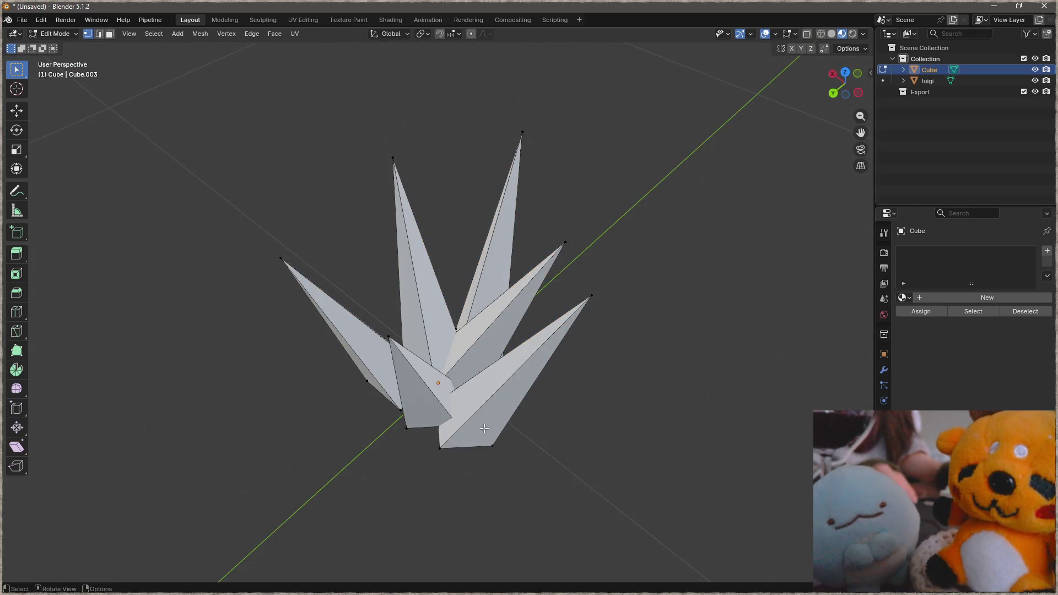
mouse_move(511, 334)
middle_down()
mouse_move(720, 425)
mouse_move(521, 340)
mouse_move(605, 342)
mouse_move(601, 359)
middle_up()
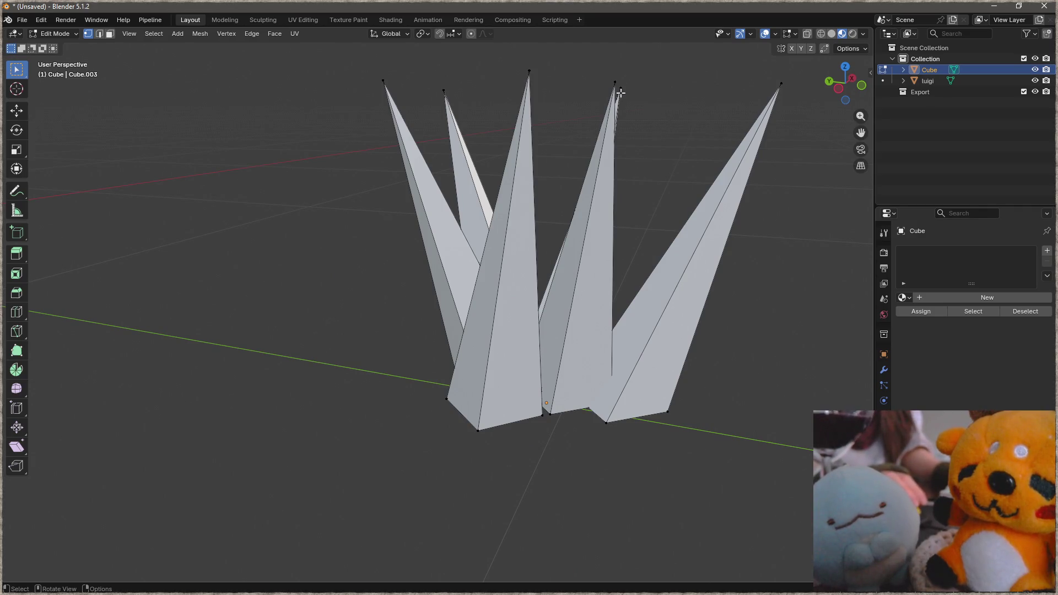
key(l)
scroll(620, 93, down, 3)
key(g)
middle_drag(620, 94, 609, 308)
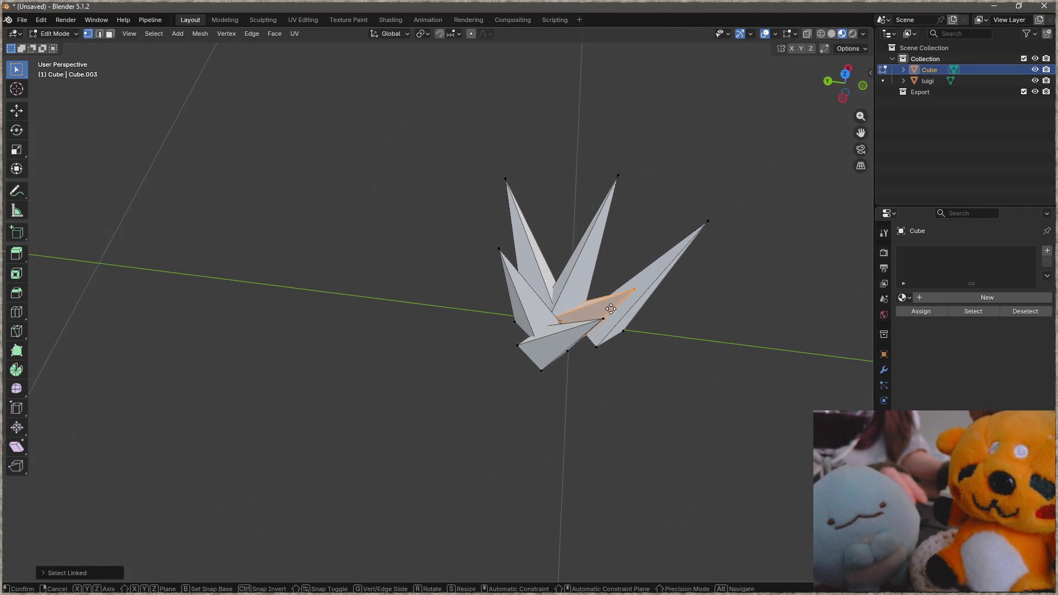
key(x)
click(612, 361)
mouse_move(612, 362)
middle_down()
mouse_move(517, 297)
mouse_move(524, 282)
middle_up()
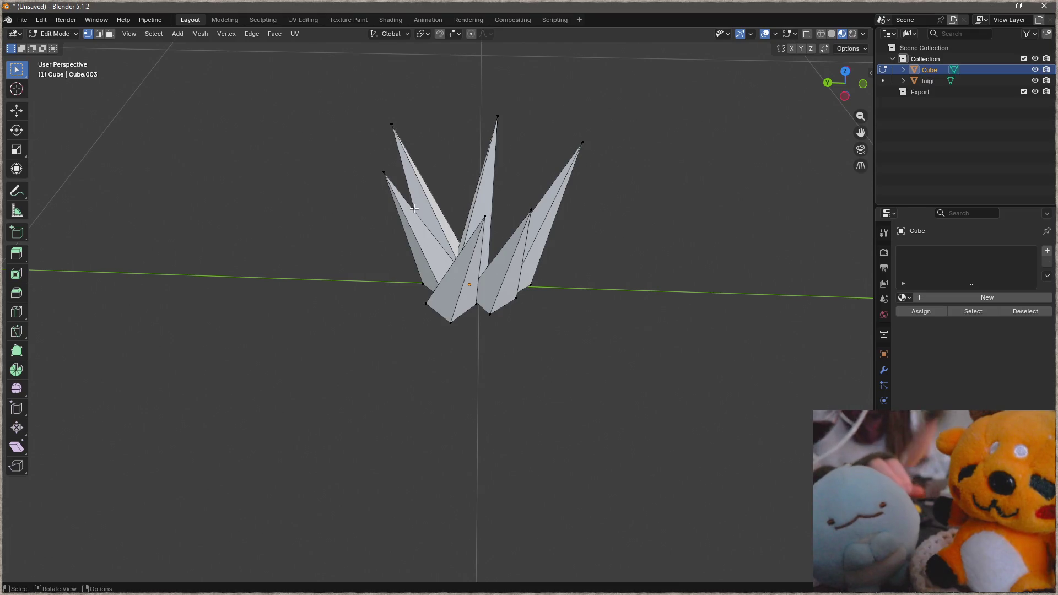
middle_drag(454, 241, 512, 305)
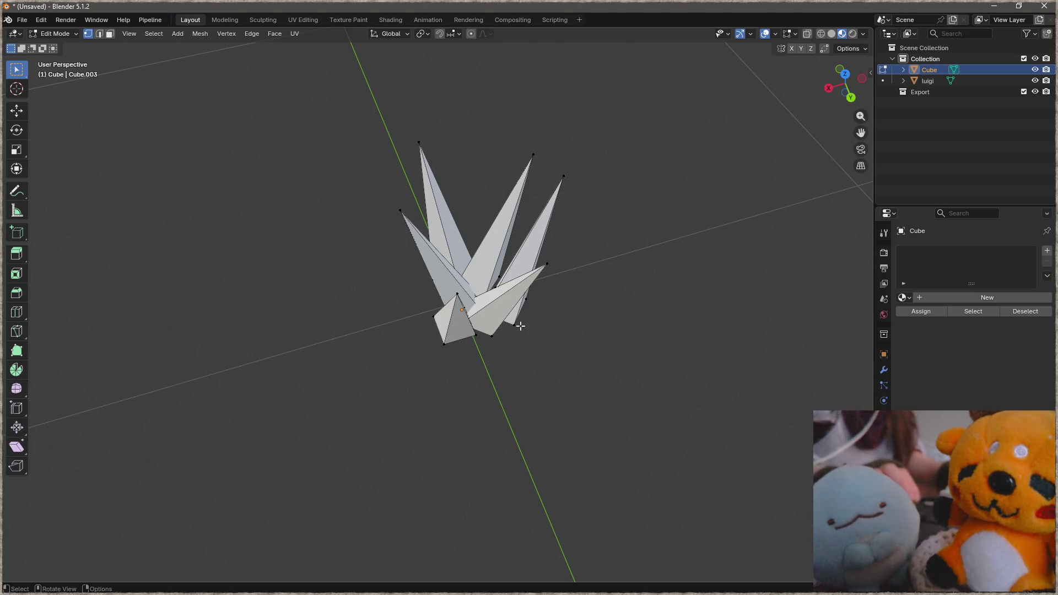
middle_drag(529, 331, 554, 264)
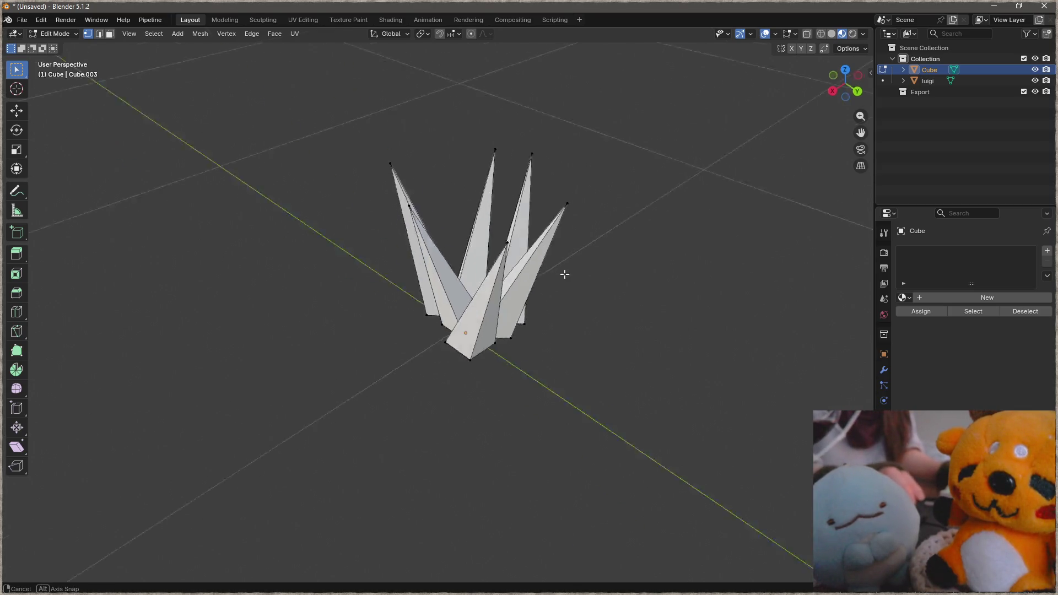
scroll(553, 263, up, 1)
scroll(570, 270, up, 1)
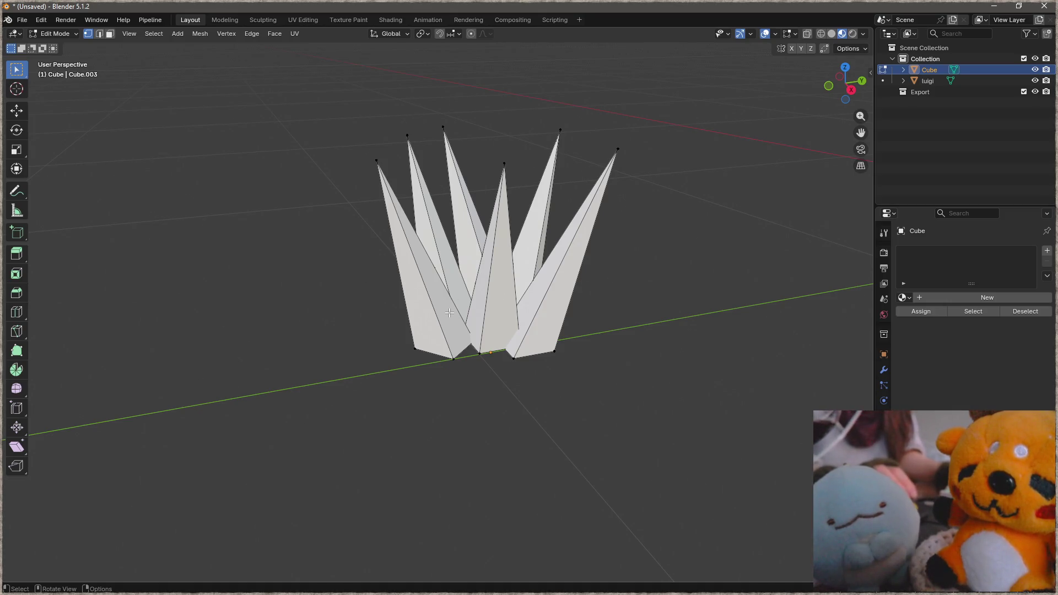
scroll(515, 315, up, 2)
key(ctrl+r)
key(Escape)
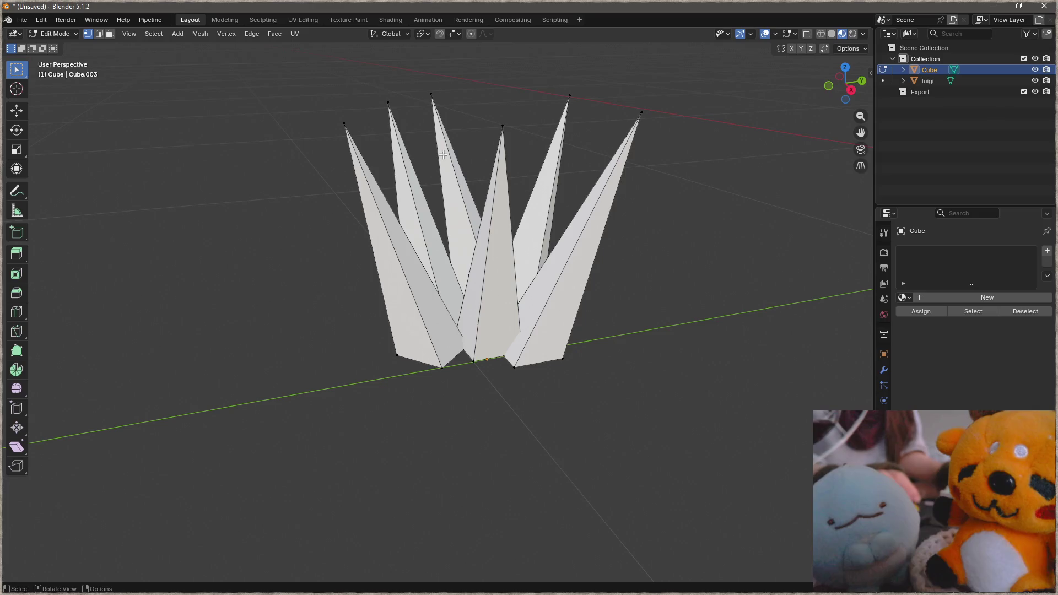
drag(702, 68, 244, 160)
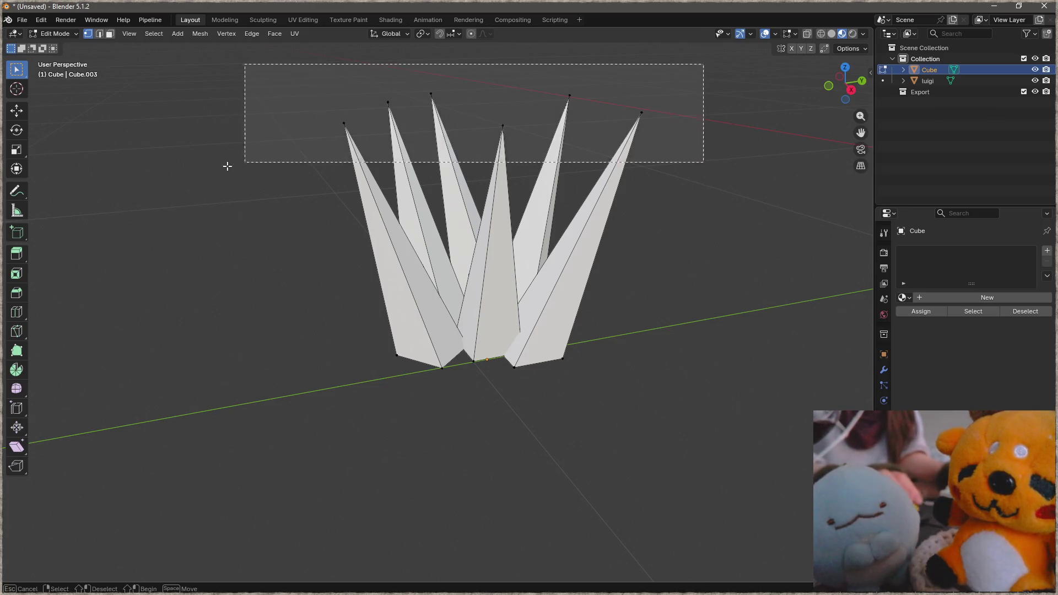
Grab the selected spike tips and settle them back into their fanned positions.
key(g)
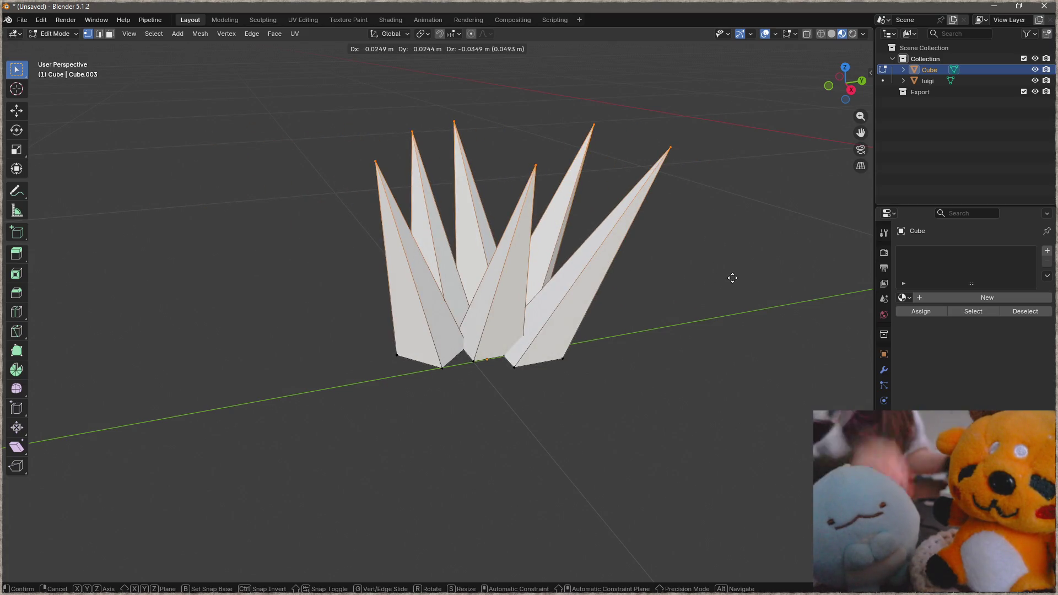
click(680, 258)
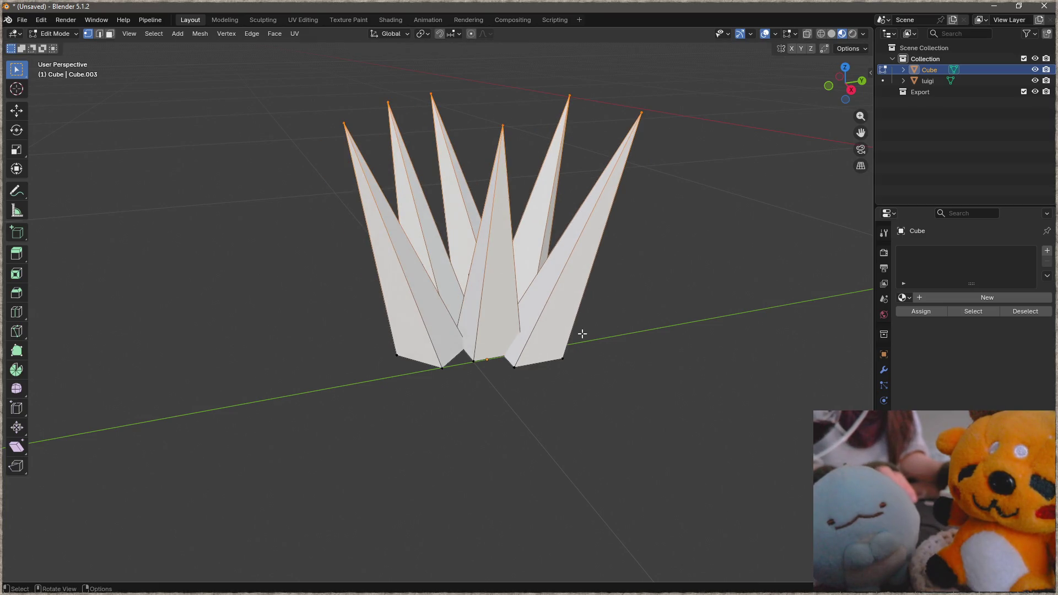
mouse_move(626, 331)
shift+middle_down()
mouse_move(629, 304)
mouse_move(570, 290)
shift+middle_up()
Turn on X-ray and box-select only the vertices at the spike bases.
key(alt+z)
key(alt+a)
key(b)
drag(621, 253, 451, 366)
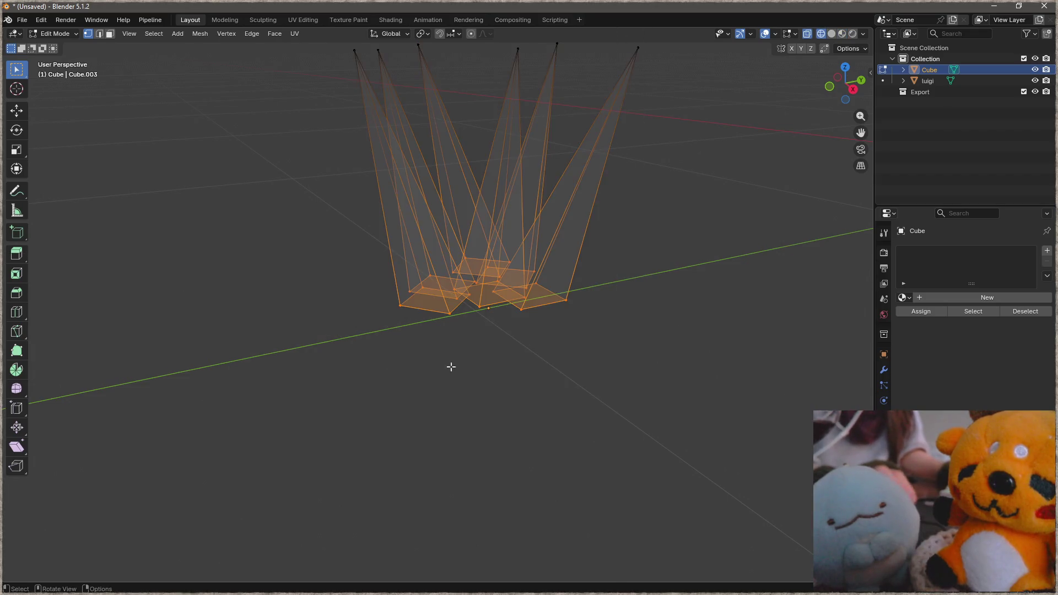
key(ctrl+Tab)
In Vertex Paint with selection masking, fill the base vertices with black.
click(638, 272)
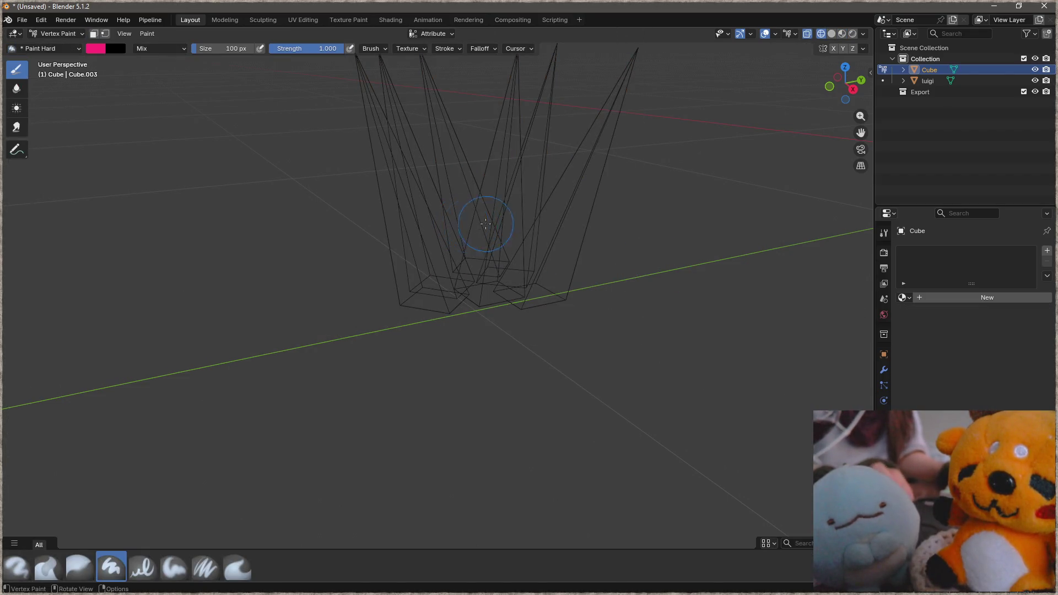
click(105, 33)
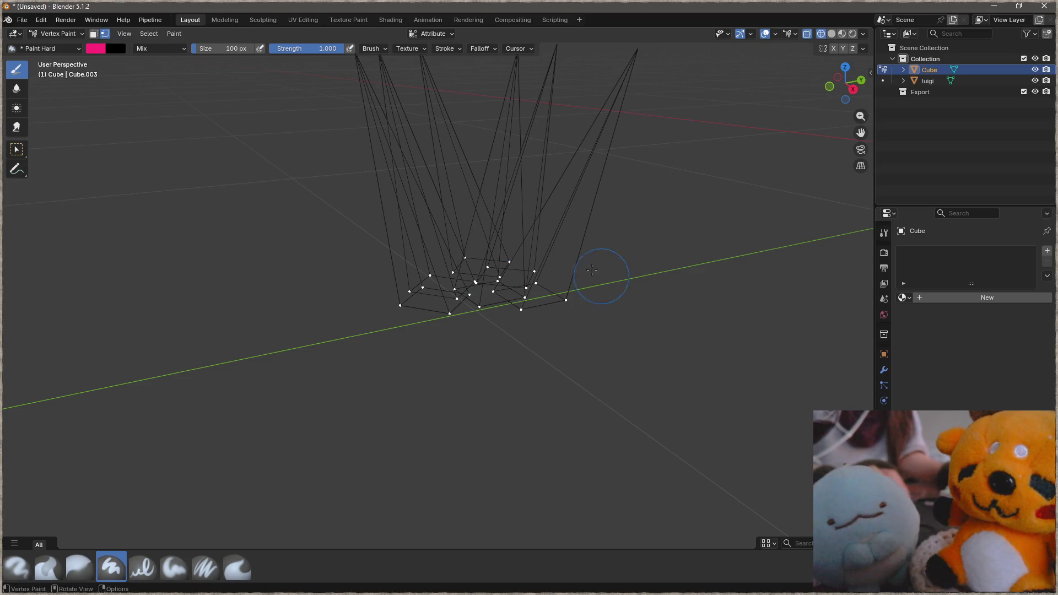
click(97, 48)
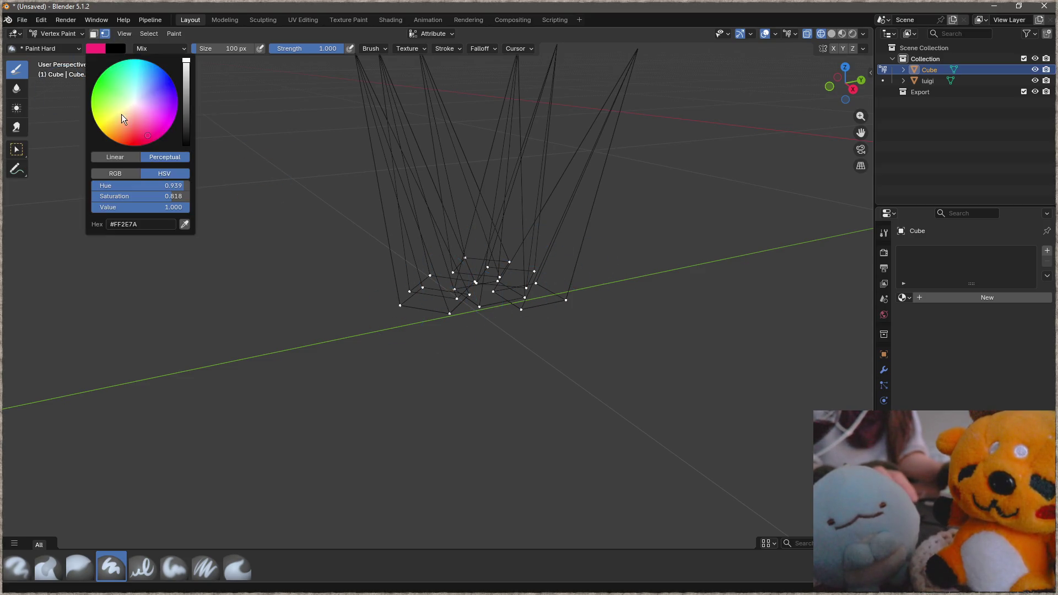
drag(186, 129, 186, 148)
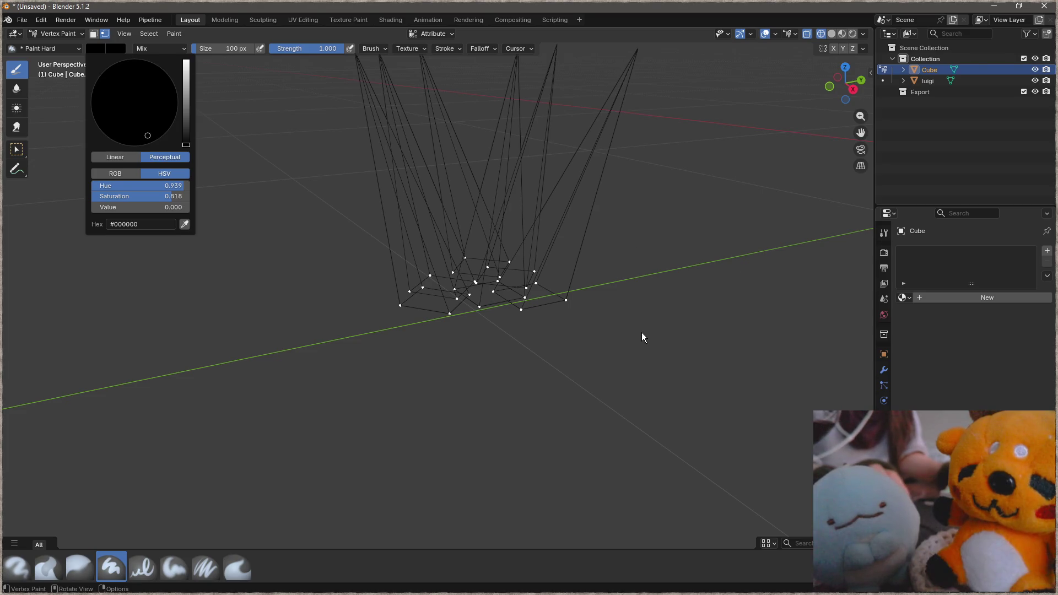
key(shift+k)
scroll(612, 223, up, 2)
Return to Object Mode with Material Preview shading and assign the existing 'vertex' material.
key(ctrl+Tab)
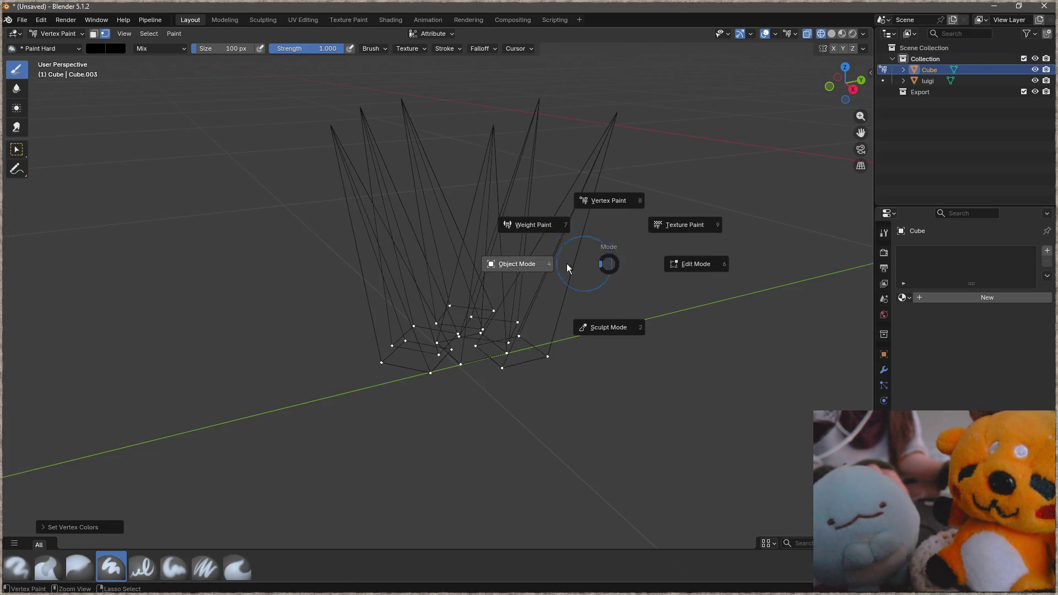
click(490, 268)
key(ctrl+Tab)
click(501, 263)
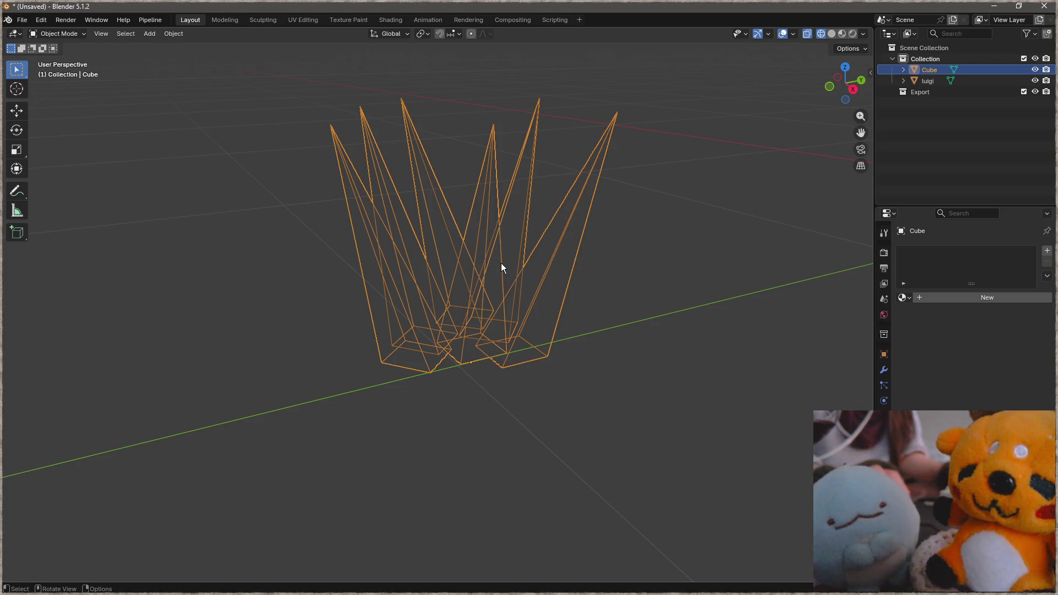
key(z)
click(495, 364)
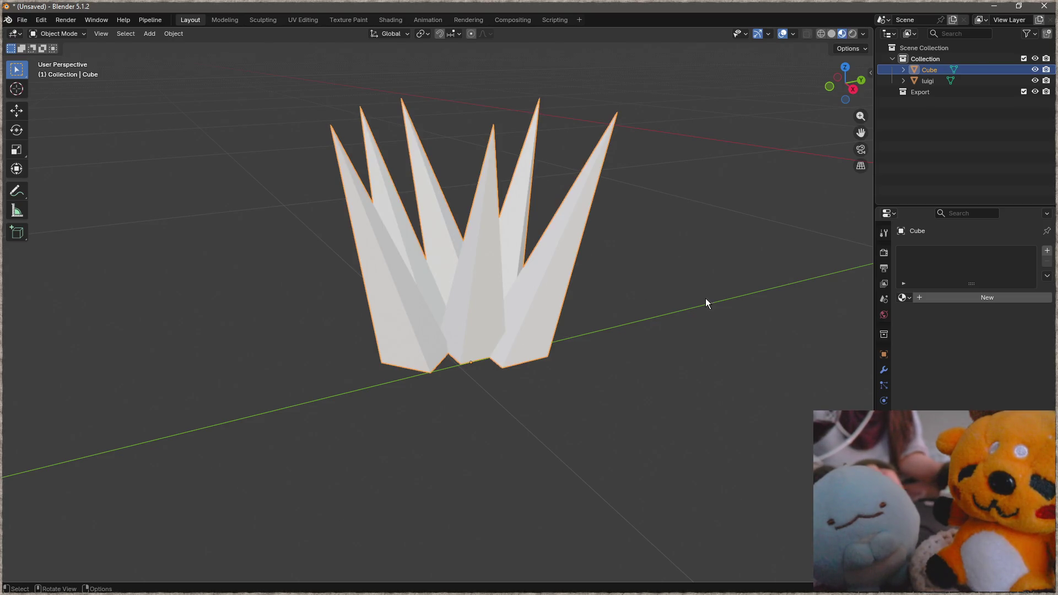
click(903, 298)
scroll(963, 356, down, 3)
scroll(964, 355, down, 3)
scroll(963, 356, down, 3)
scroll(963, 355, down, 2)
click(936, 418)
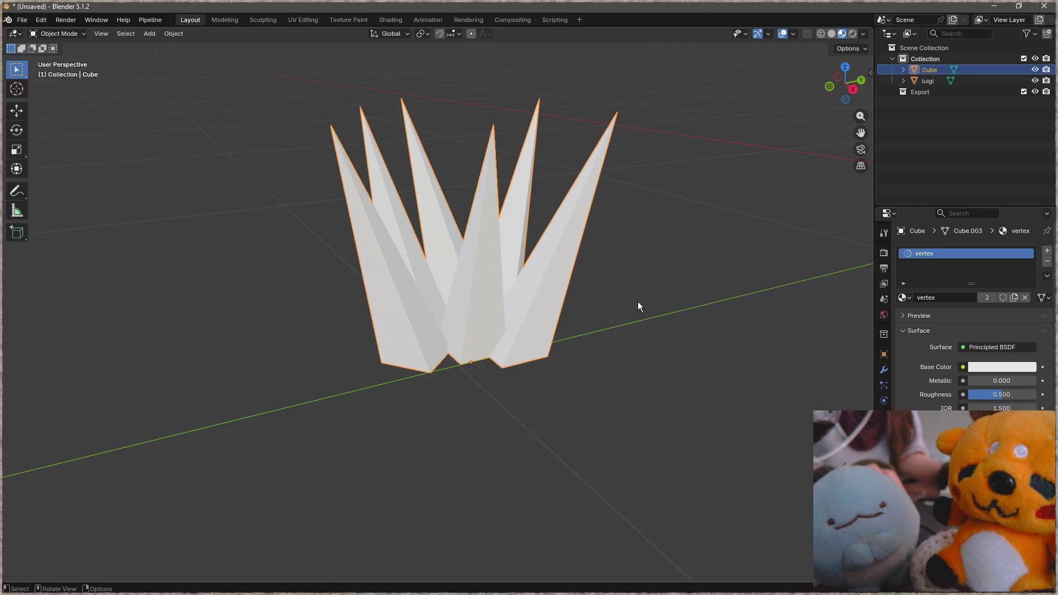
Re-enter Vertex Paint and fill the chosen vertices with the brush colour.
middle_drag(545, 310, 628, 318)
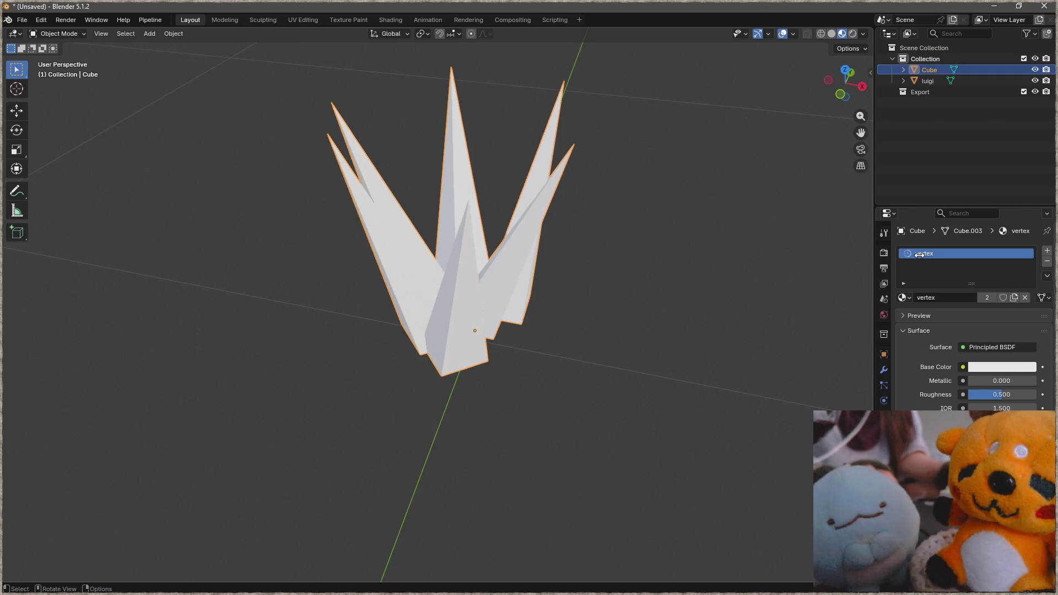
middle_drag(459, 302, 425, 250)
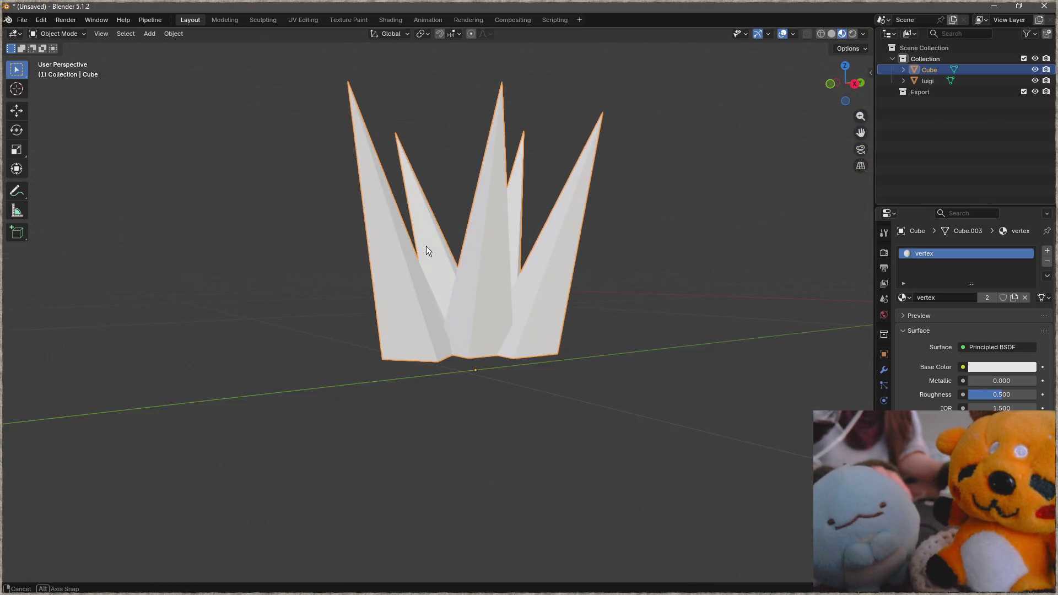
key(ctrl+Tab)
click(525, 240)
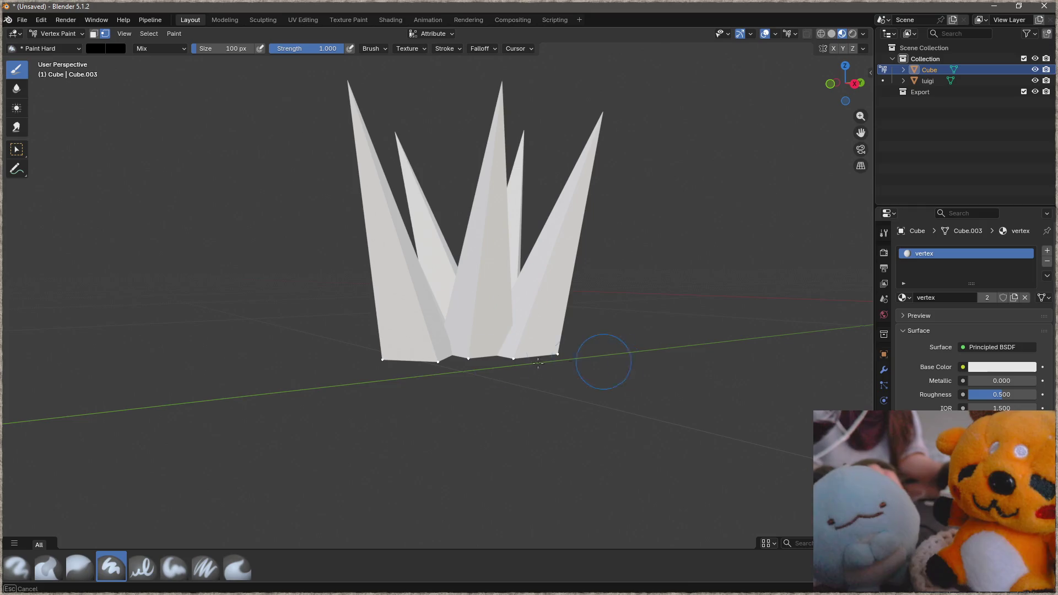
key(ctrl+x)
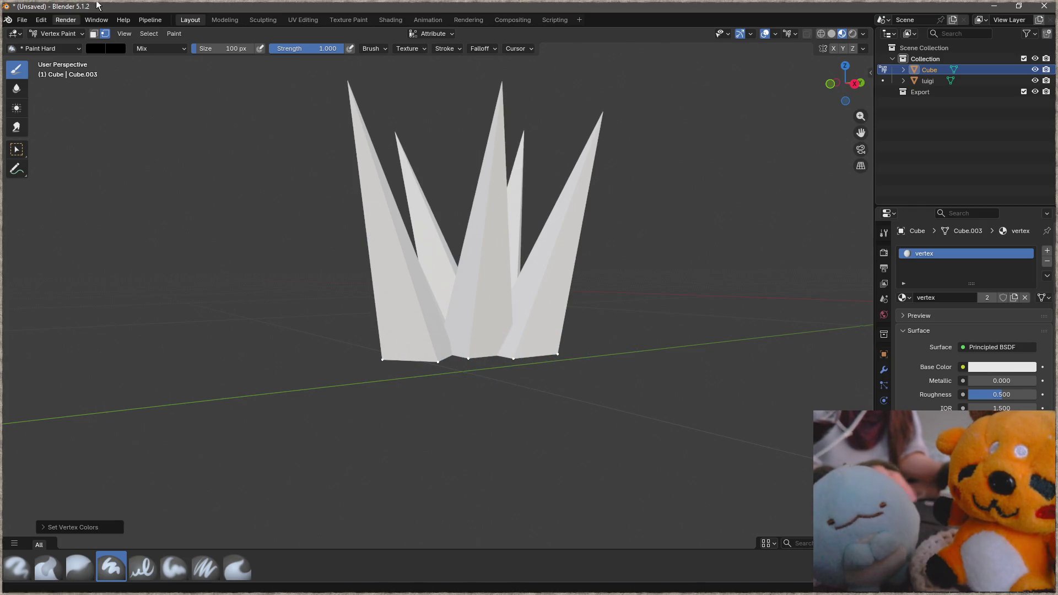
click(174, 33)
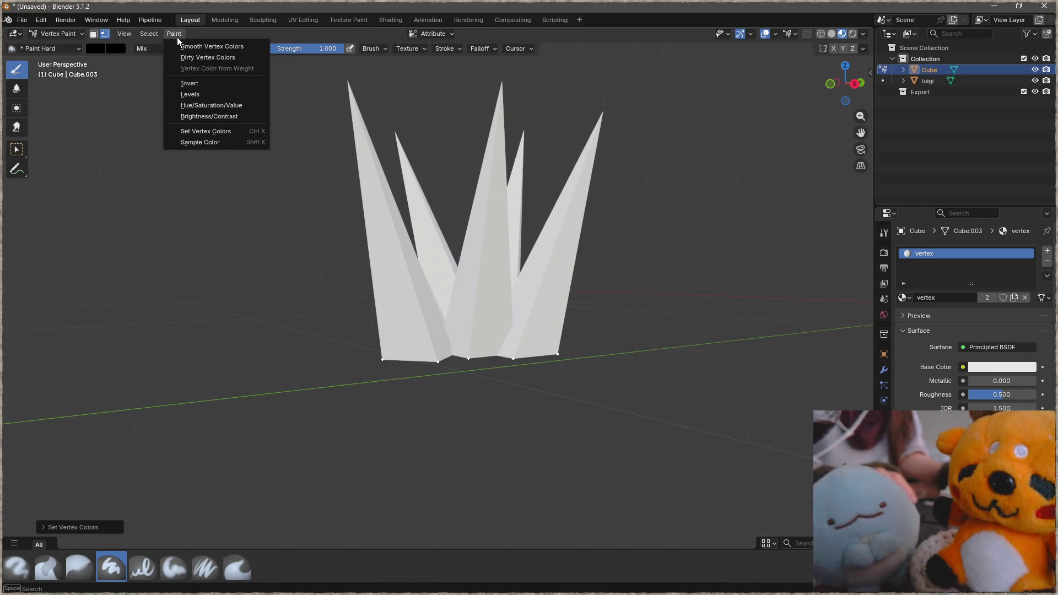
click(213, 141)
Preview the spikes in Rendered shading, then return to Material Preview.
middle_drag(614, 347, 521, 343)
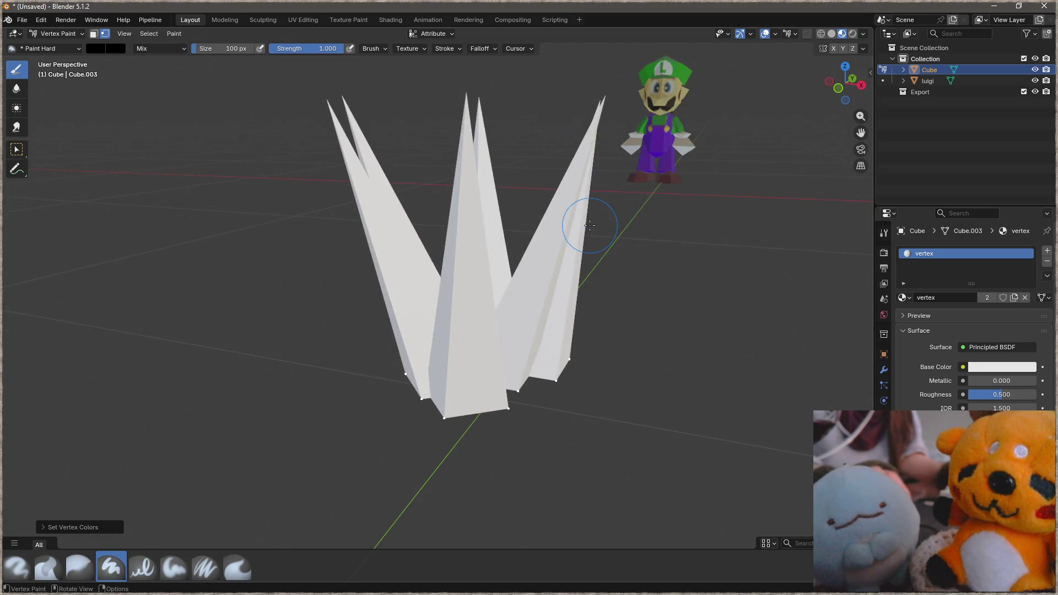
middle_drag(590, 213, 207, 83)
middle_drag(528, 199, 474, 133)
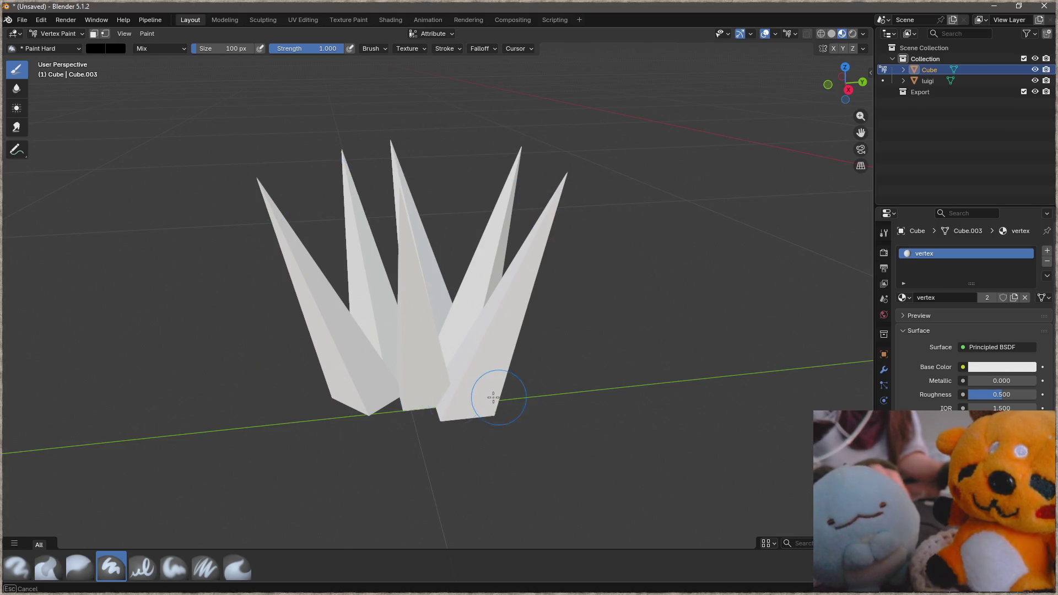
key(z)
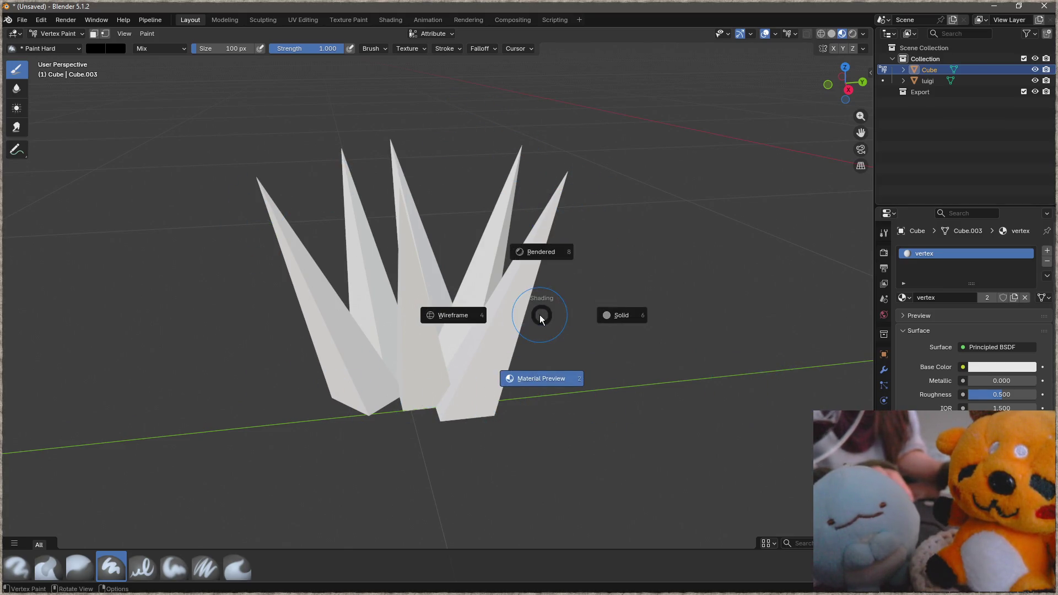
click(553, 247)
key(z)
click(557, 446)
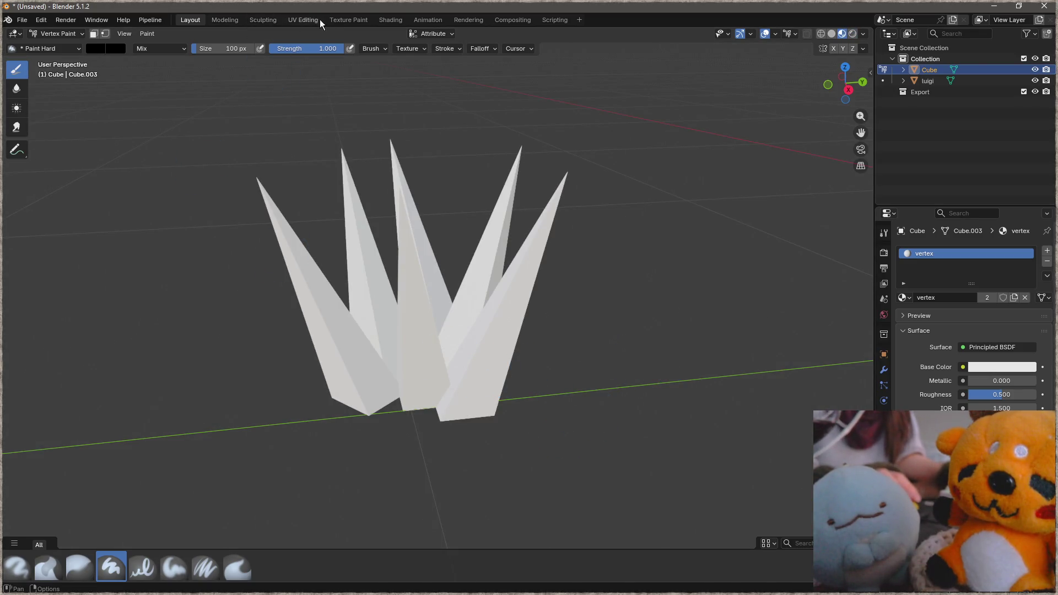
click(390, 20)
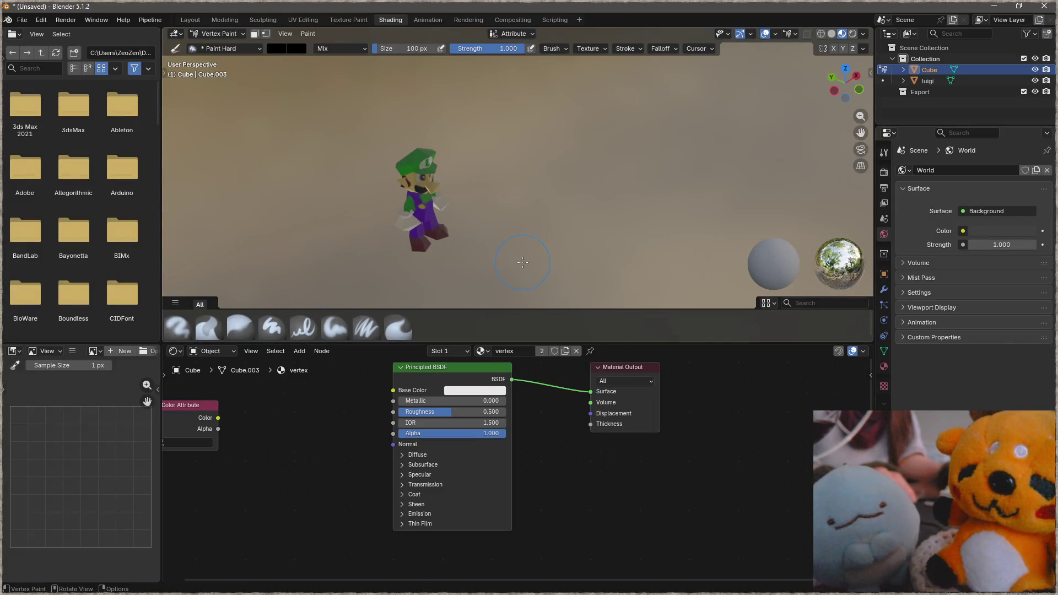
Link Color Attribute Color into Principled BSDF Base Color, then return to Layout.
mouse_move(523, 263)
middle_down()
mouse_move(581, 189)
mouse_move(452, 153)
middle_up()
scroll(453, 154, up, 4)
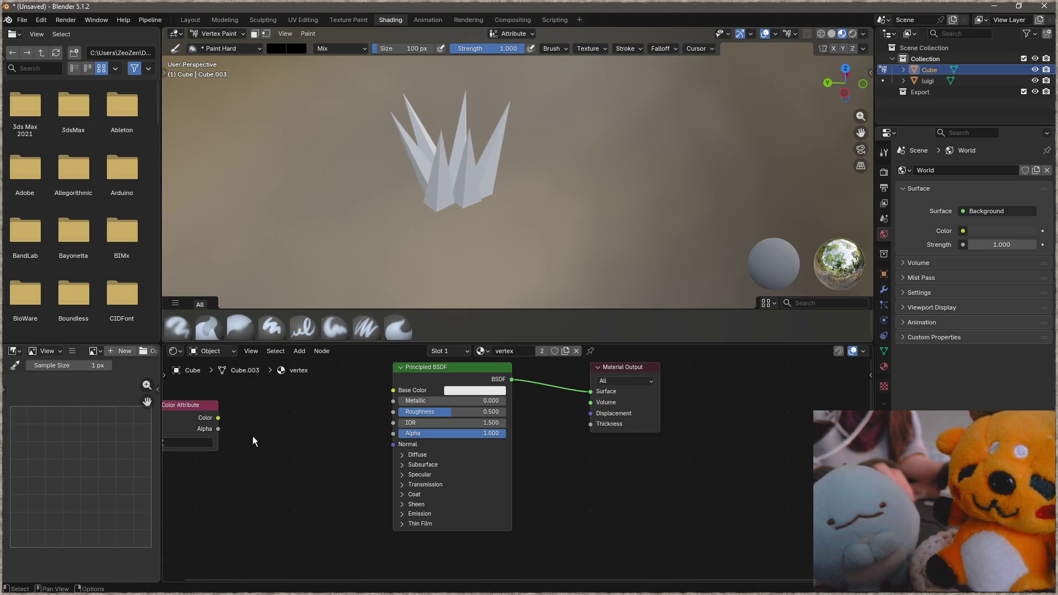
drag(219, 418, 392, 390)
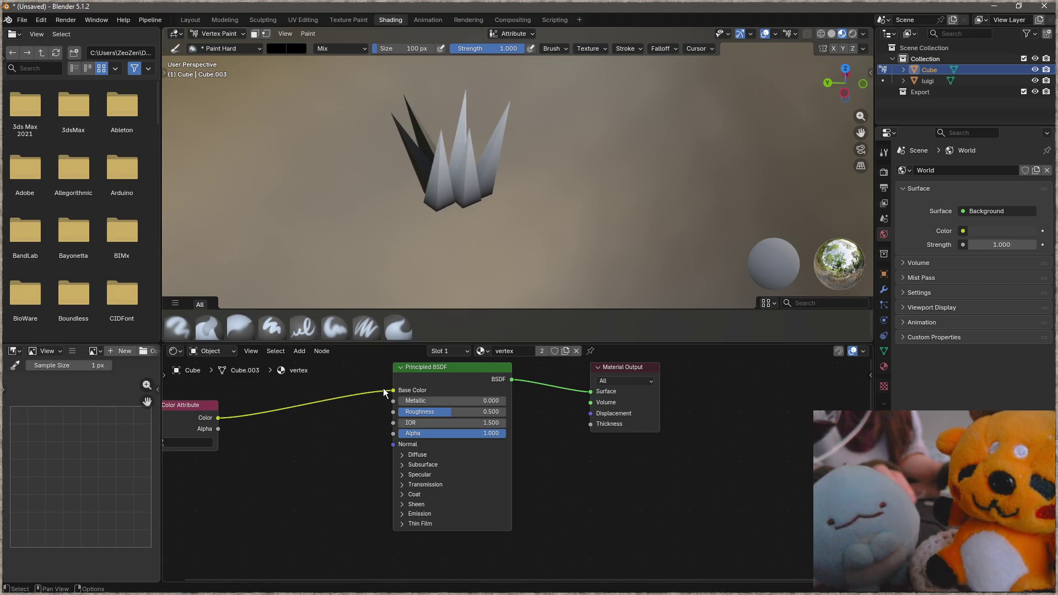
click(271, 327)
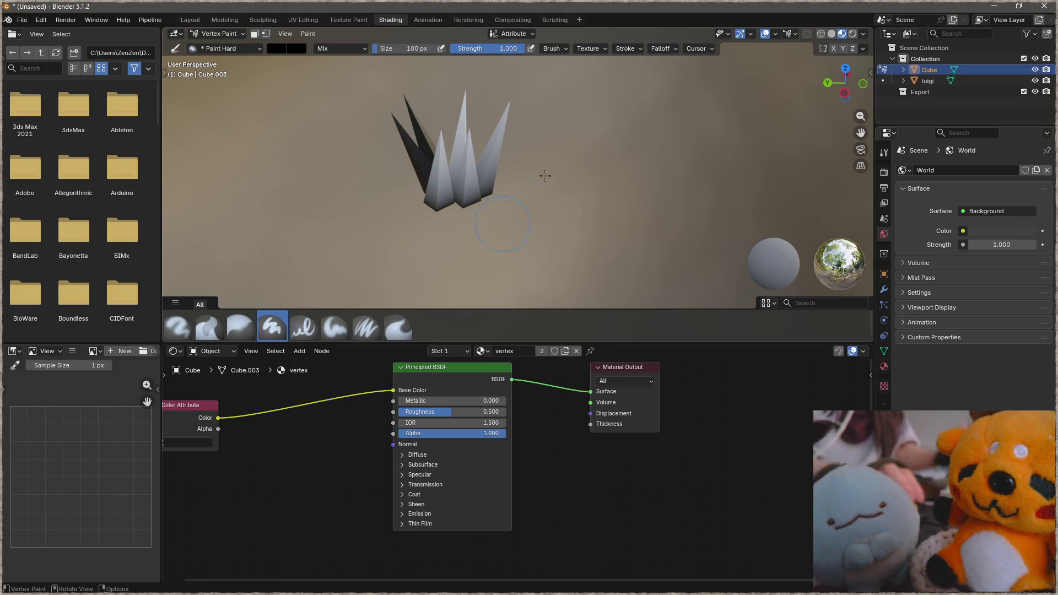
click(190, 20)
mouse_move(272, 99)
middle_down()
mouse_move(431, 297)
mouse_move(523, 278)
middle_up()
key(ctrl+Tab)
click(672, 287)
In Vertex Paint set the brush to full white and fill the mesh.
mouse_move(674, 287)
middle_down()
mouse_move(568, 224)
mouse_move(590, 94)
mouse_move(572, 208)
middle_up()
key(ctrl+Tab)
click(508, 140)
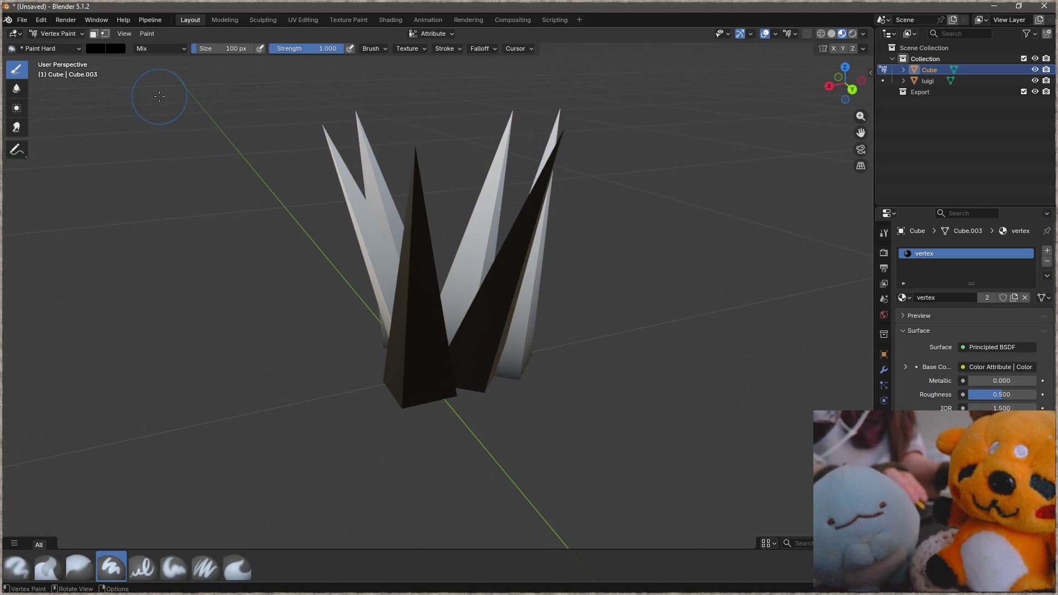
click(96, 48)
drag(186, 108, 187, 59)
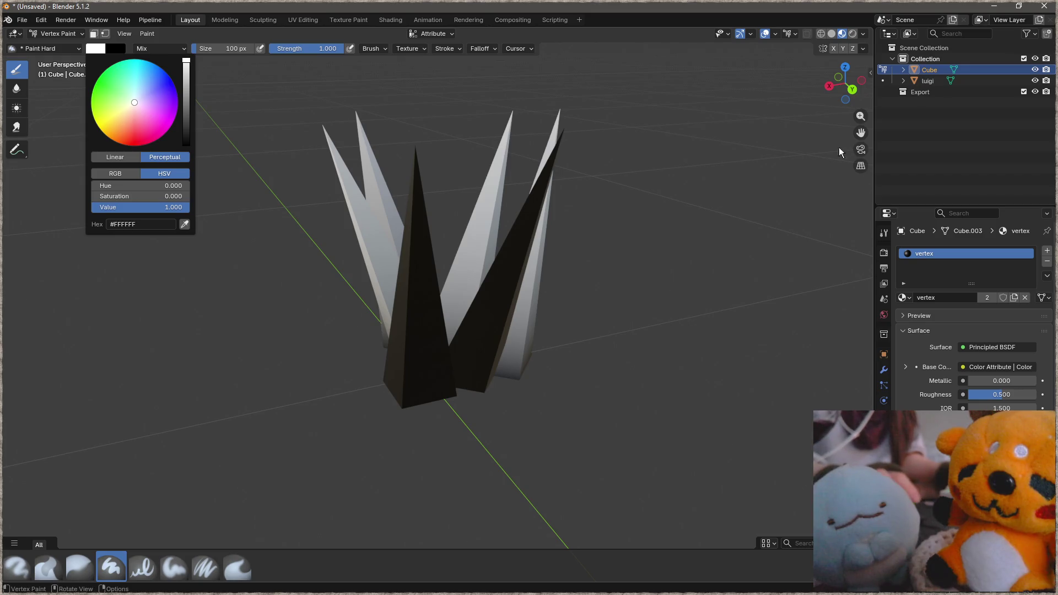
key(shift+k)
Undo, toggle selection masking, refill white, then return to Object Mode deselected.
mouse_move(539, 306)
middle_down()
mouse_move(554, 293)
mouse_move(424, 300)
middle_up()
key(ctrl+z)
click(104, 33)
key(shift+k)
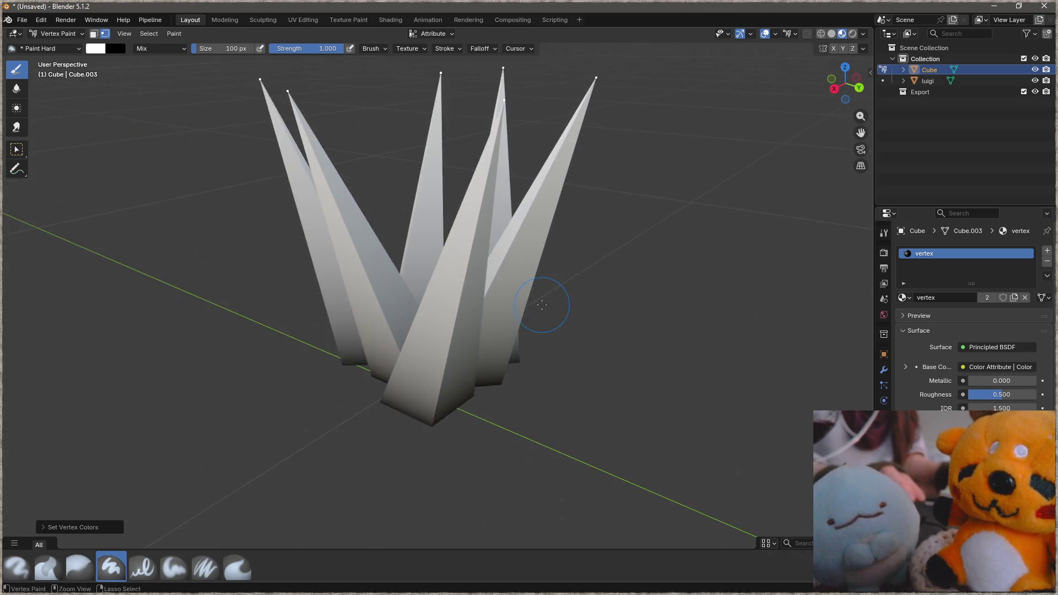
key(ctrl+Tab)
key(alt+a)
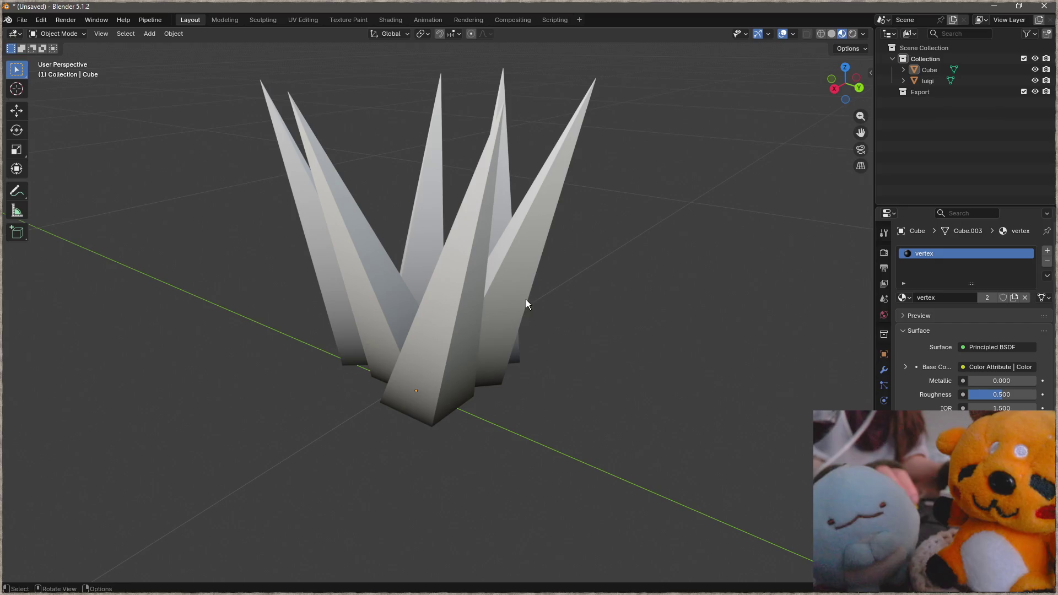
Select the spiky Cube object while orbiting around it for a better angle.
mouse_move(418, 342)
middle_down()
mouse_move(590, 300)
mouse_move(655, 299)
middle_up()
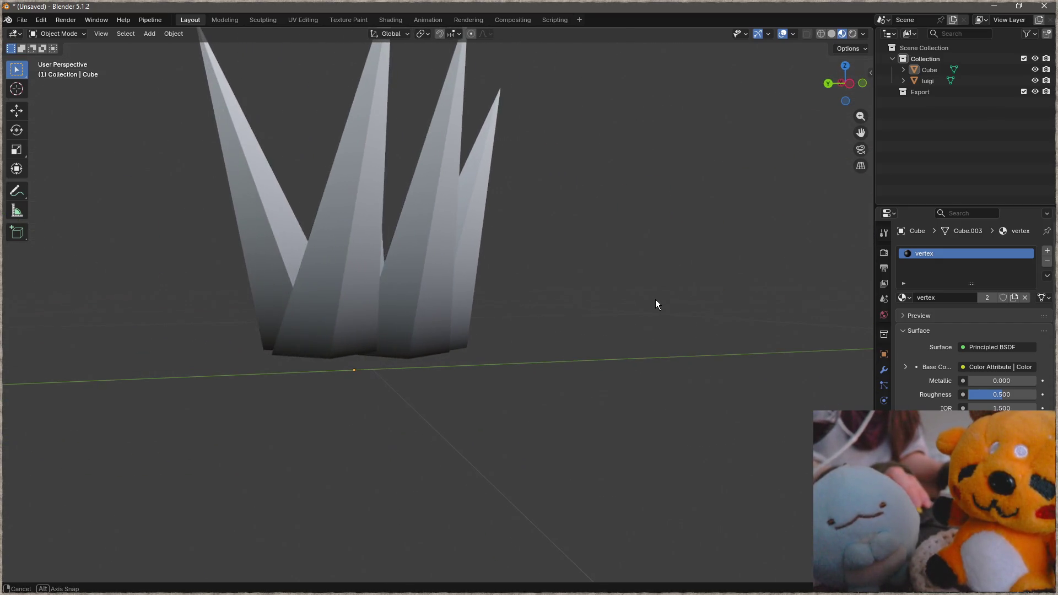
click(334, 357)
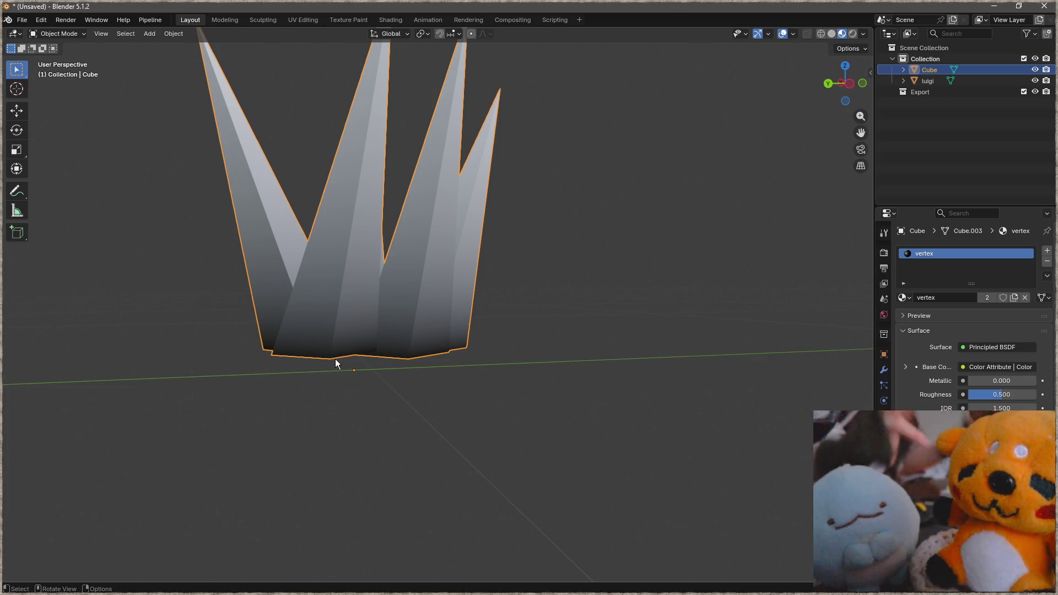
middle_drag(371, 311, 378, 429)
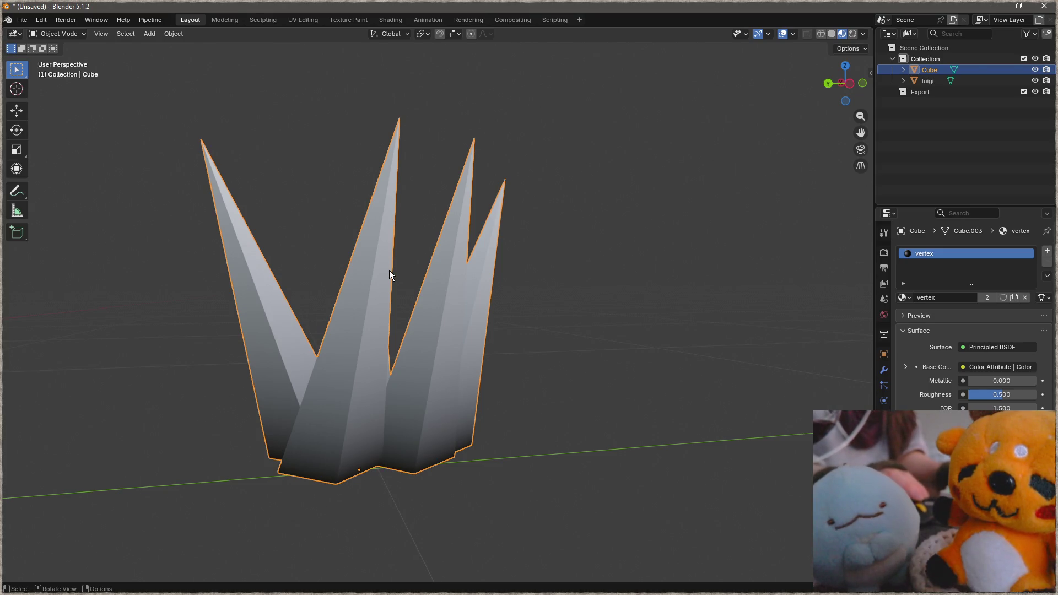
middle_drag(389, 271, 432, 296)
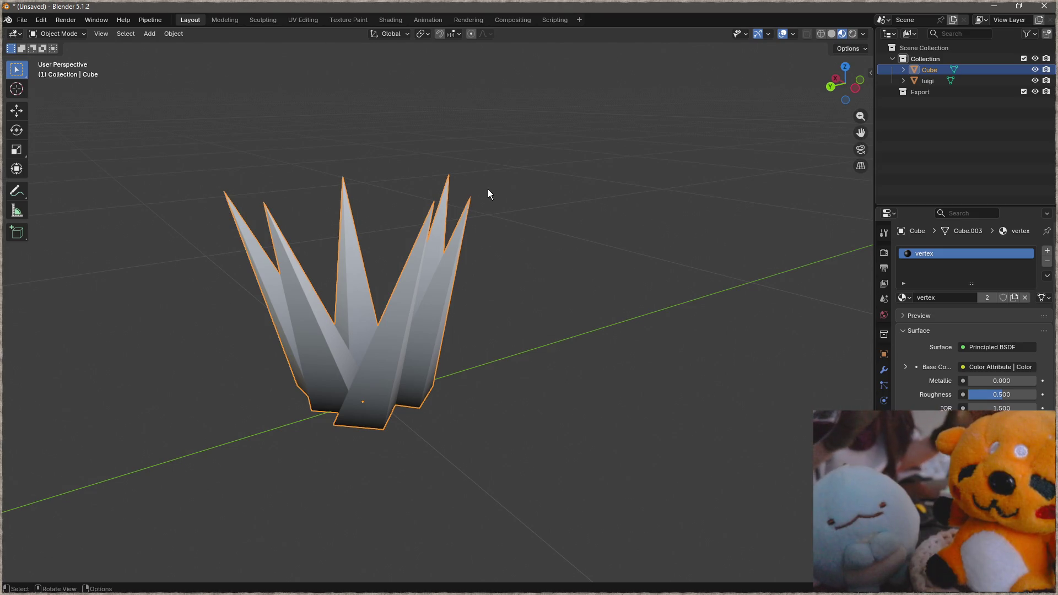
Enter Edit Mode, clear the selection and box-select the spike-tip vertices.
key(ctrl+Tab)
click(566, 199)
key(alt+a)
key(b)
drag(562, 139, 212, 224)
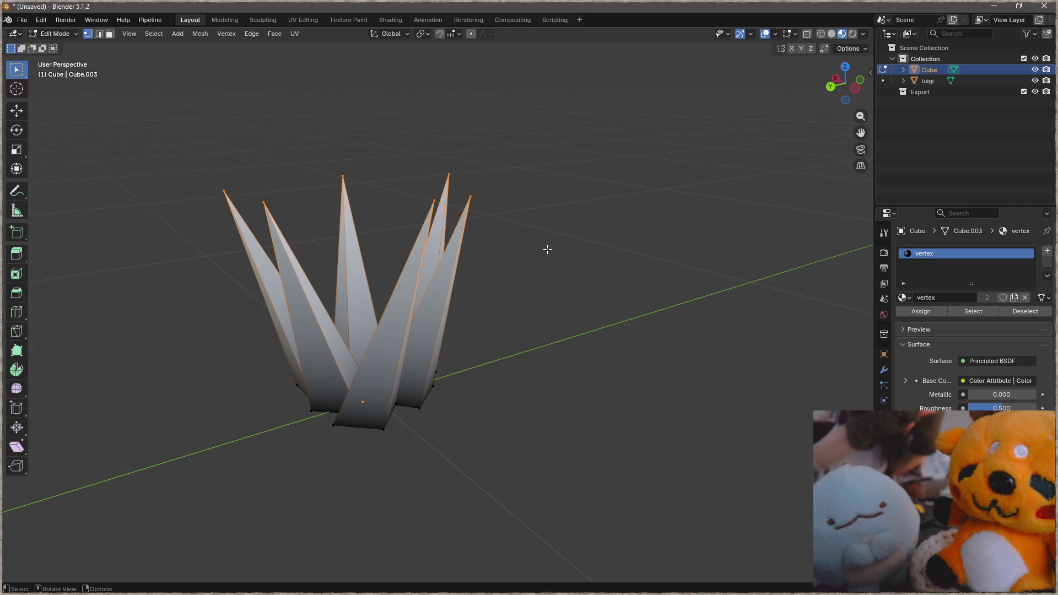
Select the whole mesh and move it back near the centre of the scene.
middle_drag(533, 228, 552, 255)
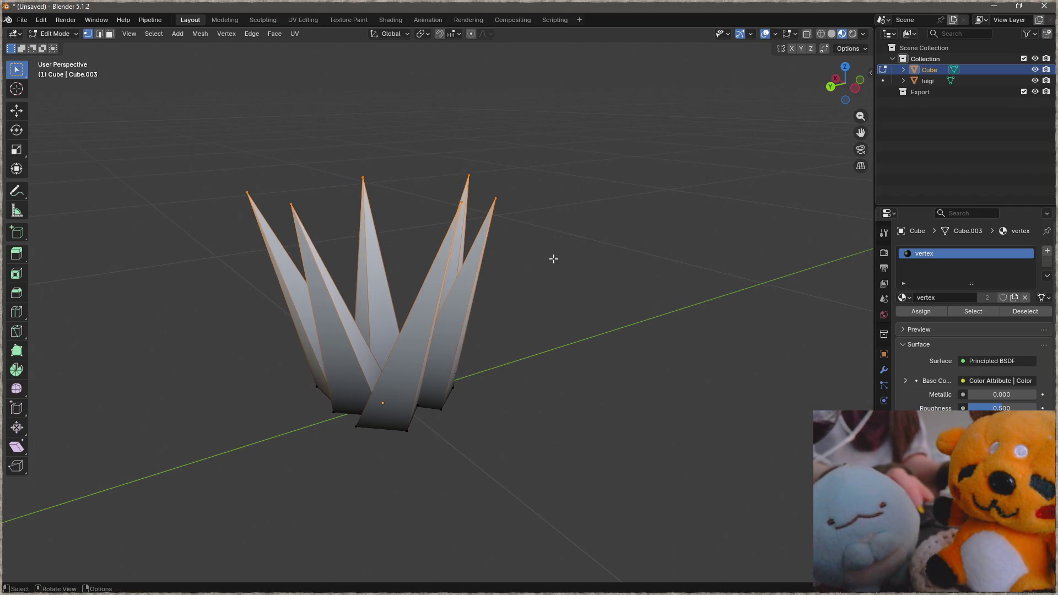
key(a)
key(g)
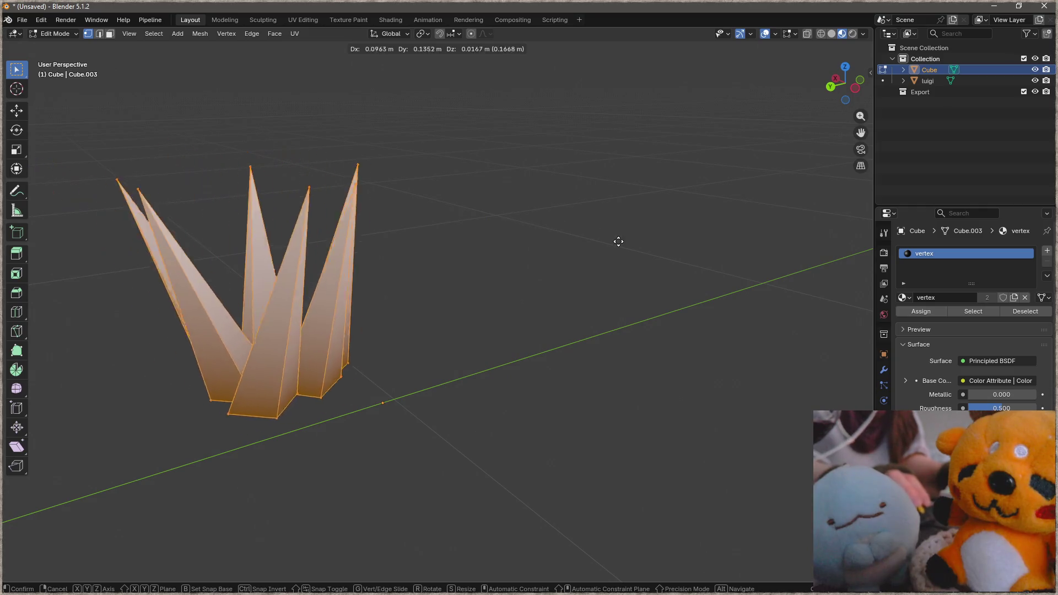
click(559, 259)
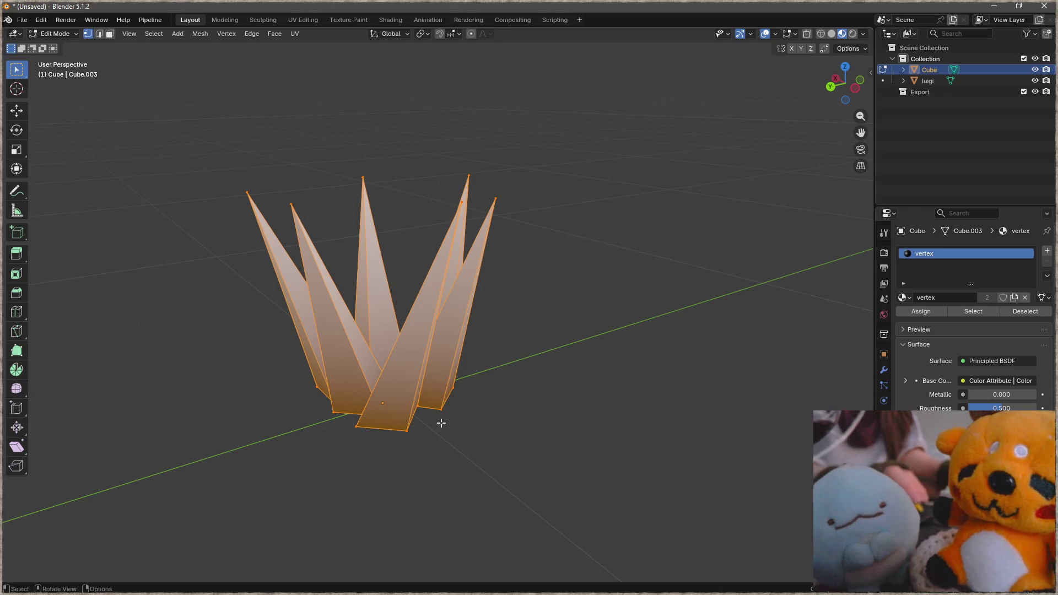
In X-ray view, deselect the base vertices so only the tips remain, then return to solid shading.
middle_drag(436, 425, 474, 386)
key(alt+z)
ctrl+drag(544, 347, 207, 465)
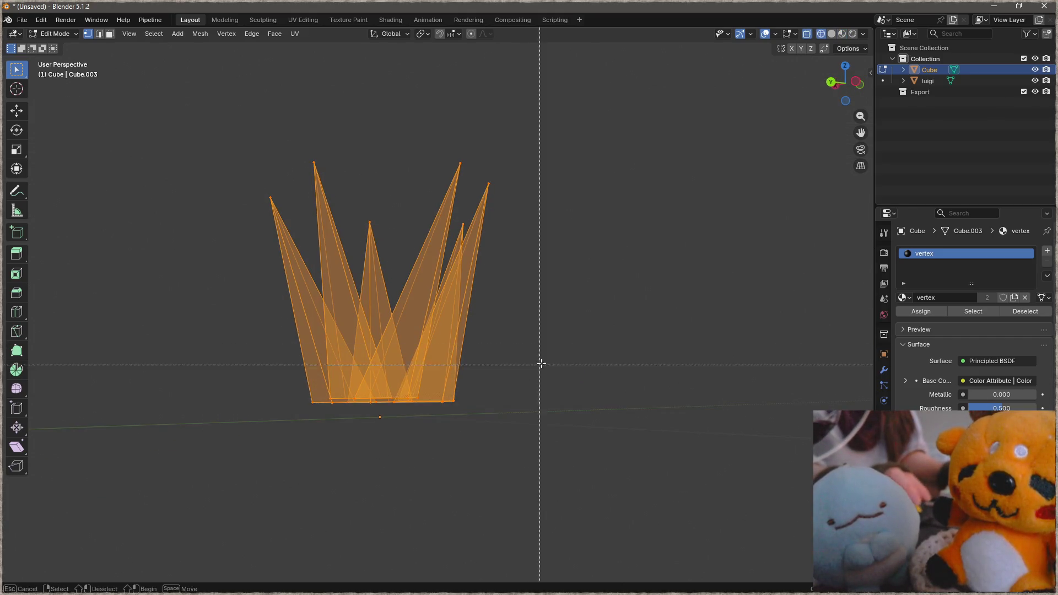
key(z)
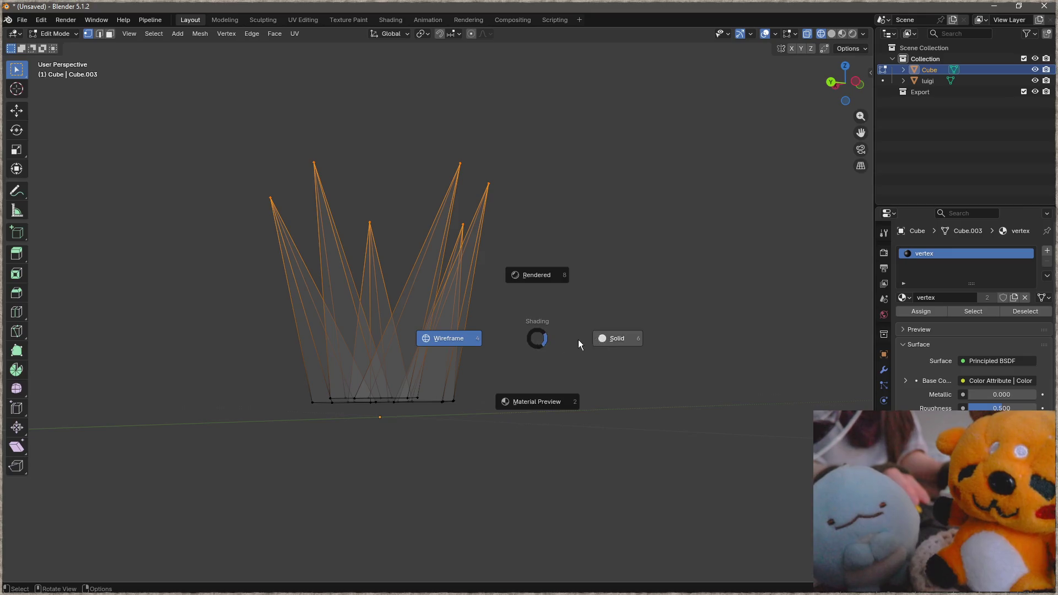
click(629, 337)
Move the tip vertices into a reshaped fan and return to Object Mode.
middle_drag(488, 322, 622, 300)
key(g)
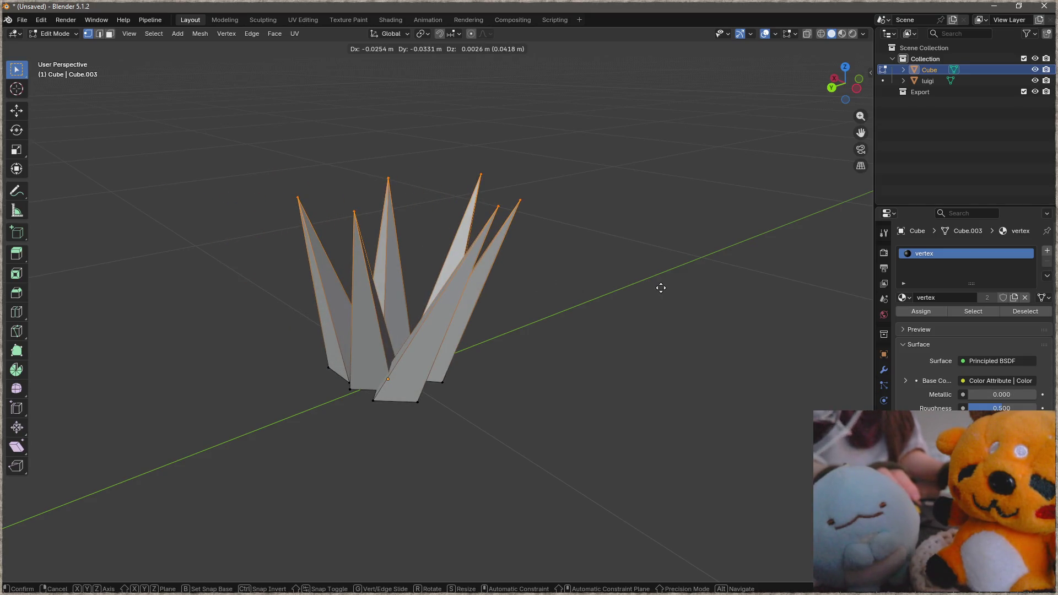
click(575, 308)
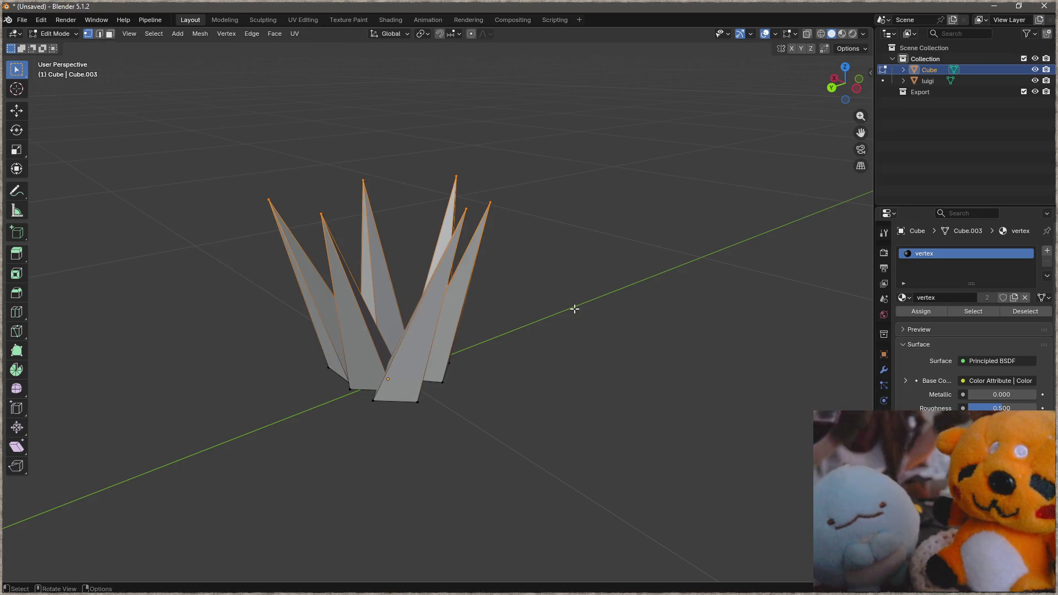
key(Tab)
key(alt+a)
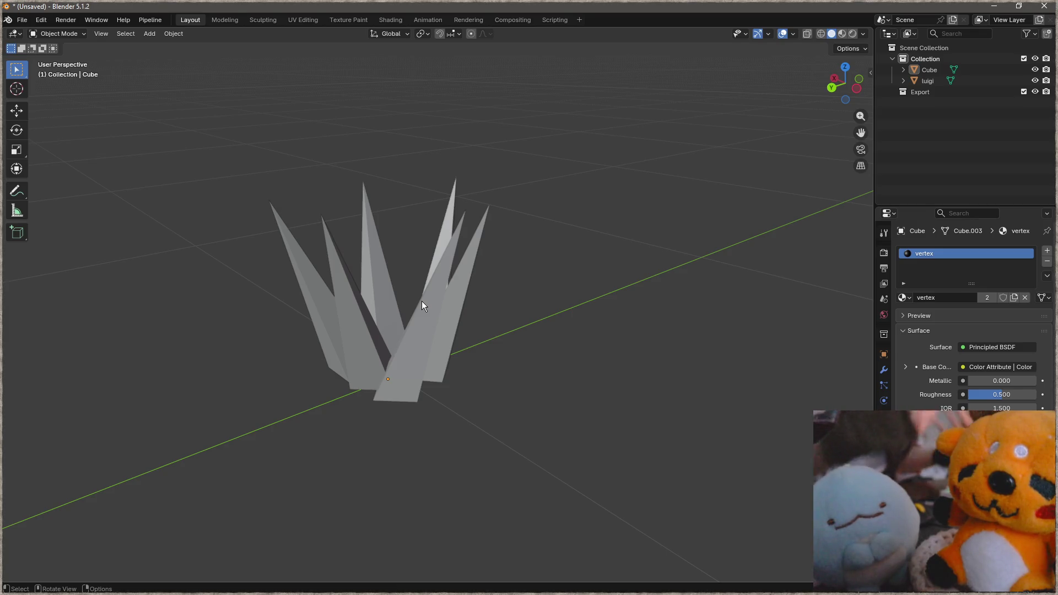
scroll(389, 311, down, 5)
middle_drag(389, 311, 355, 299)
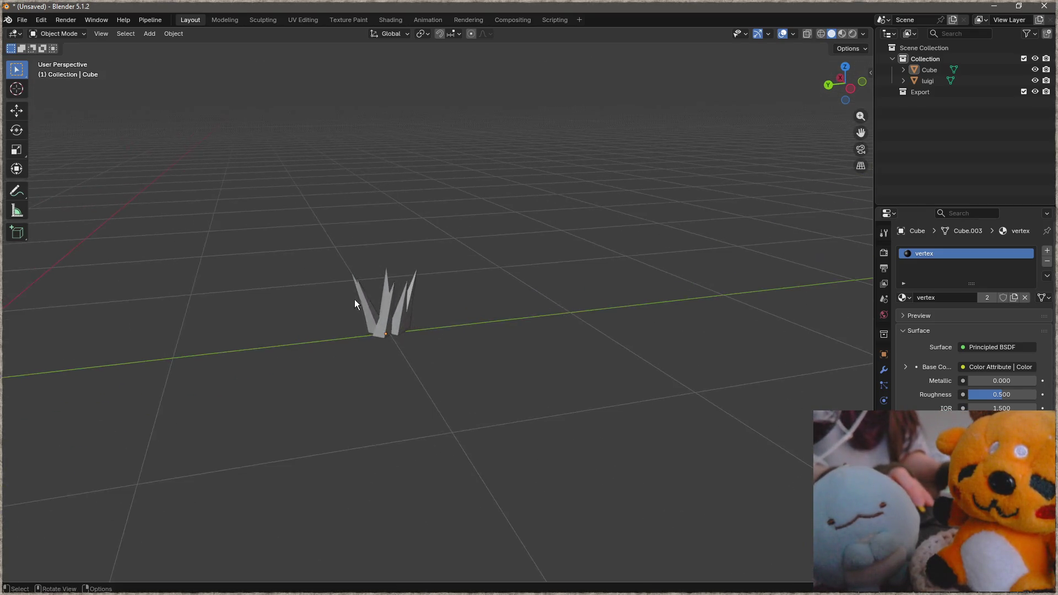
scroll(396, 331, up, 5)
mouse_move(397, 331)
middle_down()
mouse_move(423, 345)
mouse_move(528, 340)
middle_up()
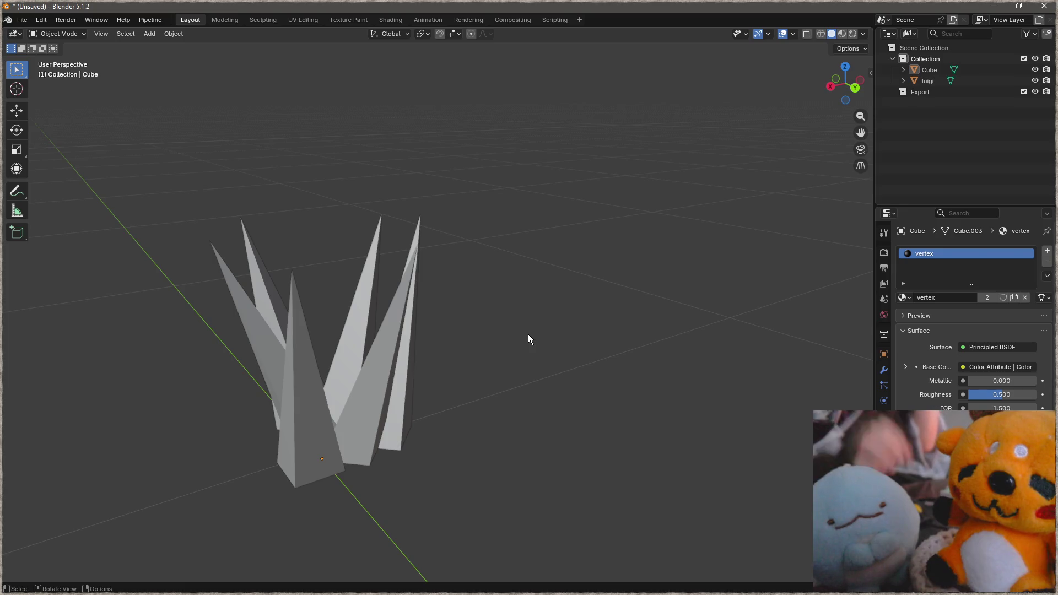
Select the spike object, briefly enter Sculpt Mode, then return to Object Mode.
click(373, 385)
key(ctrl+Tab)
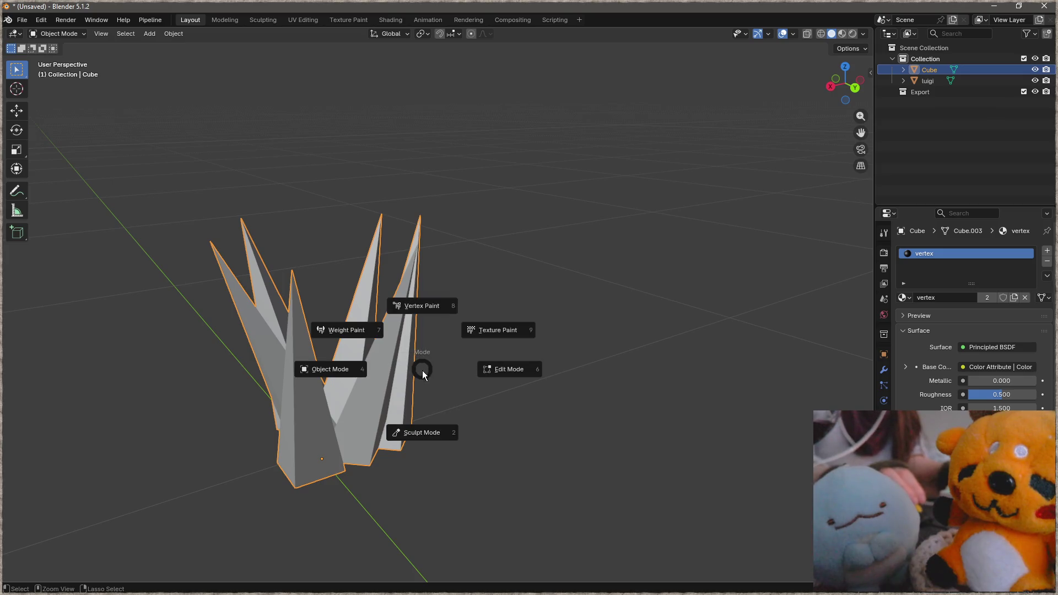
click(422, 432)
key(ctrl+Tab)
click(122, 409)
Switch to material preview shading and move to the Shading workspace.
shift+middle_drag(369, 378, 416, 322)
key(z)
click(496, 317)
middle_drag(497, 316, 485, 357)
key(alt+a)
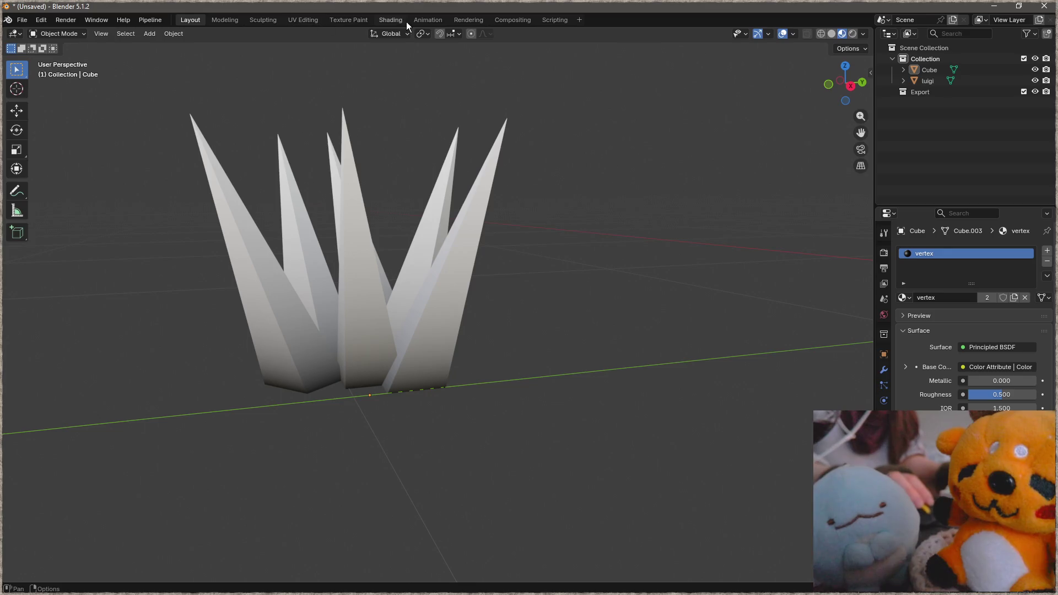
click(391, 20)
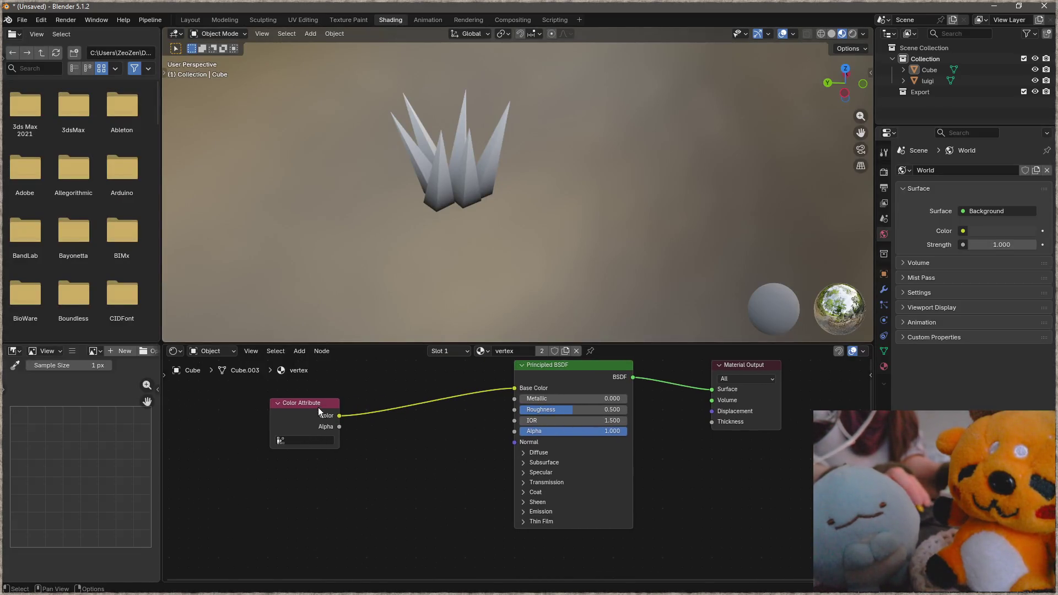
Add a Color node beside the Color Attribute node in the material graph.
drag(319, 408, 285, 507)
middle_drag(237, 383, 307, 420)
key(F3)
text(co)
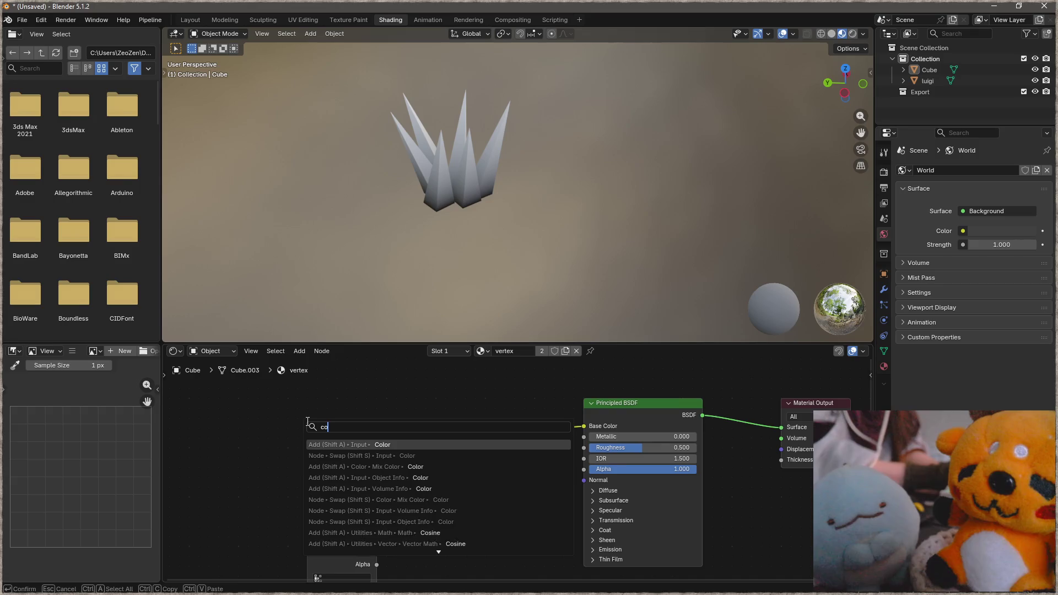
key(Return)
click(360, 453)
click(434, 446)
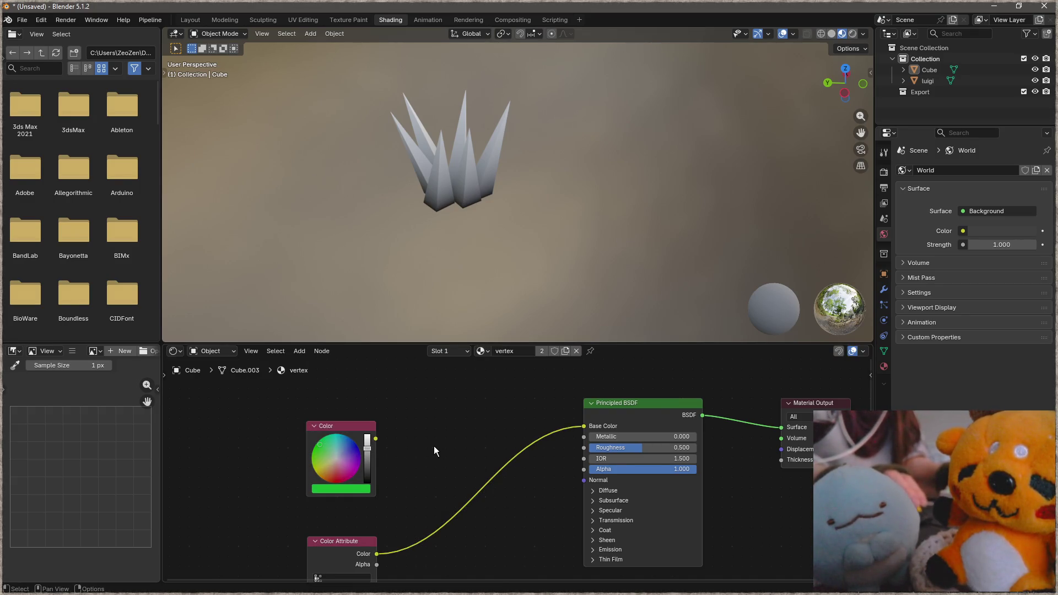
Add a Multiply node combining Color and Color Attribute into Base Color, turning the grass green.
middle_drag(435, 445, 413, 411)
key(shift+a)
text(mul)
key(Return)
click(428, 485)
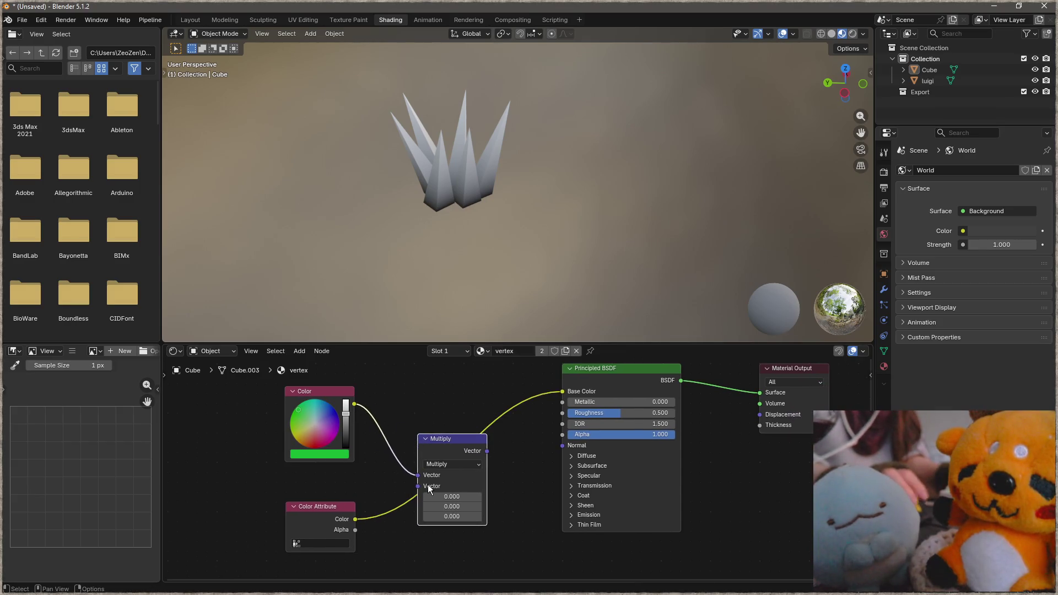
drag(353, 519, 418, 494)
drag(484, 455, 487, 451)
mouse_move(482, 194)
middle_down()
mouse_move(568, 189)
mouse_move(437, 184)
mouse_move(593, 173)
middle_up()
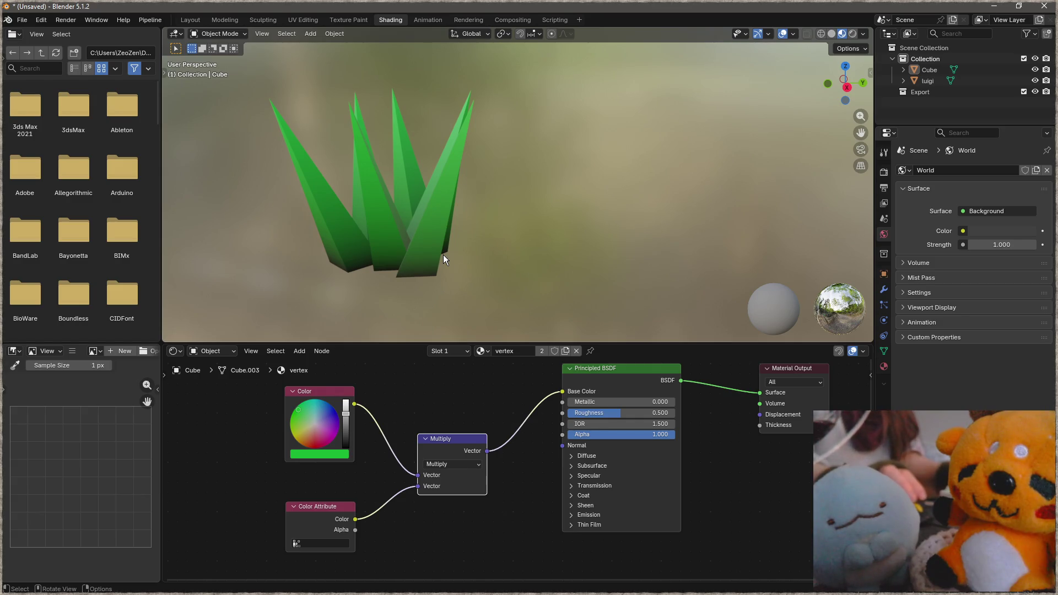
Try red in the Color node, then link it straight into the Principled BSDF Base Color.
mouse_move(423, 272)
middle_down()
mouse_move(460, 260)
mouse_move(414, 161)
middle_up()
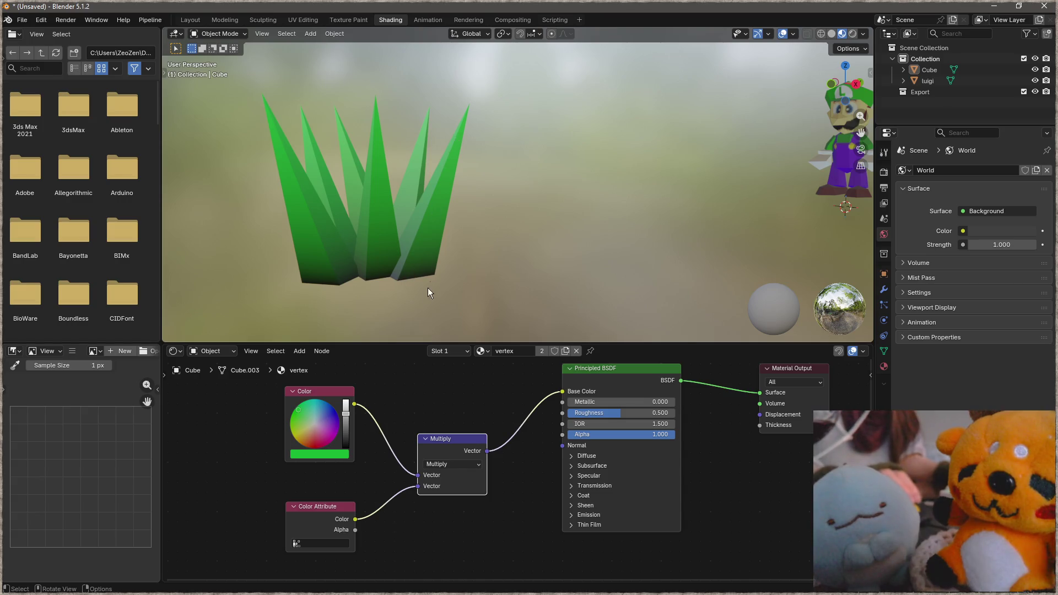
click(319, 454)
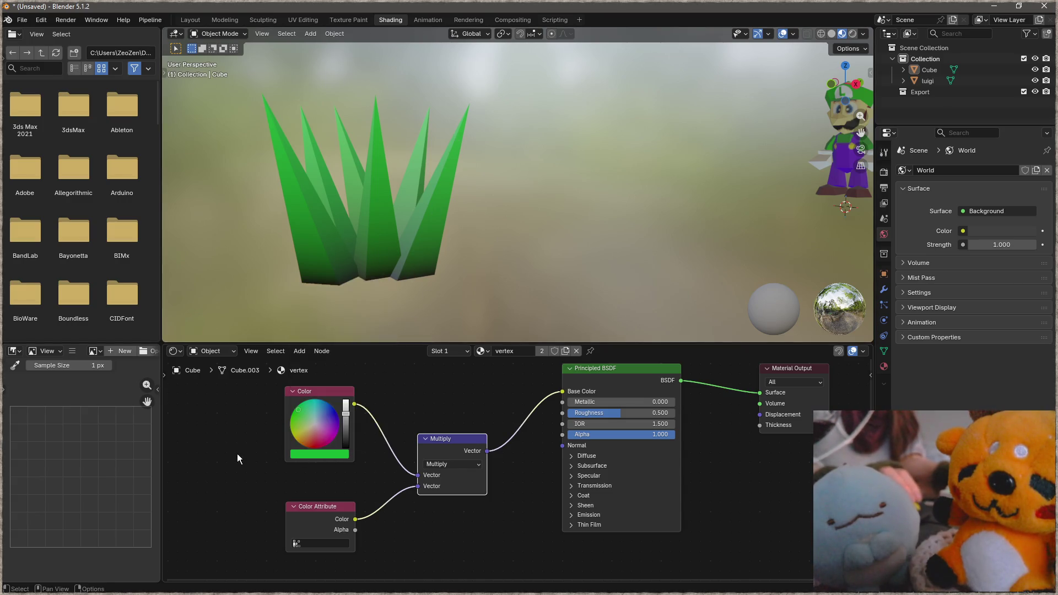
click(314, 443)
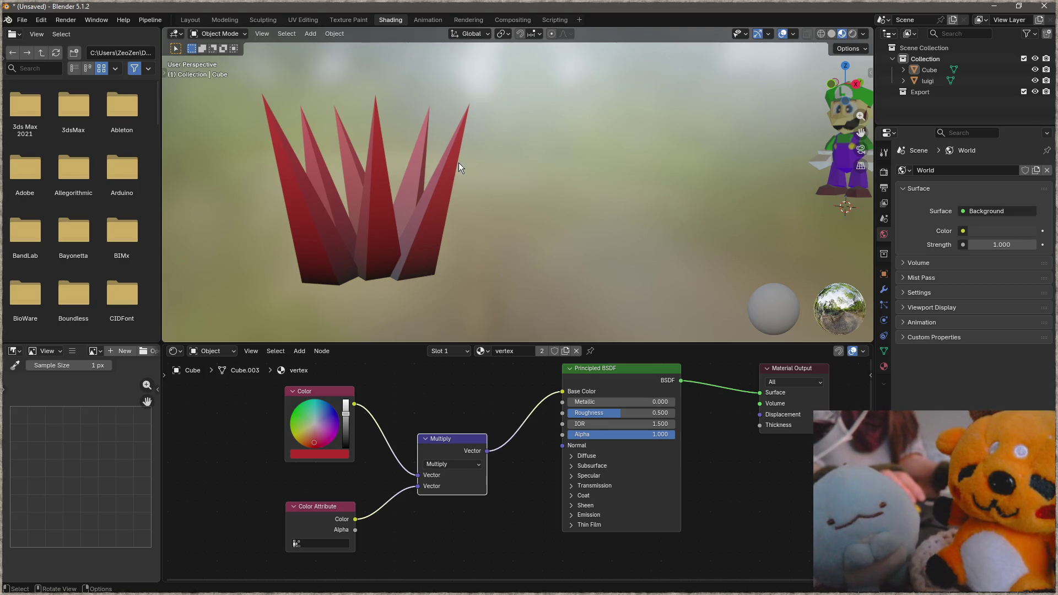
middle_drag(357, 465, 414, 465)
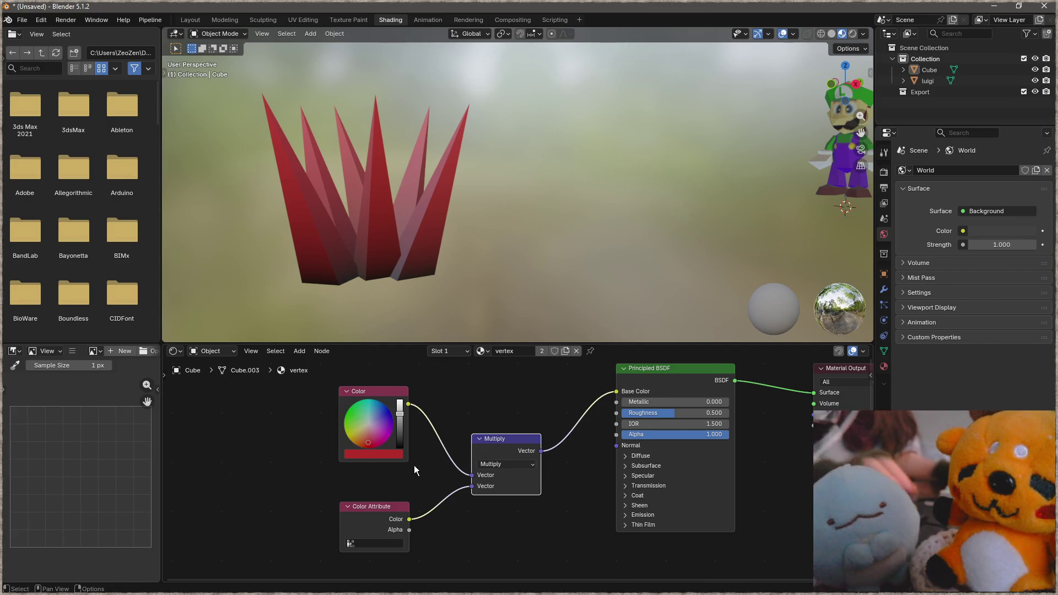
mouse_move(408, 408)
mouse_down()
mouse_move(637, 390)
mouse_move(616, 391)
mouse_up()
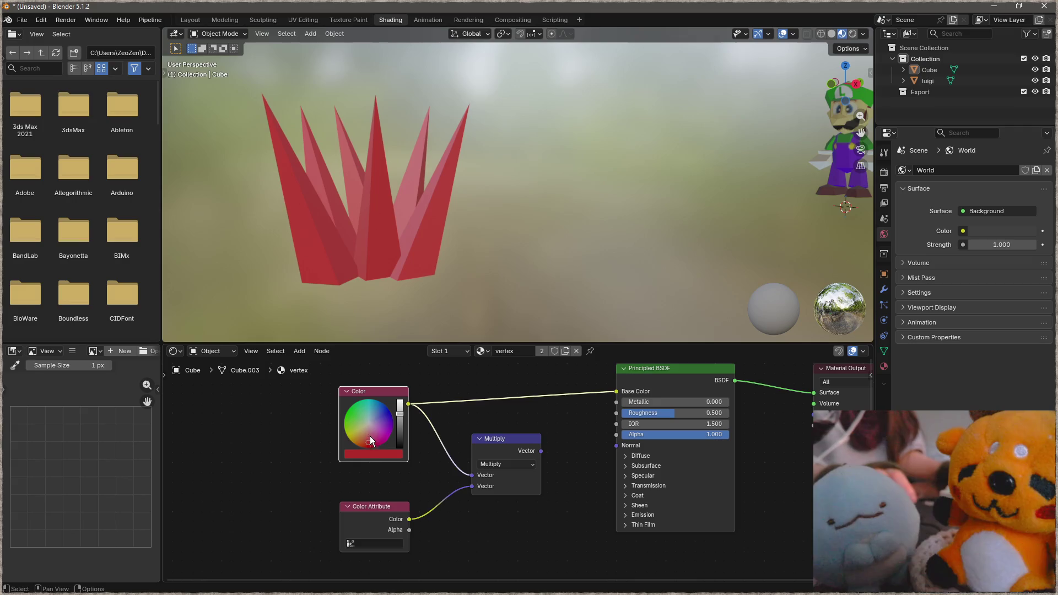
Set the Color node to green so the grass appears green.
click(374, 451)
click(361, 302)
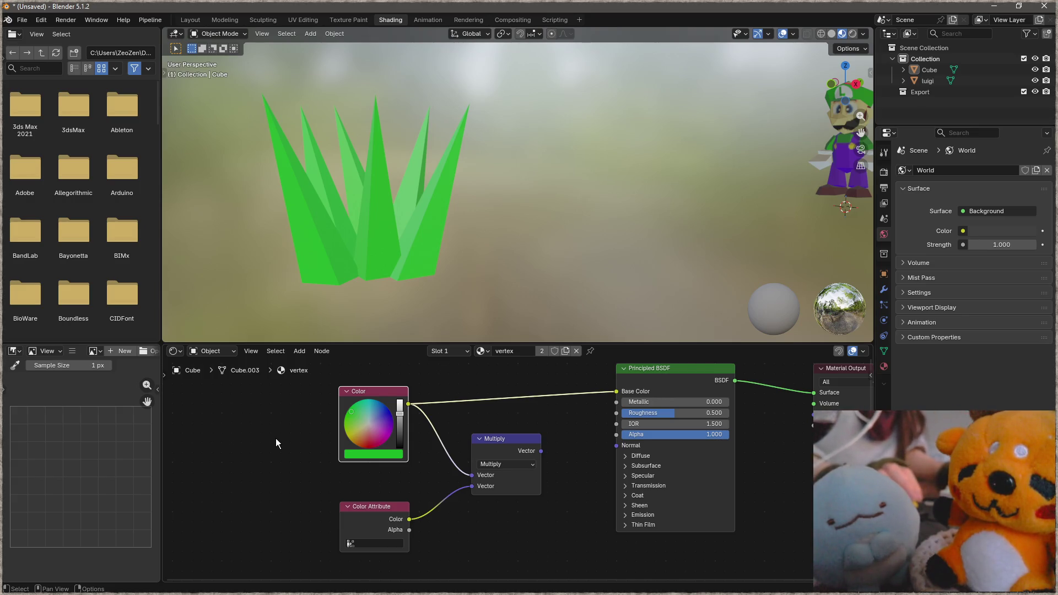
middle_drag(420, 240, 391, 236)
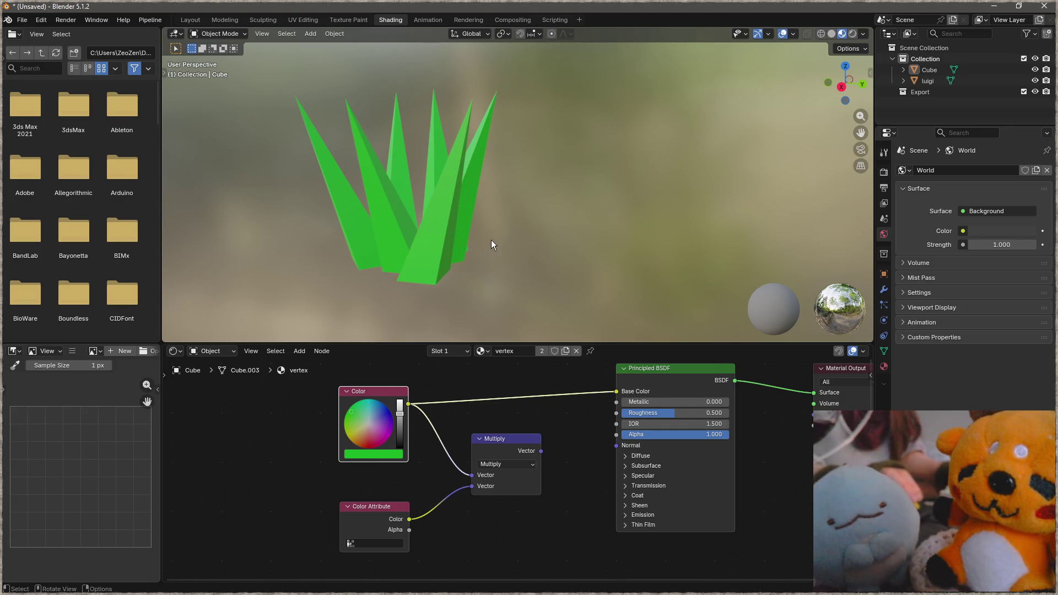
middle_drag(818, 531, 686, 513)
Add an Emission node fed by the green Color node and wire it to the Material Output.
key(shift+a)
text(emission)
key(Return)
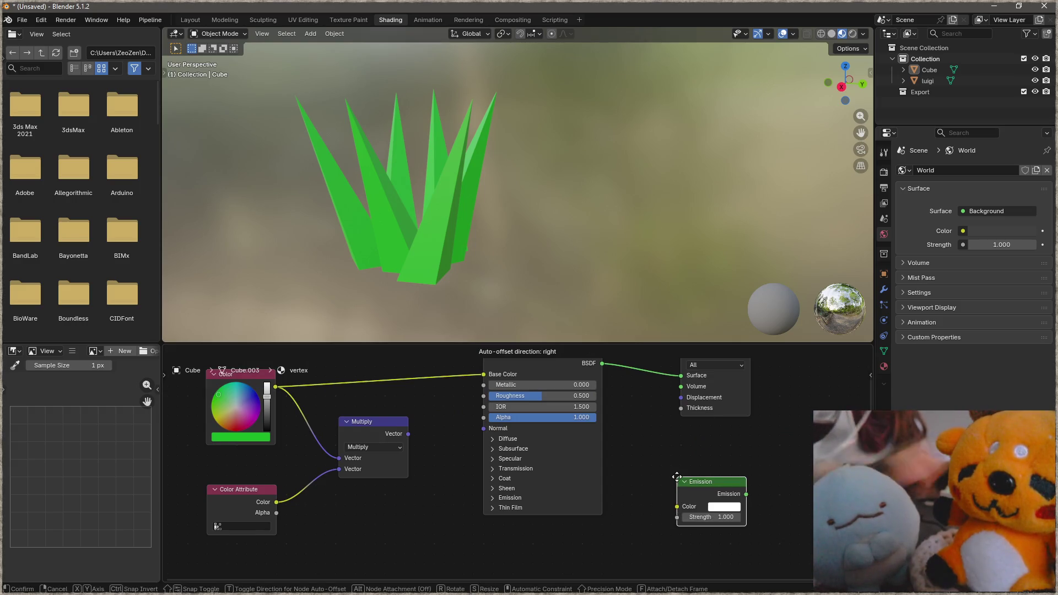
click(626, 432)
drag(694, 449, 681, 375)
drag(275, 393, 625, 466)
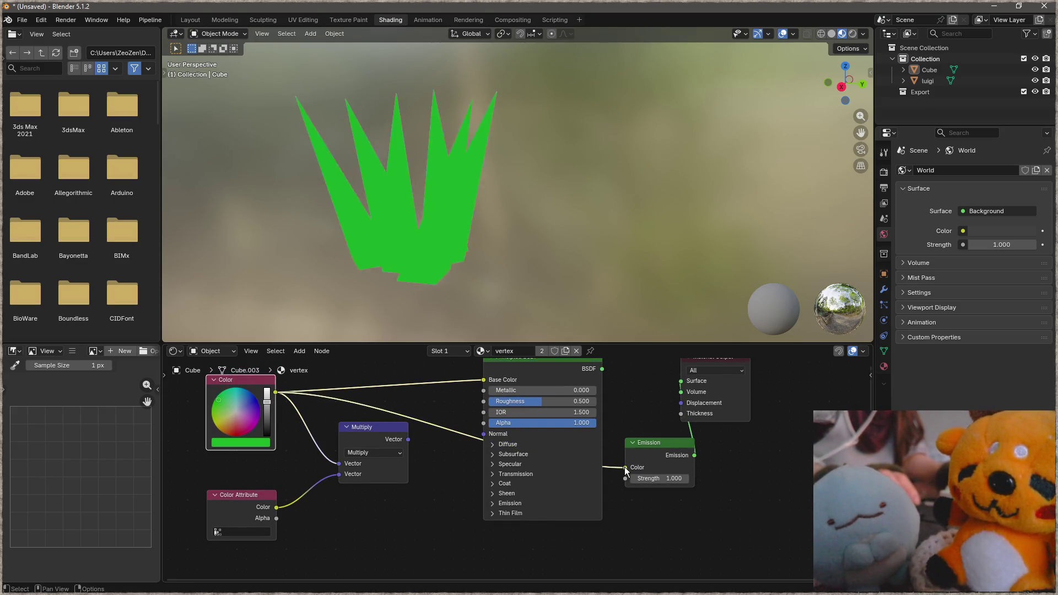
Inspect the flat green result, then reconnect the Principled BSDF to the Surface output.
mouse_move(422, 211)
middle_down()
mouse_move(412, 201)
mouse_move(547, 212)
mouse_move(711, 206)
middle_up()
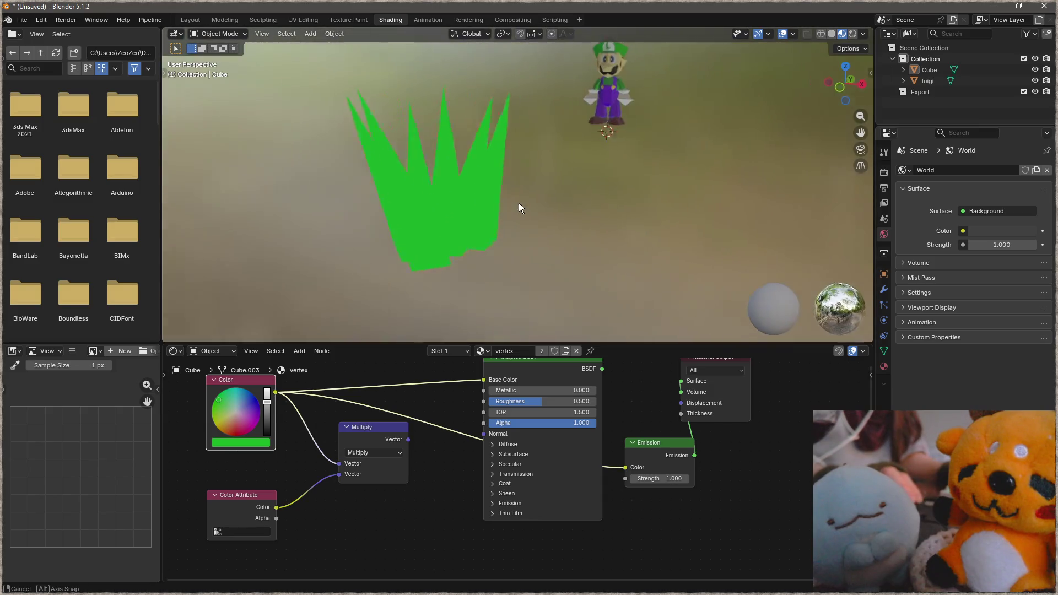
middle_drag(711, 206, 420, 201)
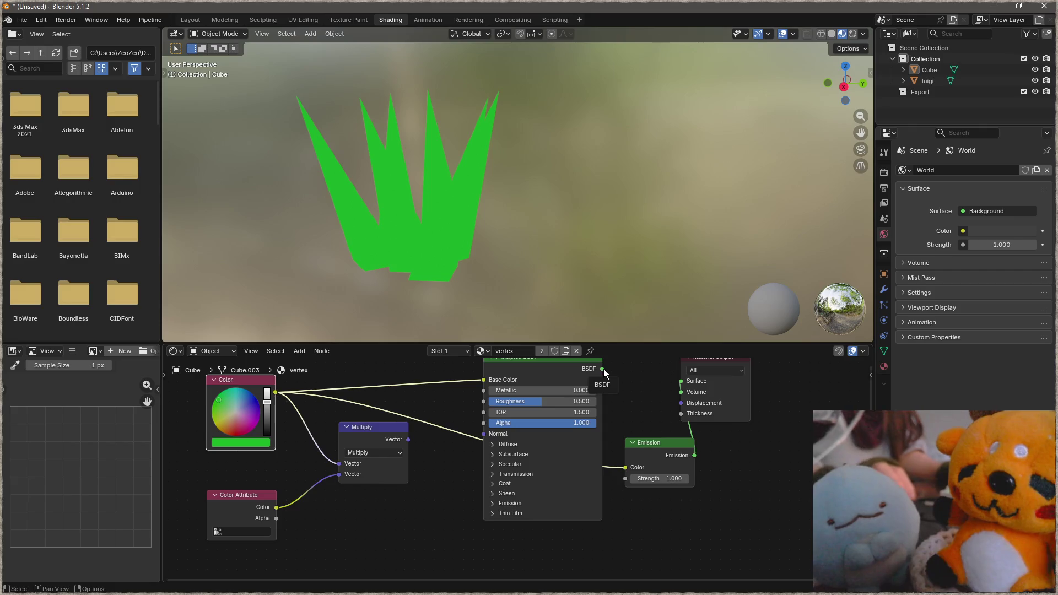
drag(602, 369, 679, 382)
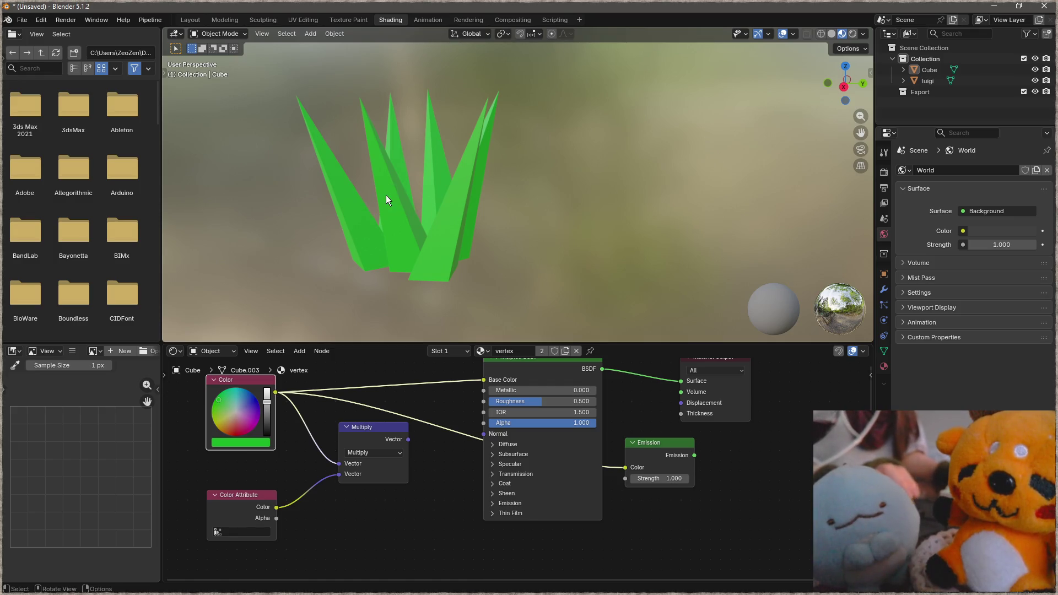
Move the Color Attribute node aside and add a Mix Shader linked from it.
middle_drag(386, 195, 369, 216)
middle_drag(452, 217, 455, 218)
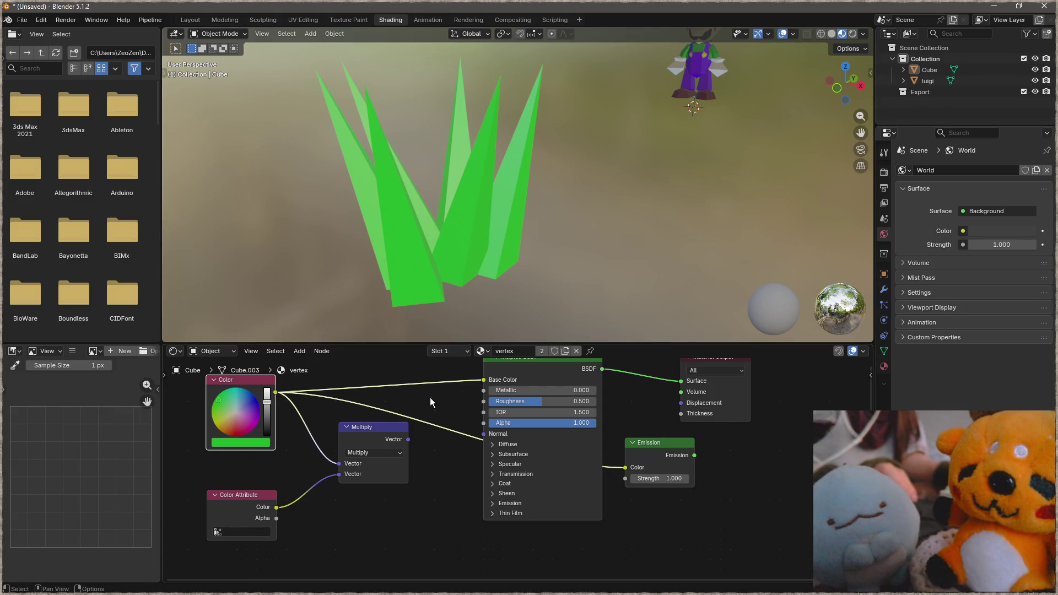
ctrl+scroll(394, 503, up, 2)
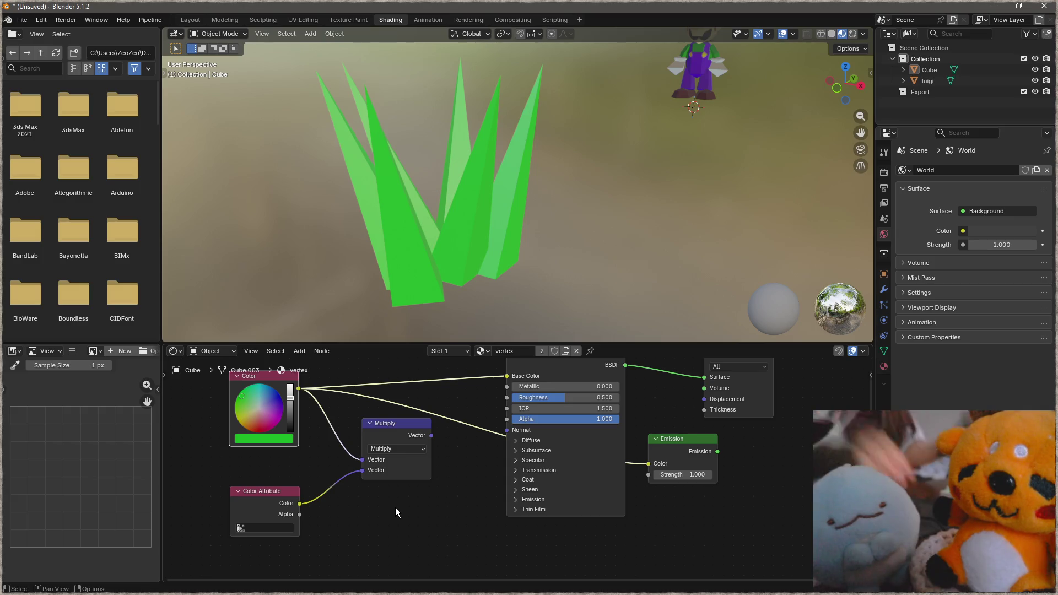
ctrl+scroll(394, 493, up, 3)
click(309, 506)
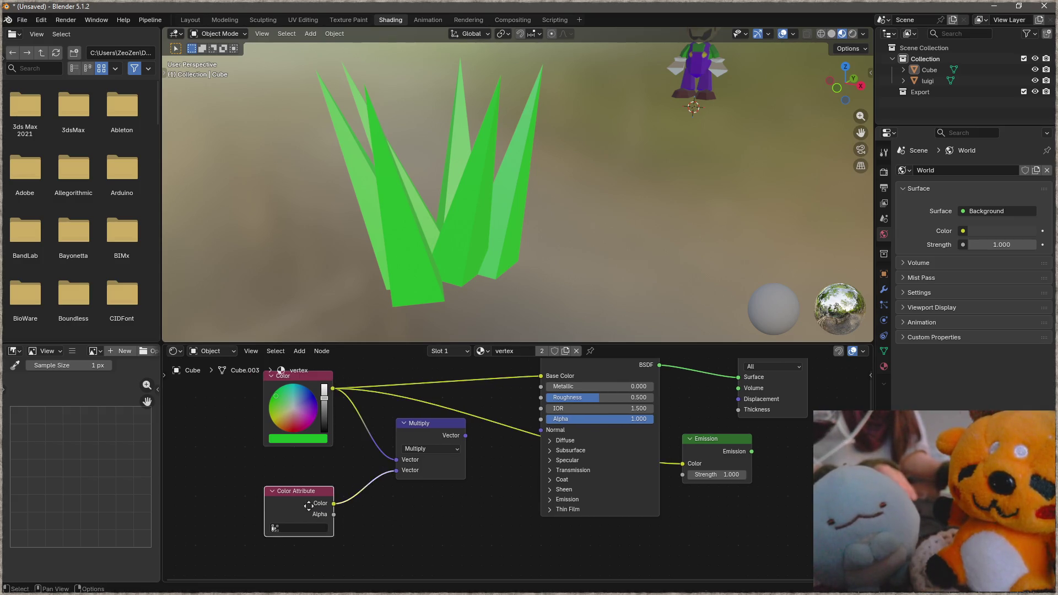
drag(308, 506, 241, 529)
key(shift+a)
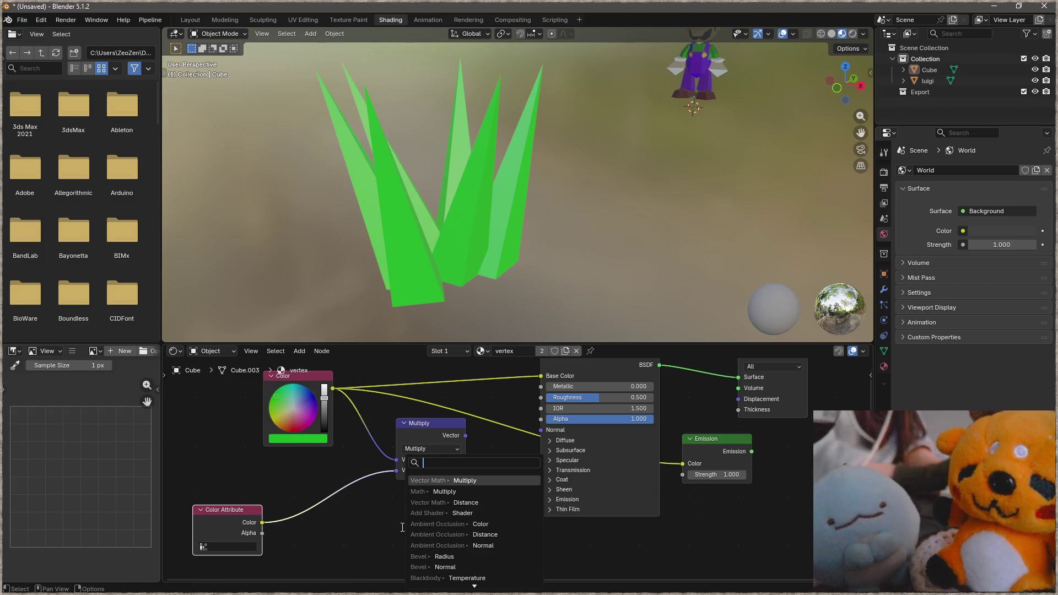
text(lerp)
key(BackSpace)
key(BackSpace)
key(BackSpace)
key(BackSpace)
text(mix)
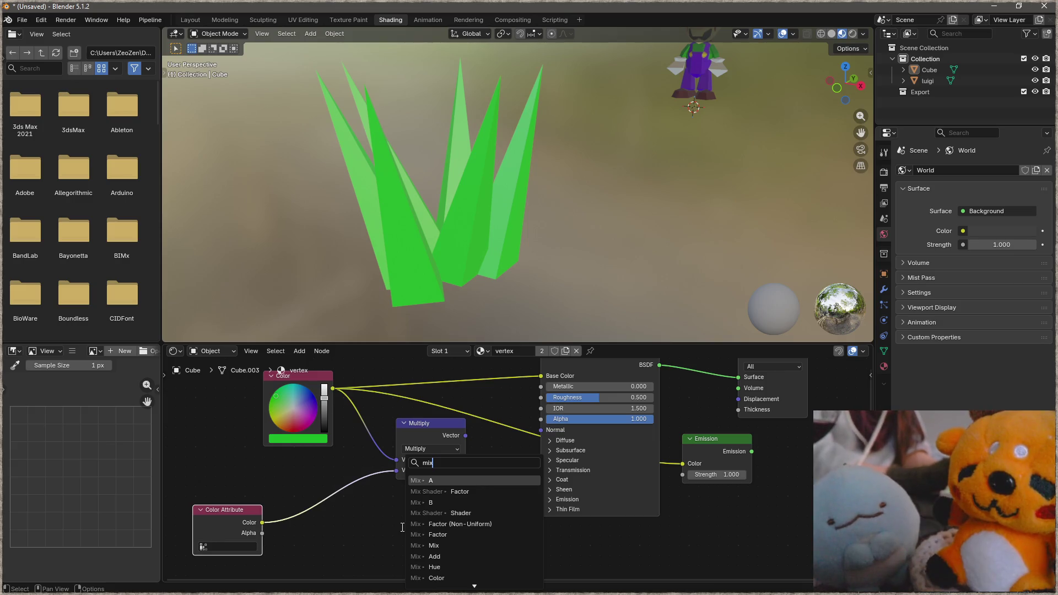
click(447, 491)
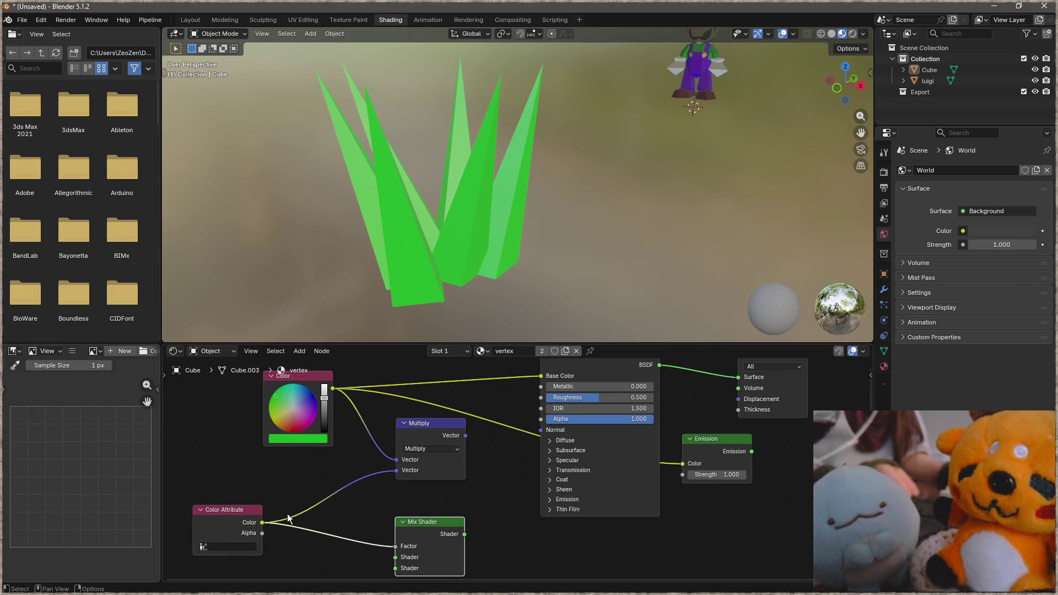
Add a Separate XYZ node fed by the Color Attribute colour.
middle_drag(288, 518, 333, 488)
mouse_move(281, 489)
mouse_down()
mouse_move(235, 502)
mouse_move(322, 539)
mouse_up()
text(sepa)
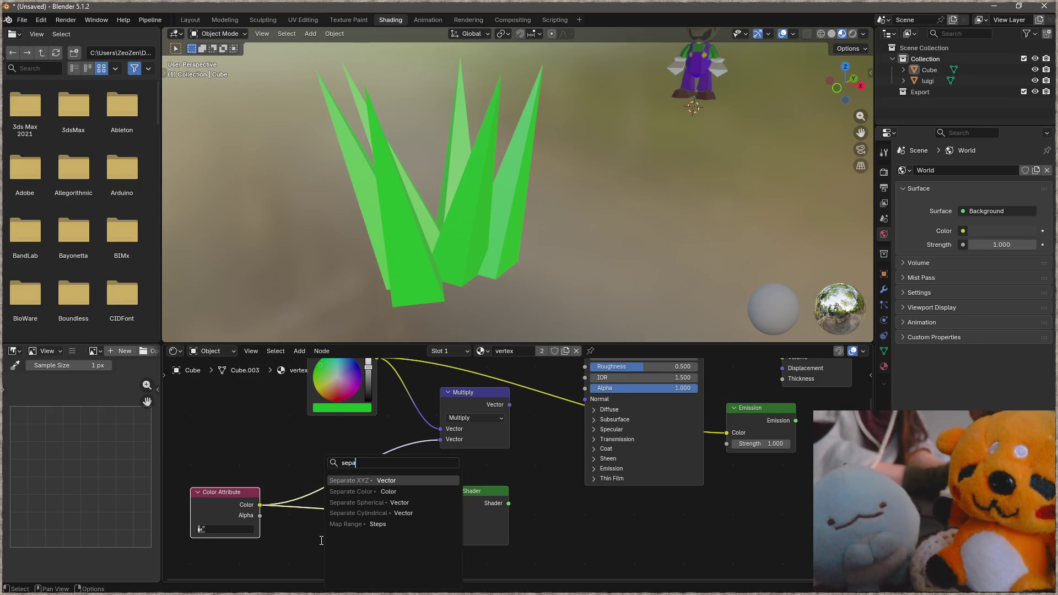
key(Return)
middle_drag(381, 538, 409, 471)
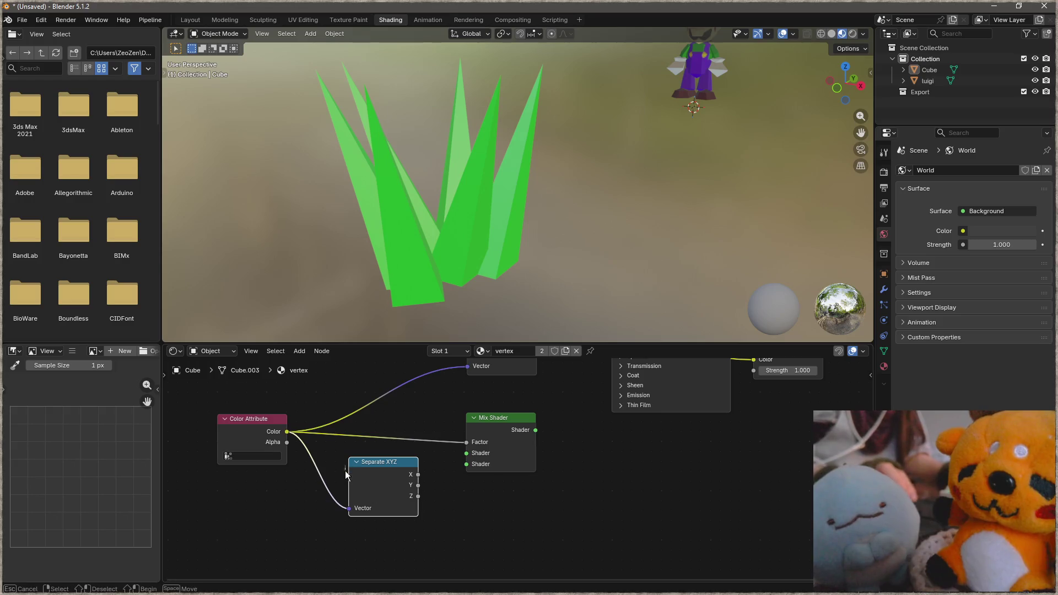
mouse_move(378, 484)
mouse_down()
mouse_move(300, 520)
mouse_move(415, 504)
mouse_up()
text(mix)
Add a float Mix node with the Separate XYZ X output driving its Factor.
key(Down)
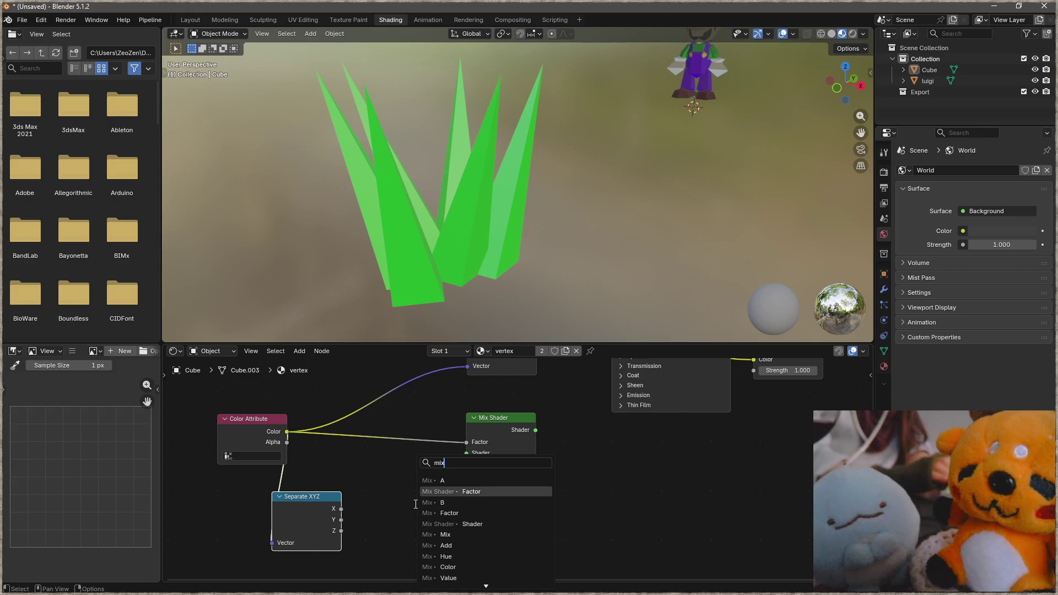
key(Up)
key(Return)
click(401, 566)
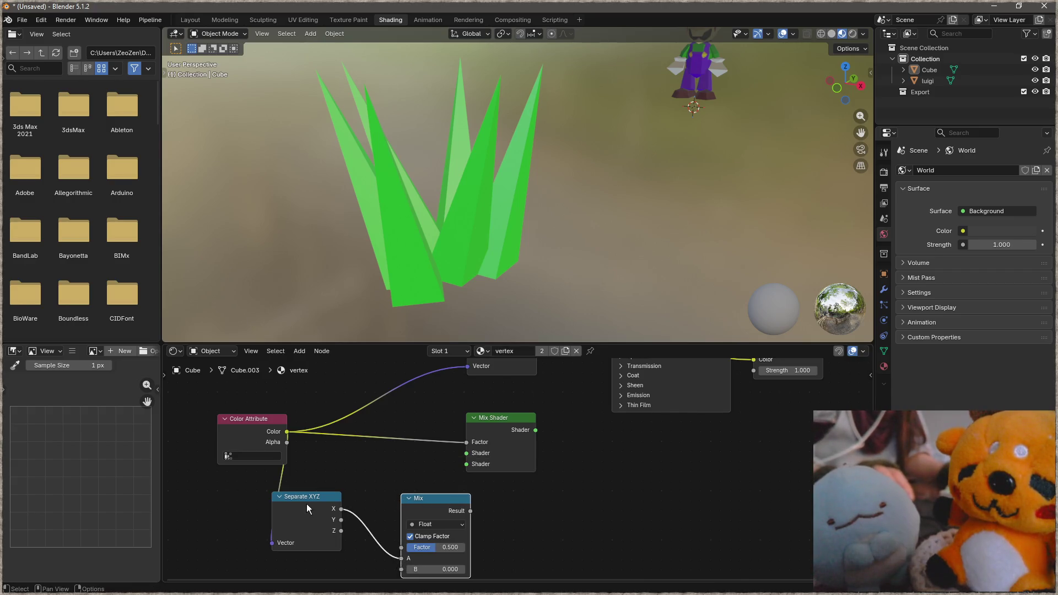
drag(401, 557, 400, 548)
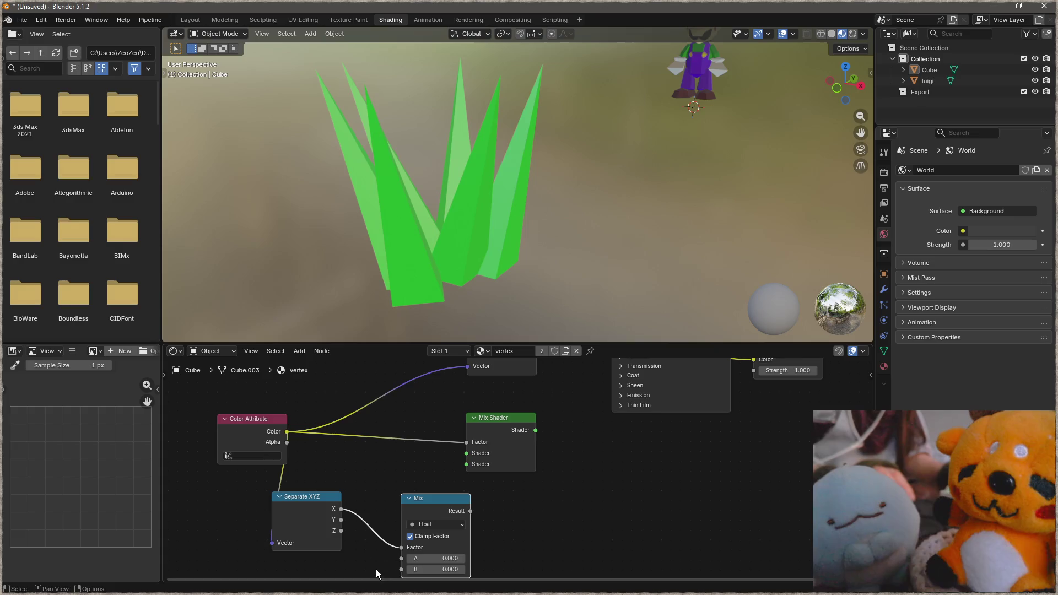
Delete the unneeded Mix Shader and reposition the Mix node.
click(502, 416)
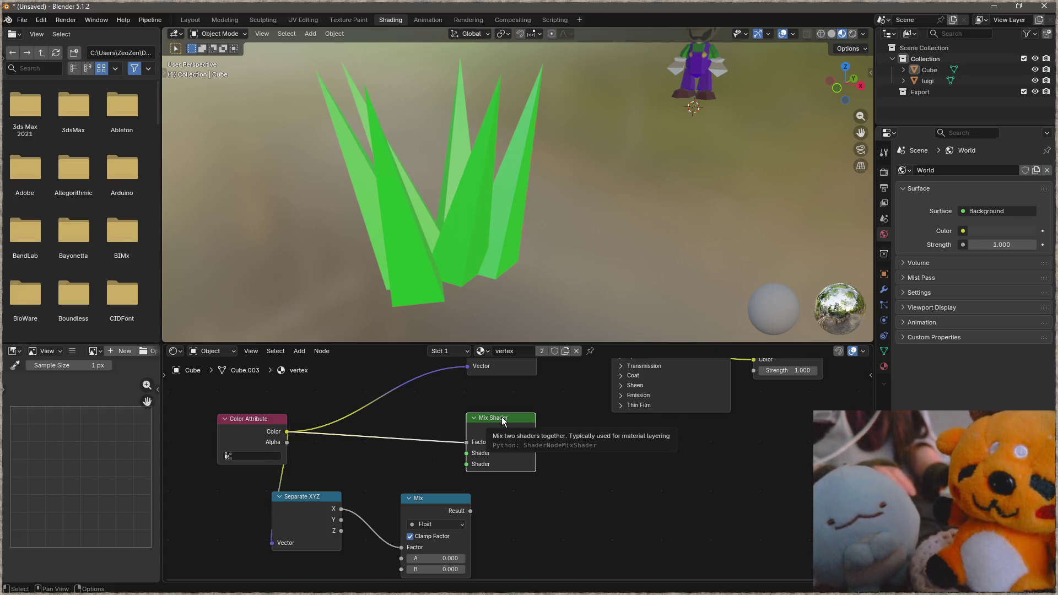
key(x)
scroll(476, 433, down, 1)
middle_drag(476, 434, 411, 495)
drag(381, 573, 436, 418)
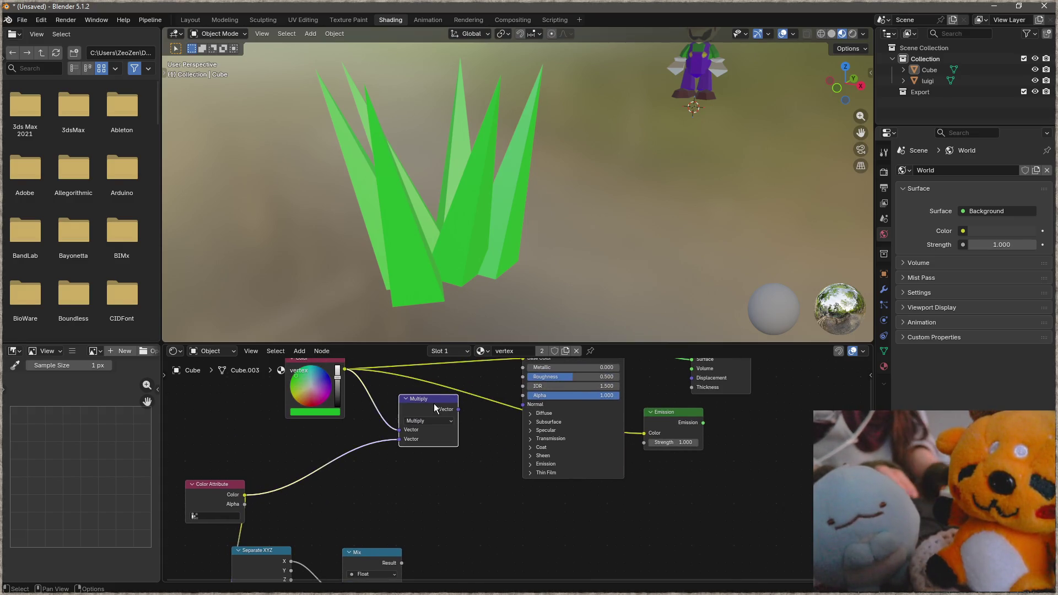
Settle the Mix node in place and nudge the Color node.
right_click(434, 403)
mouse_move(368, 547)
mouse_down()
mouse_move(404, 448)
mouse_move(431, 459)
mouse_up()
click(326, 406)
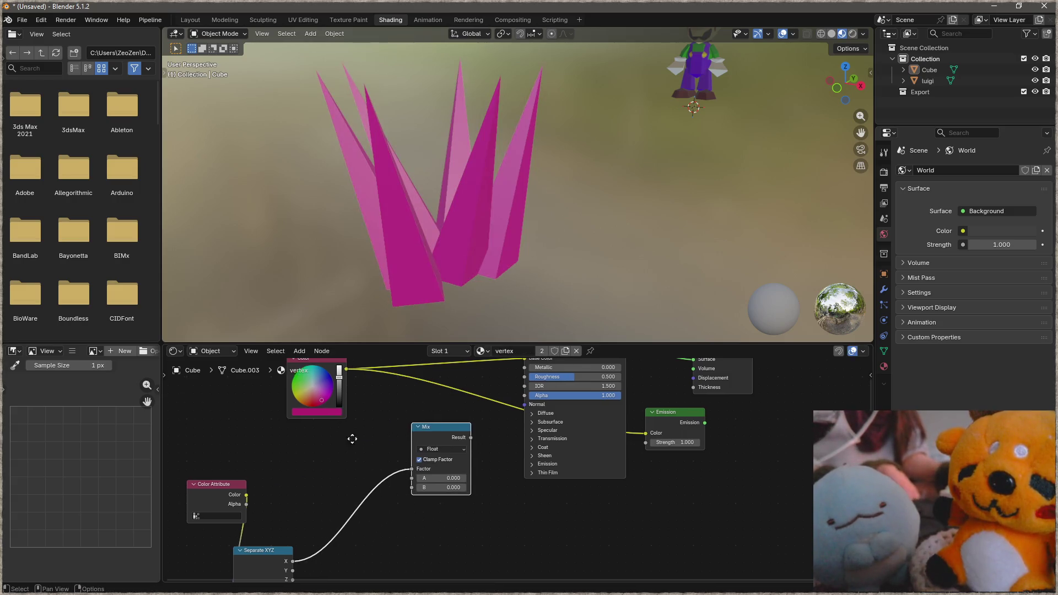
middle_drag(349, 437, 391, 456)
drag(354, 395, 327, 383)
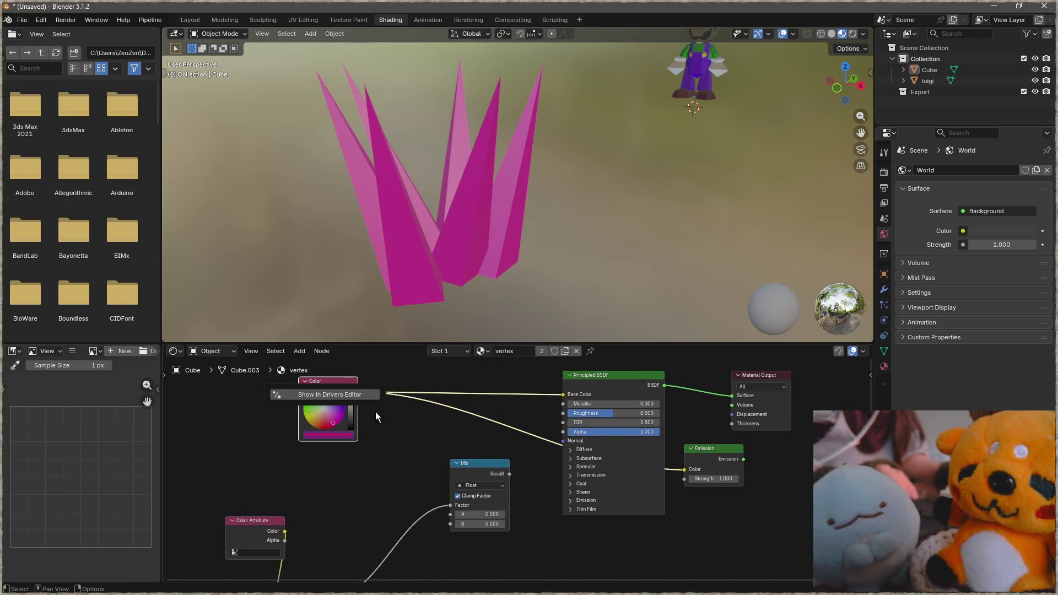
Duplicate the Color node below the original and feed the top one into Mix A.
key(shift+d)
click(386, 494)
middle_drag(373, 409, 353, 388)
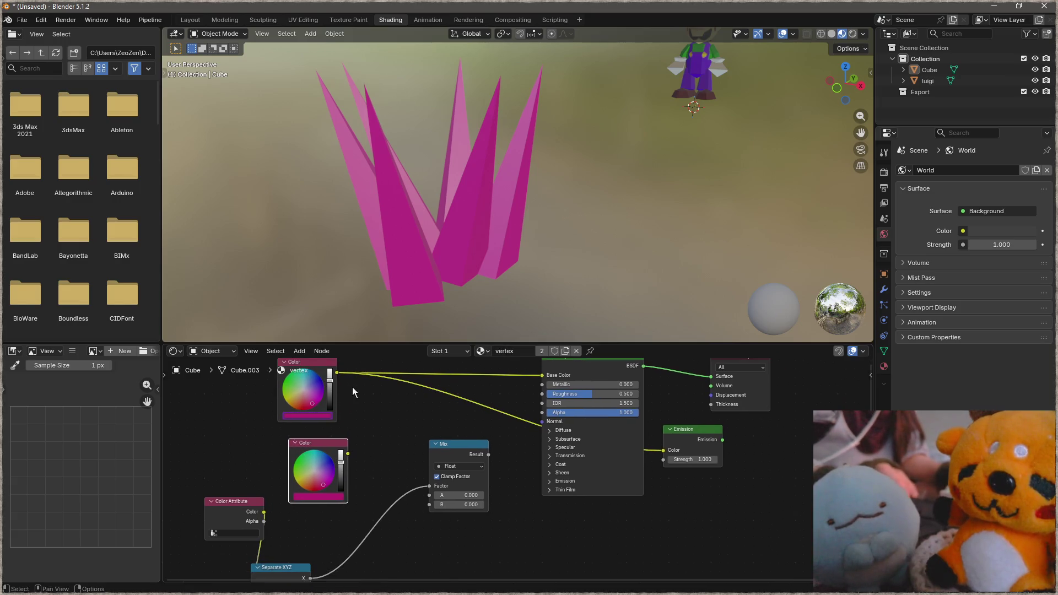
drag(337, 373, 431, 494)
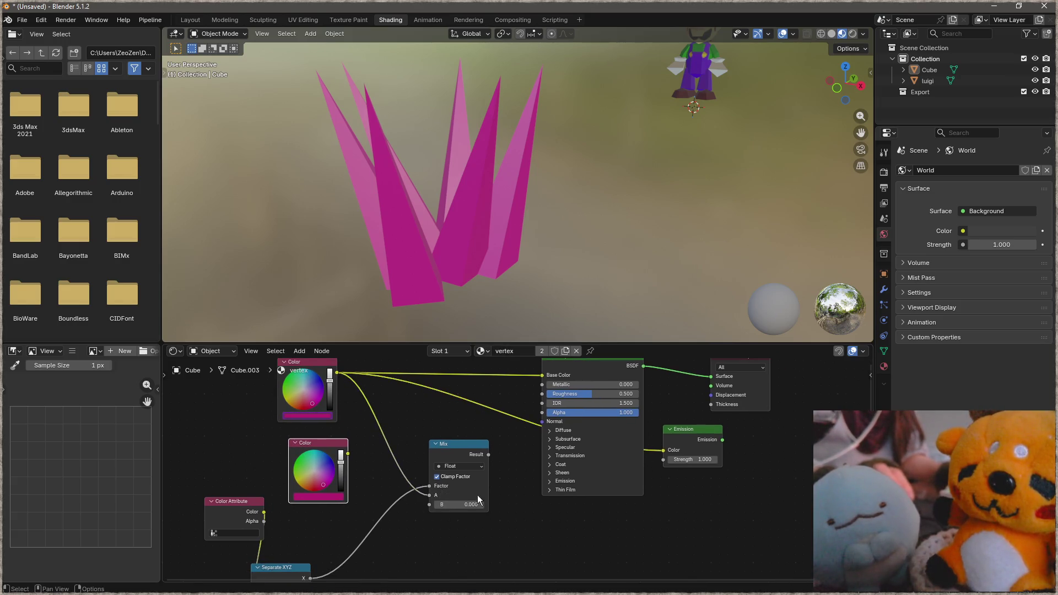
scroll(443, 497, up, 2)
mouse_move(451, 495)
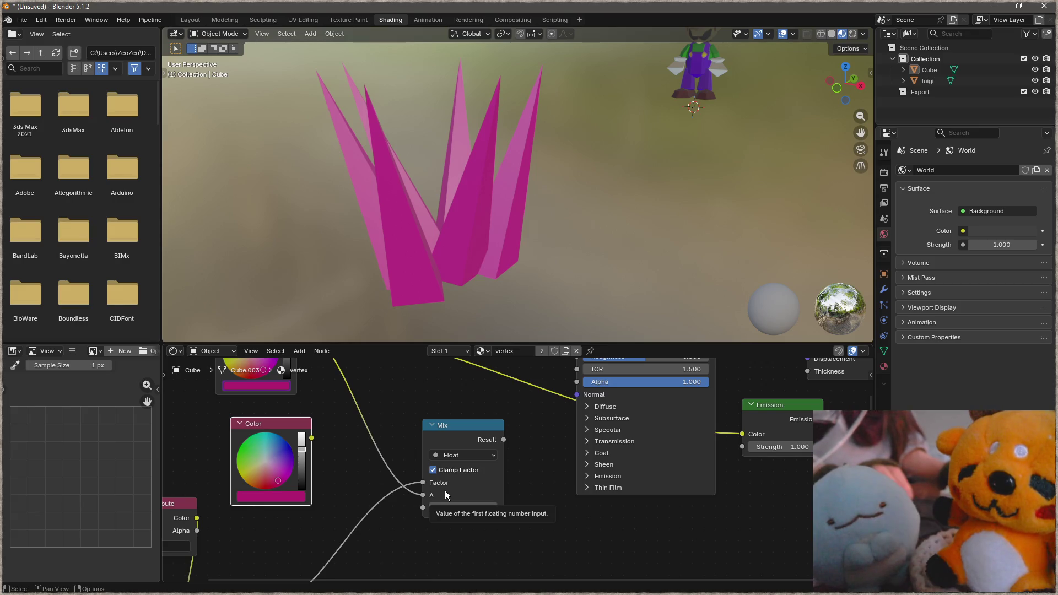
middle_drag(670, 508, 665, 546)
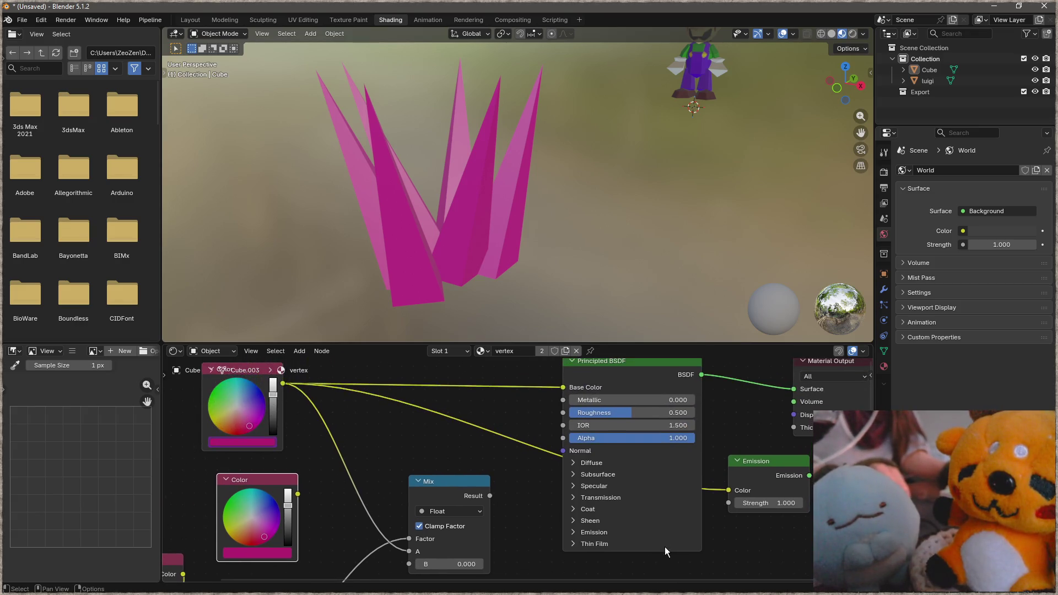